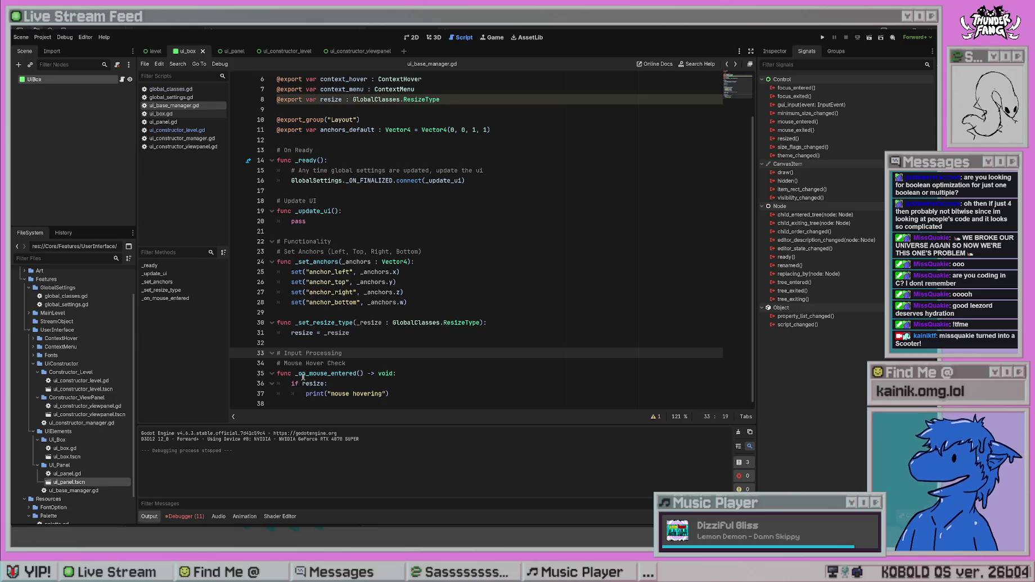
- Rename the hover handler from _on_mouse_entered to _mouse_entered
left_click(305, 373)
key("BackSpace")
key("BackSpace")
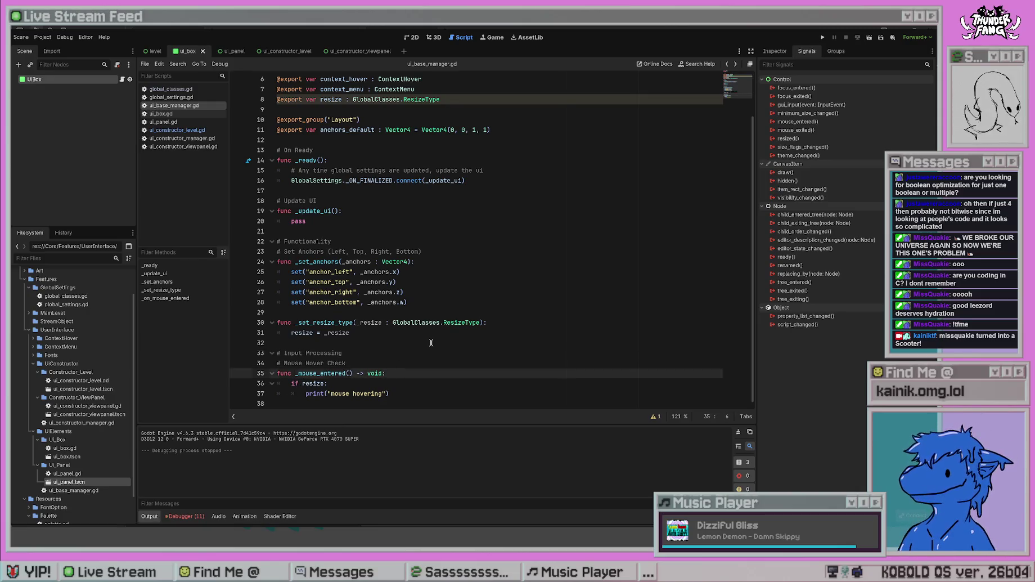
left_click(431, 342)
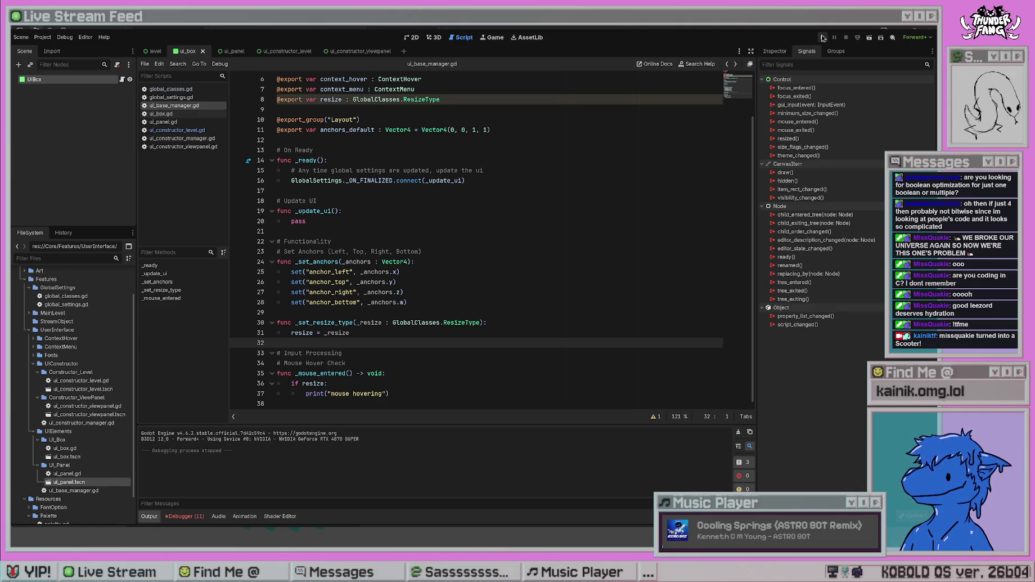
- Change the print message to 'mouse has entered', save the script, and run the project
double_click(372, 390)
type("has entered")
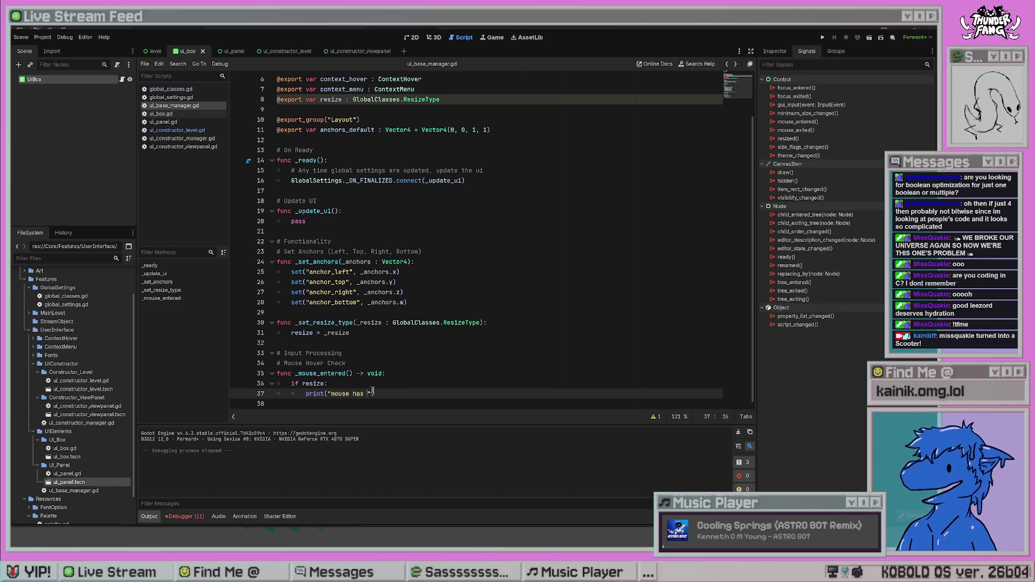
key("ctrl+s")
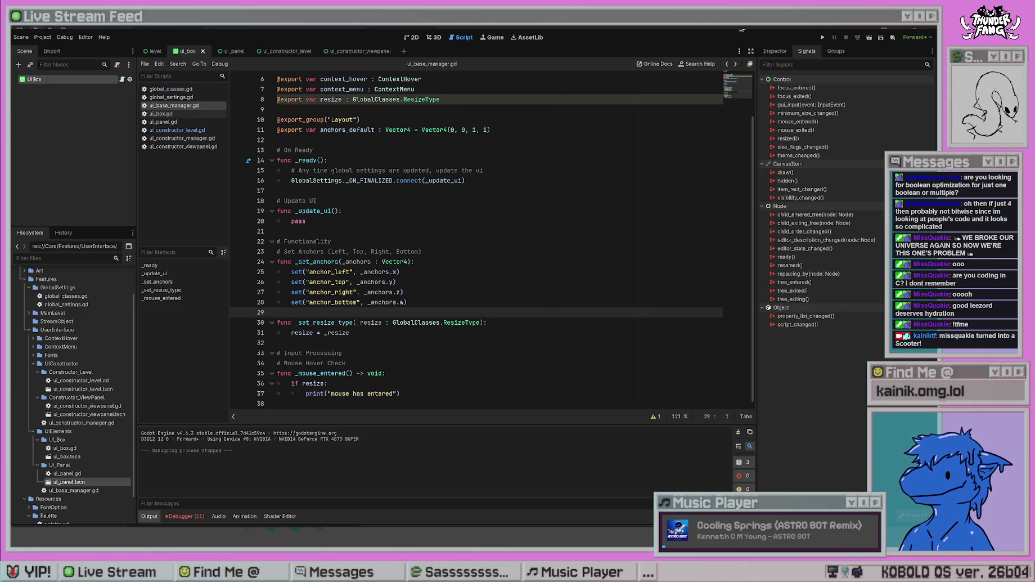
left_click(821, 37)
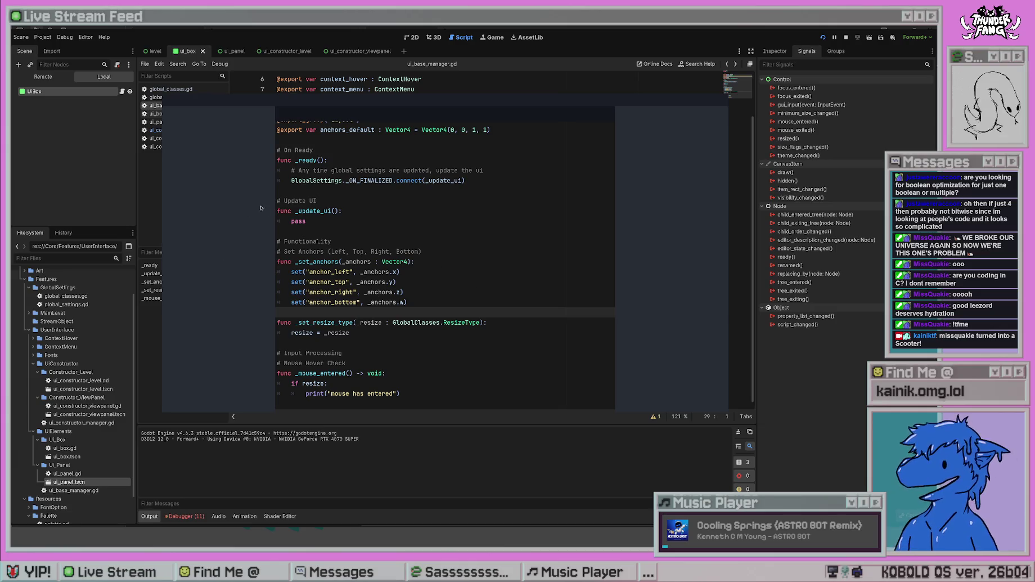
- Stop the running game with F8 and review the hover check code in ui_base_manager.gd
key("F8")
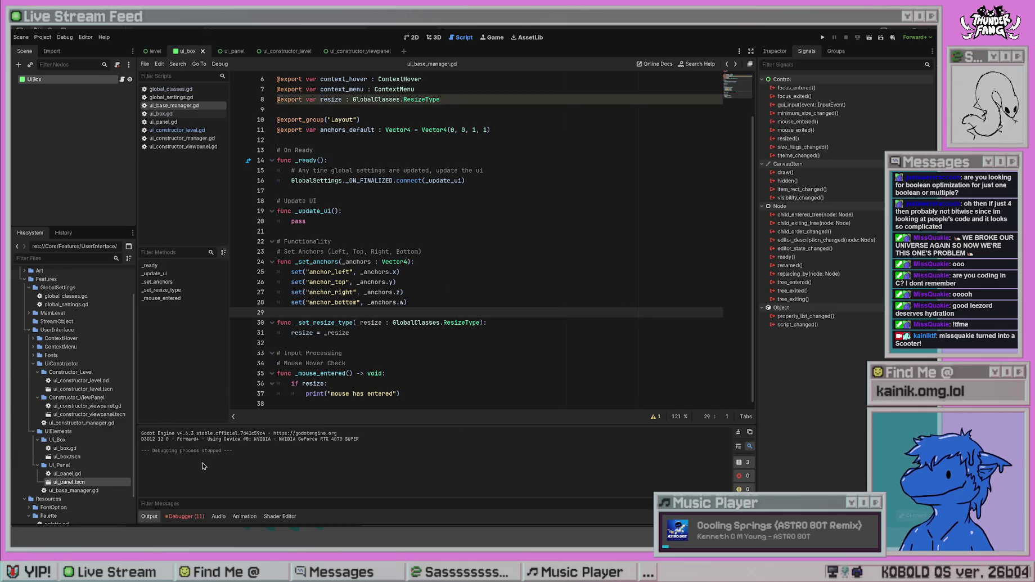
left_click(516, 322)
left_click(360, 386)
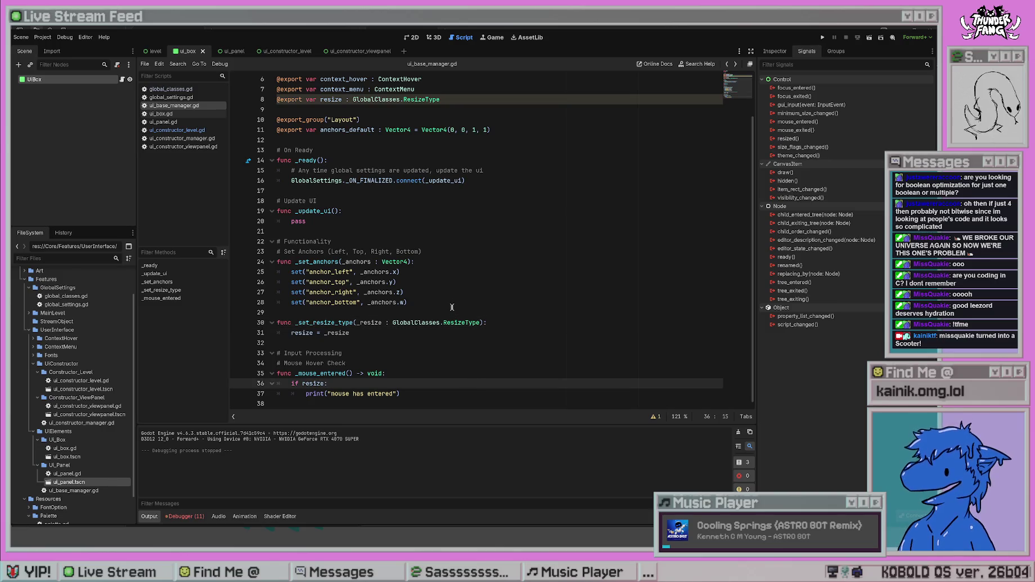
left_click(479, 260)
left_click(384, 220)
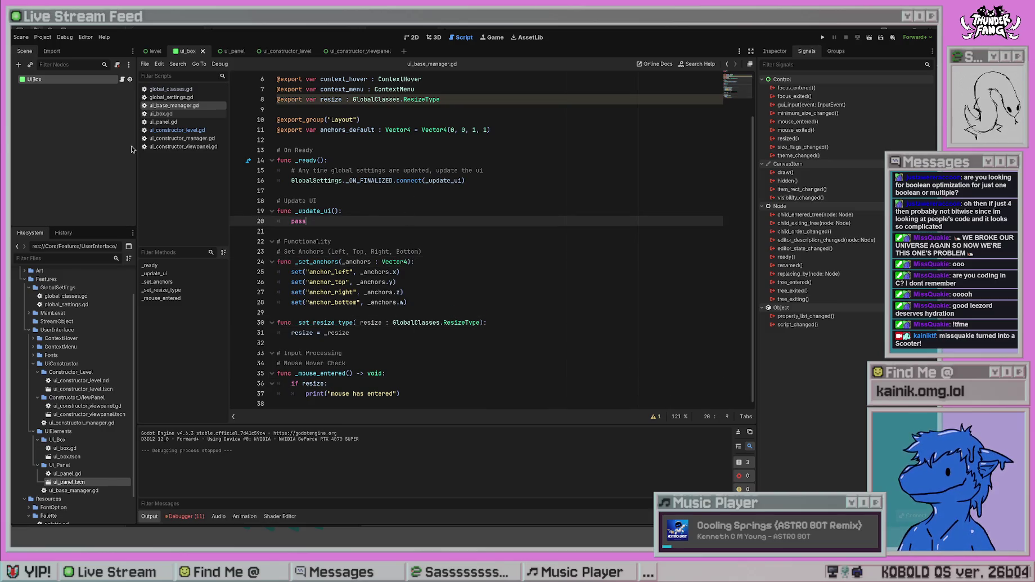
- In ui_constructor_level.gd, examine the _set_resize_type call and its resize type argument on line 25
left_click(173, 130)
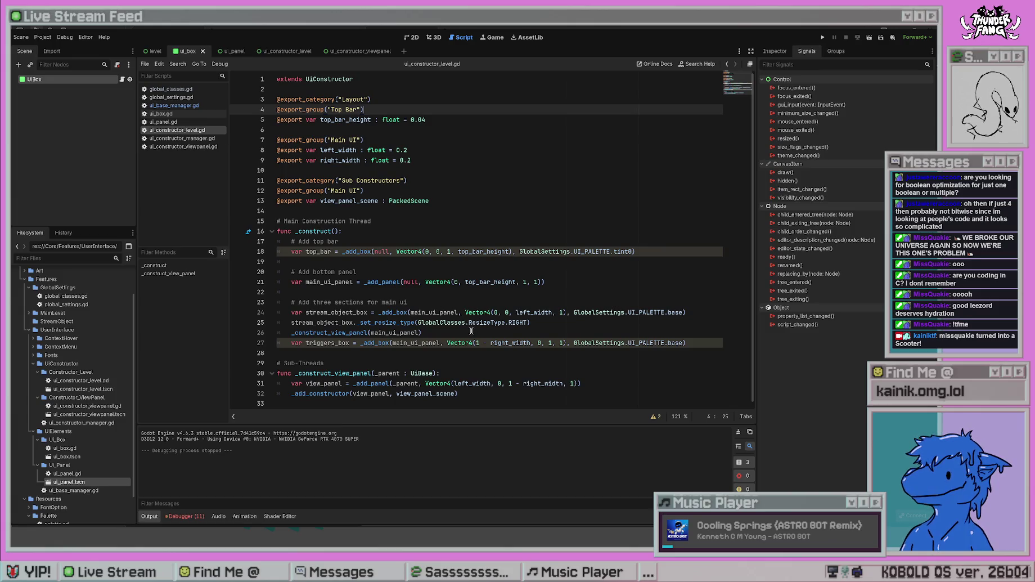
left_click_drag(530, 322, 292, 321)
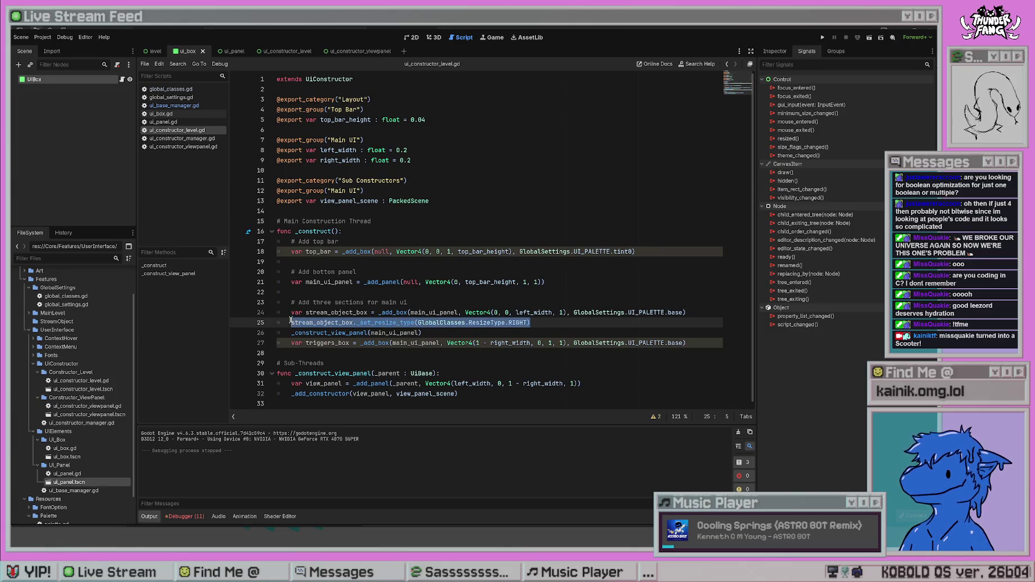
left_click(529, 303)
left_click_drag(509, 323, 529, 305)
left_click(529, 305)
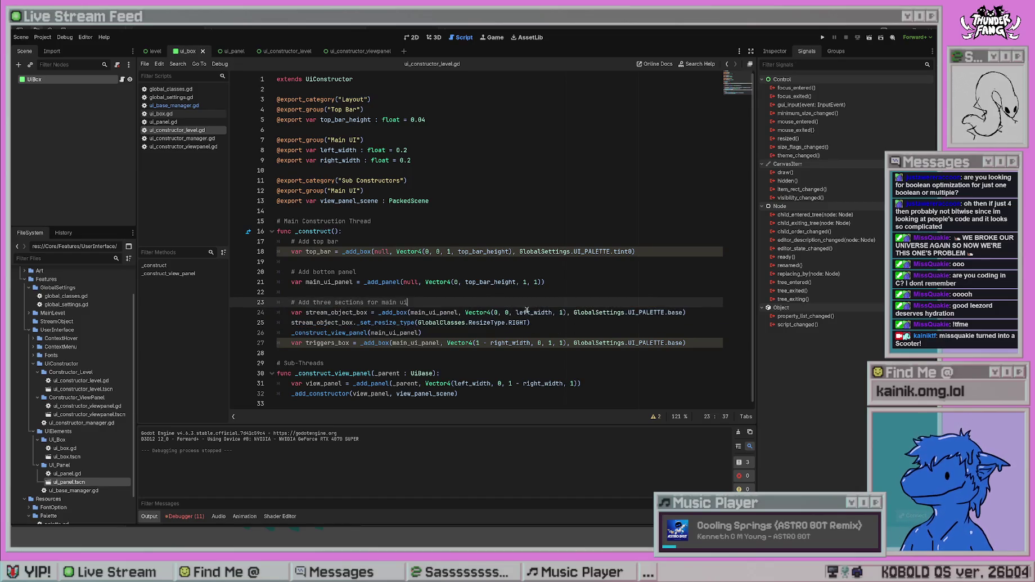
left_click_drag(433, 322, 465, 322)
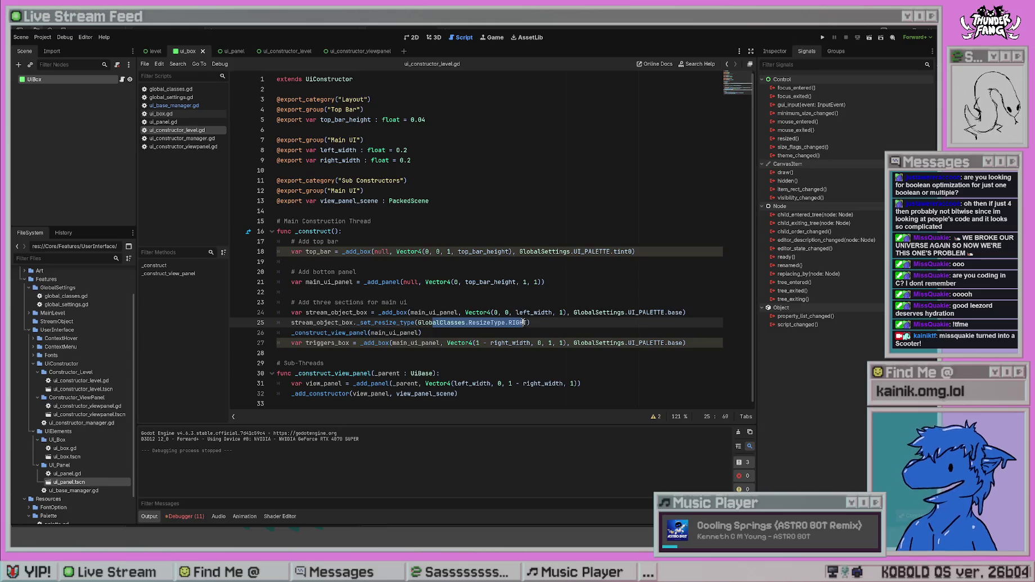
left_click(471, 288)
left_click(403, 323)
left_click(402, 323, "ctrl")
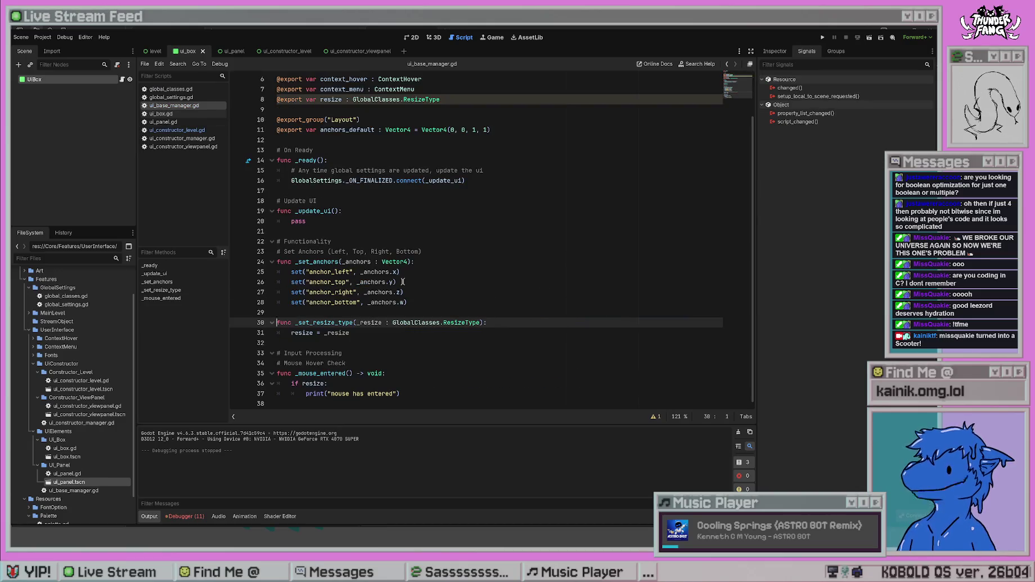
- Jump to the _set_resize_type definition, then connect UiBox's mouse_entered signal to ui_box.gd
left_click(402, 282)
left_click(411, 333)
left_click(415, 391)
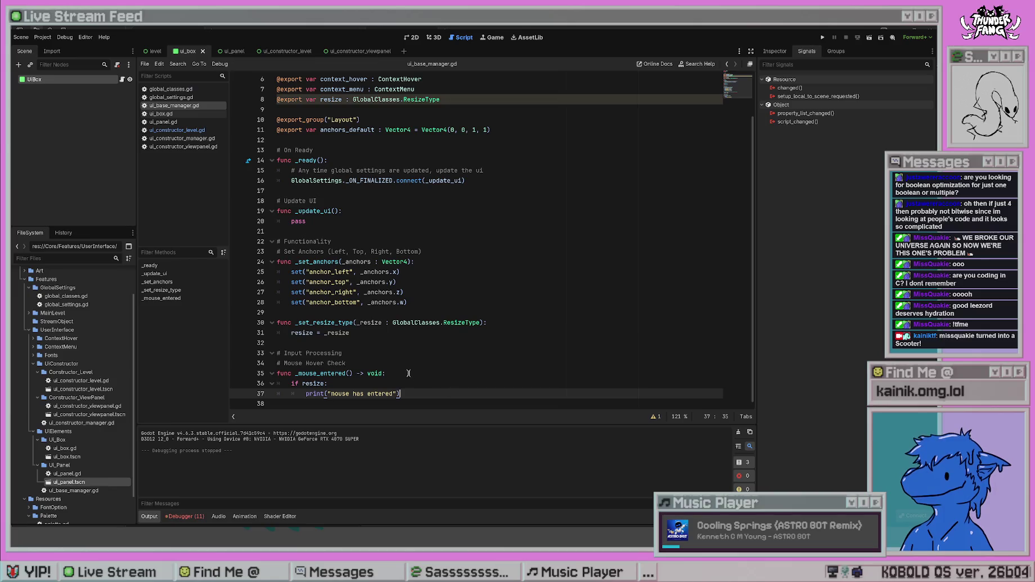
left_click(347, 373)
left_click(394, 373)
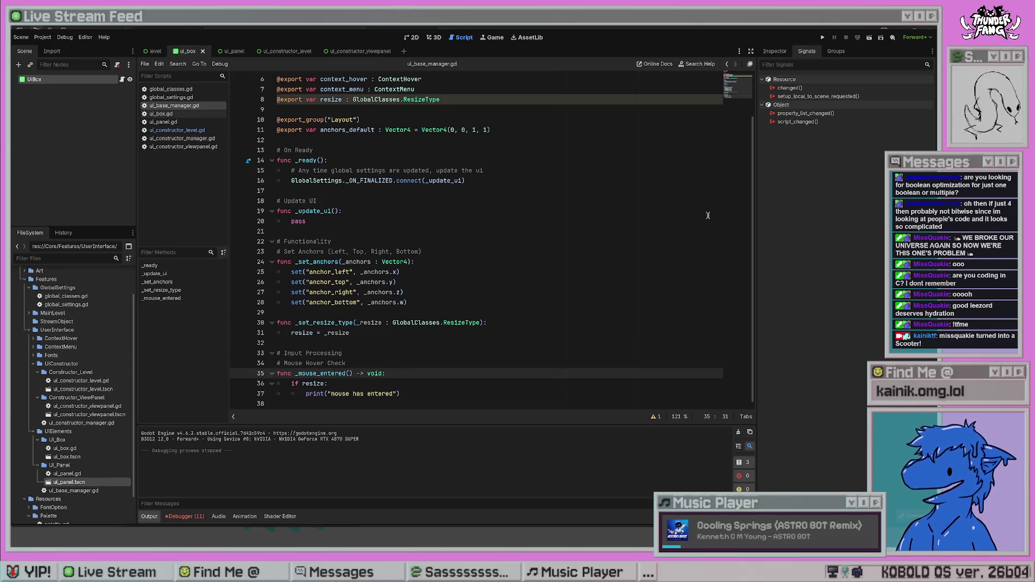
left_click(85, 81)
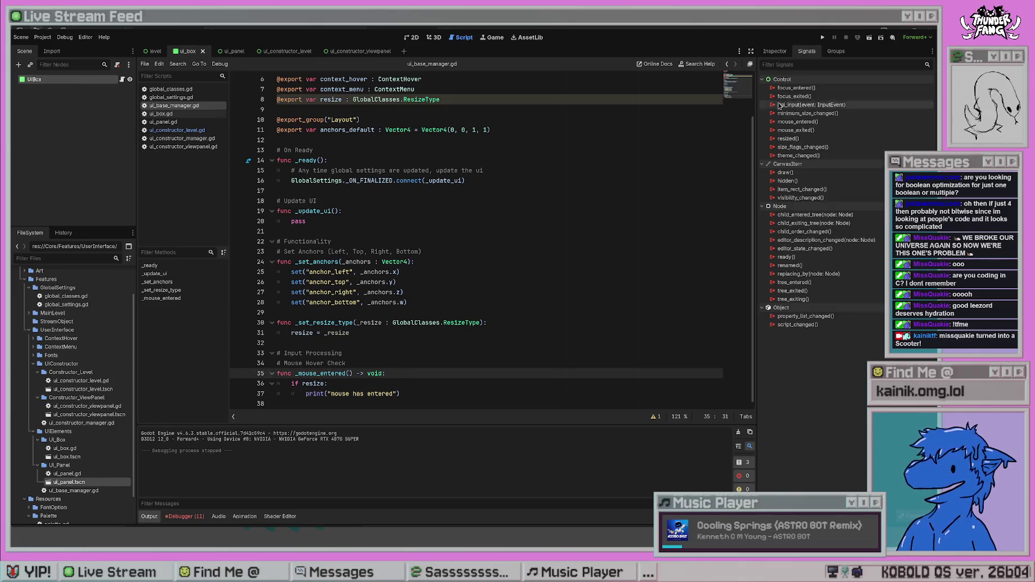
left_click(825, 124)
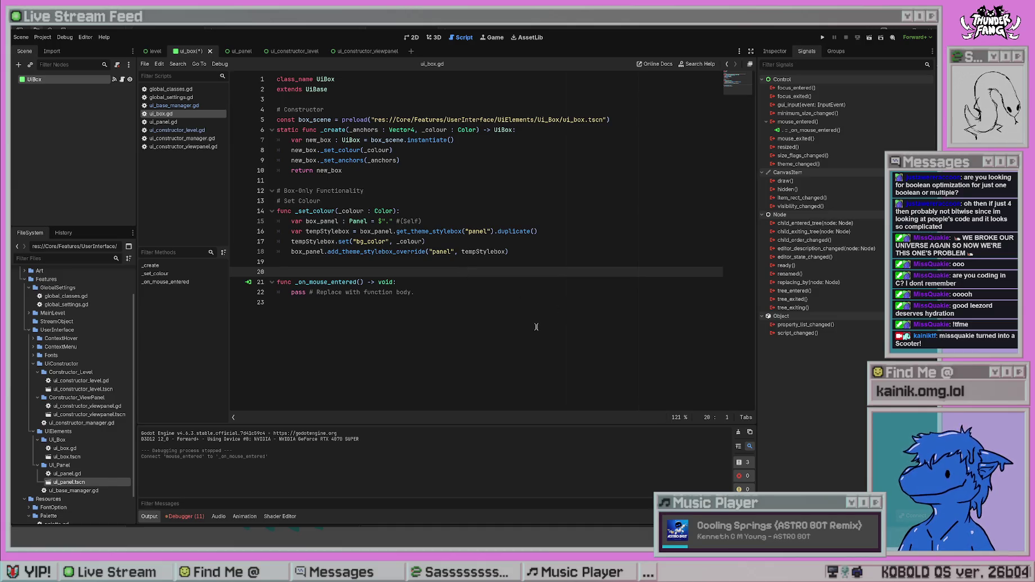
- Delete the generated _on_mouse_entered stub from ui_box.gd and save it
left_click(425, 292)
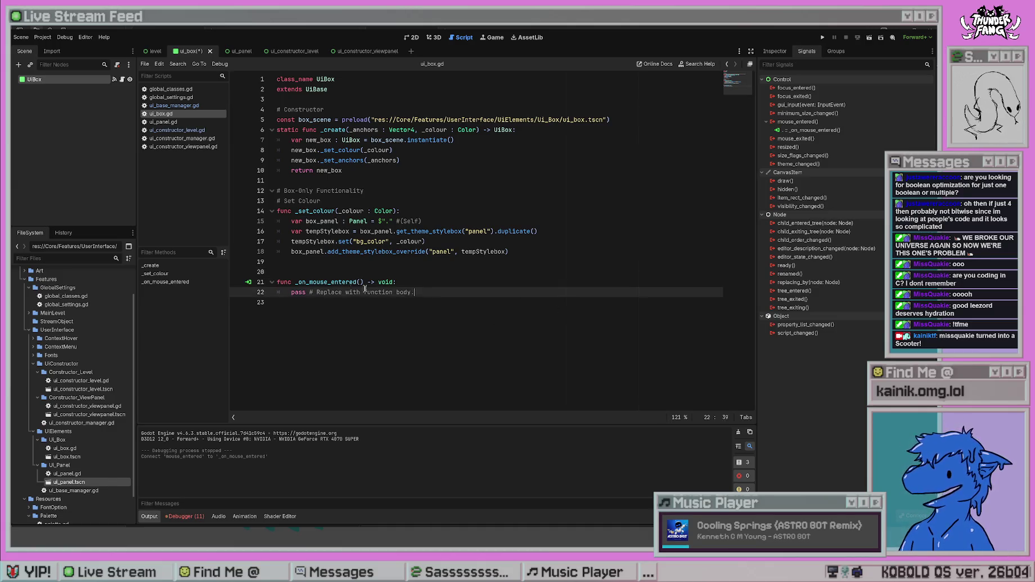
key("shift+Up")
key("shift+Home")
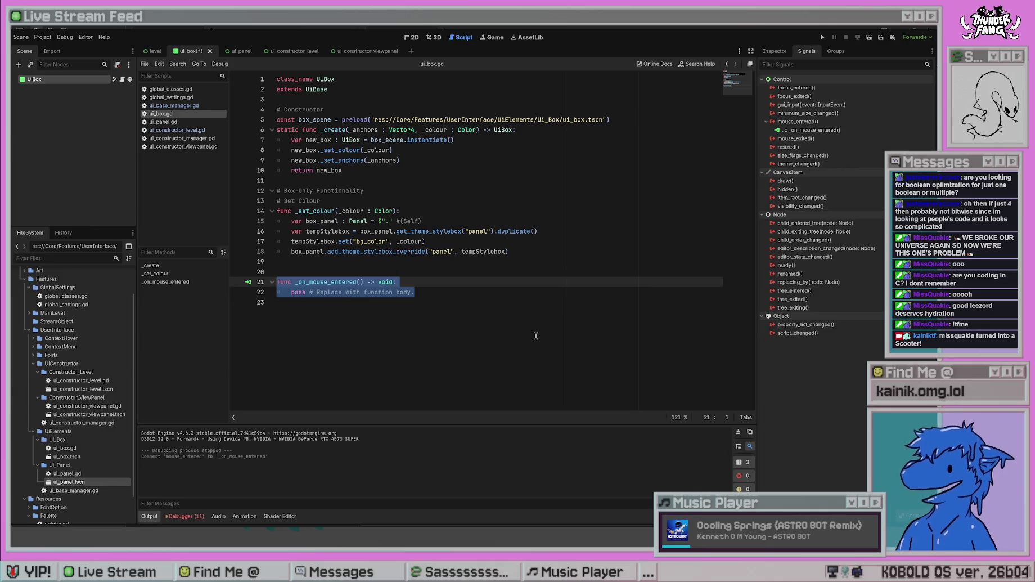
key("BackSpace")
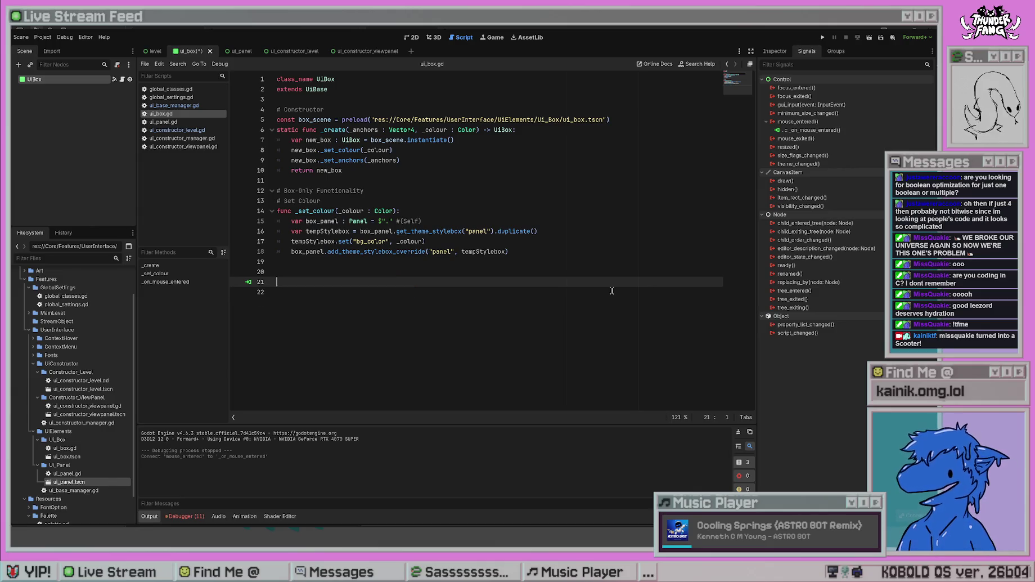
key("BackSpace")
key("BackSpace")
key("BackSpace")
key("ctrl+s")
- Disconnect UiBox's mouse_entered signal and return to ui_base_manager.gd
left_click(612, 290)
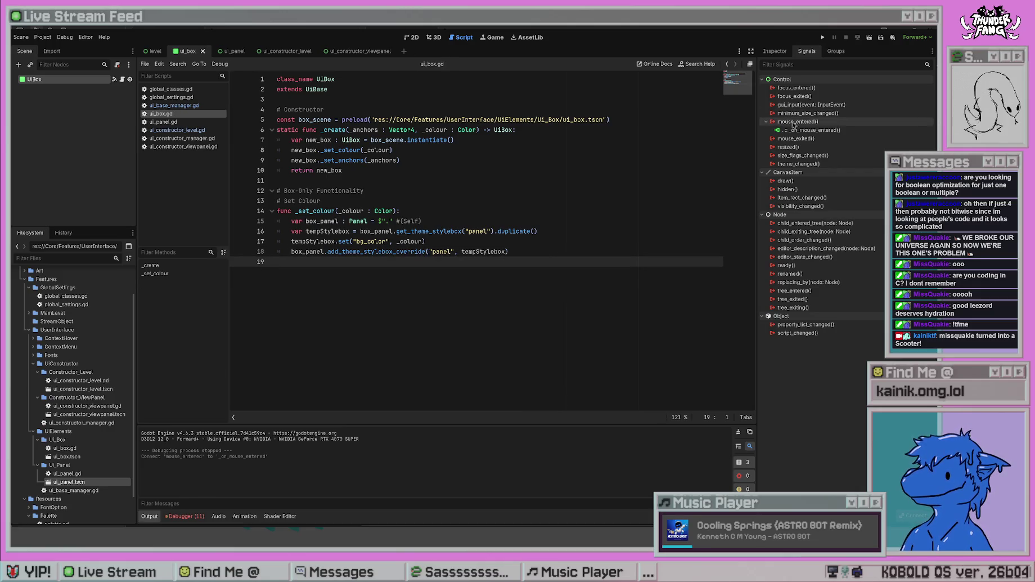
key("Delete")
left_click(174, 105)
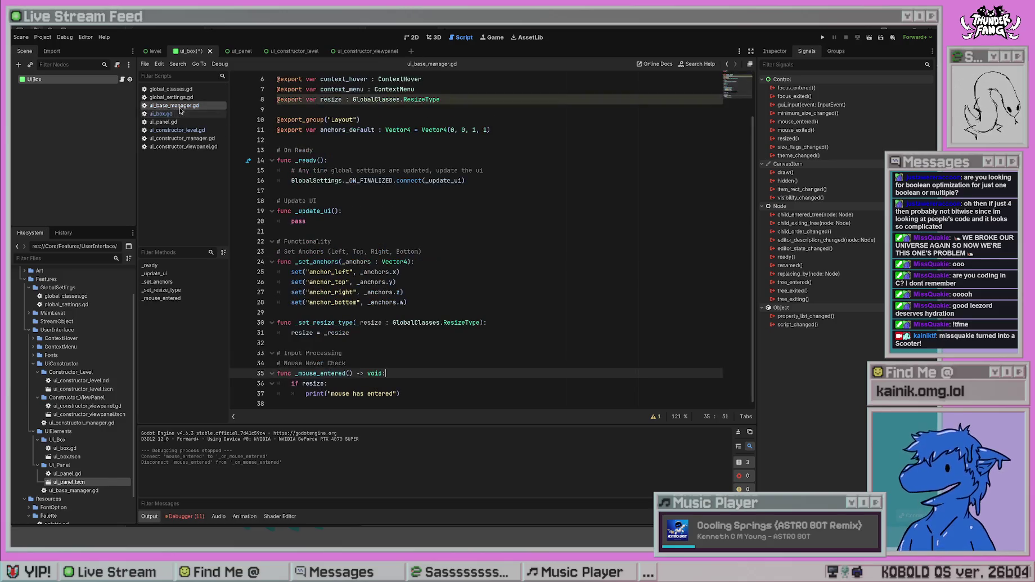
- Add the _on_mouse_entered stub at line 38 of ui_base_manager.gd and save
left_click(429, 402)
key("ctrl+z")
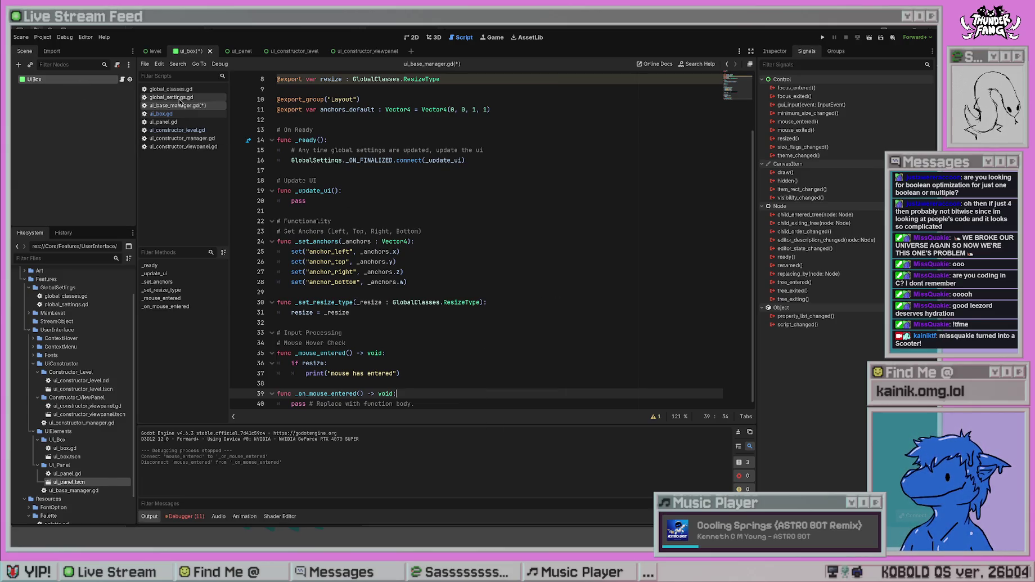
key("ctrl+s")
- Move the 'mouse has entered' print into _on_mouse_entered, replacing its pass line
left_click(447, 363)
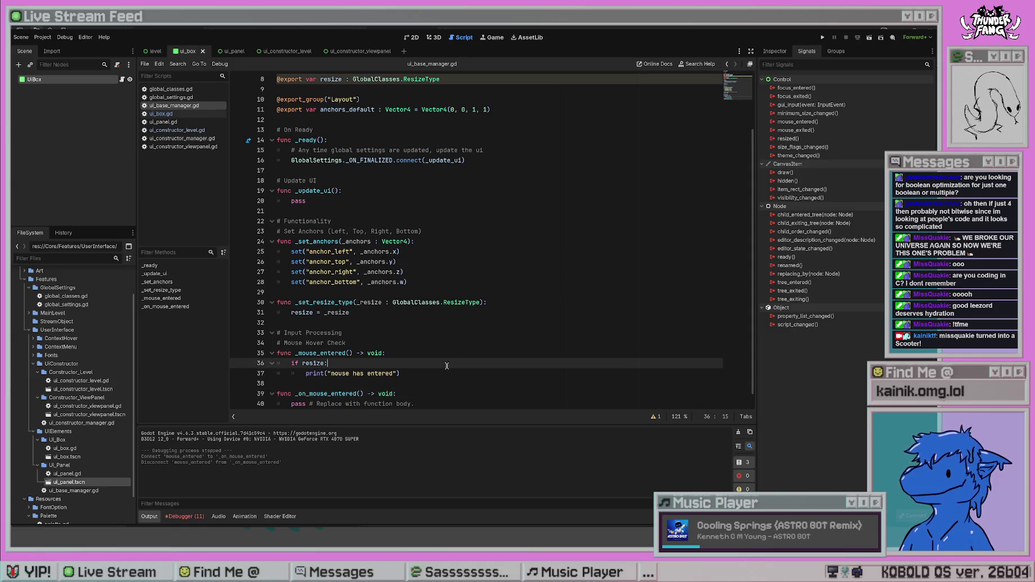
left_click(445, 374)
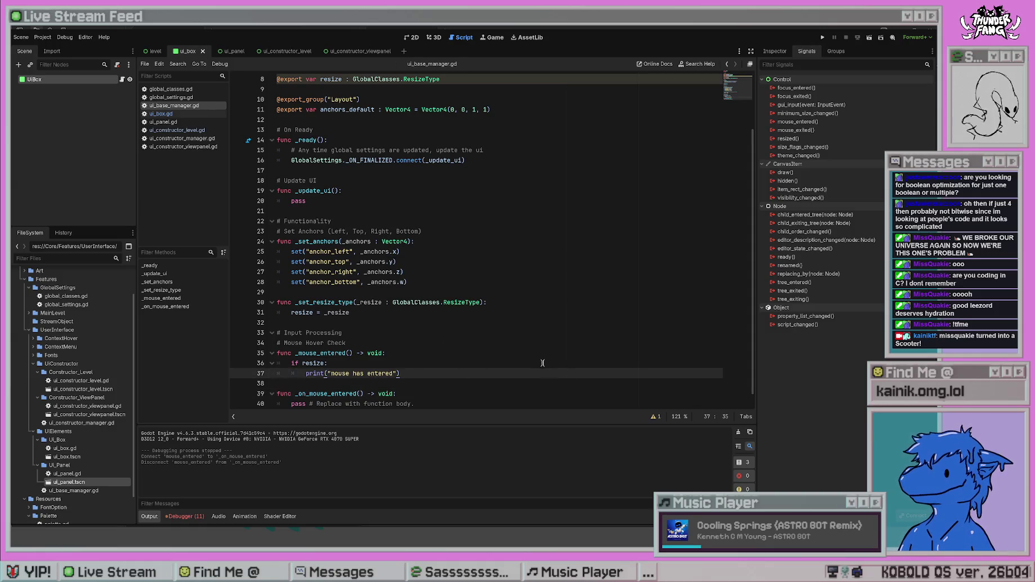
scroll(566, 373, "down", 1)
mouse_move(410, 363)
left_mouse_down()
mouse_move(304, 354)
mouse_move(305, 363)
left_mouse_up()
key("ctrl+x")
left_click(409, 383)
key("Return")
key("ctrl+v")
key("shift+Down")
key("shift+End")
key("Delete")
- Comment out the old _mouse_entered function and its resize check, save, and run the project
left_click(433, 337)
key("ctrl+k")
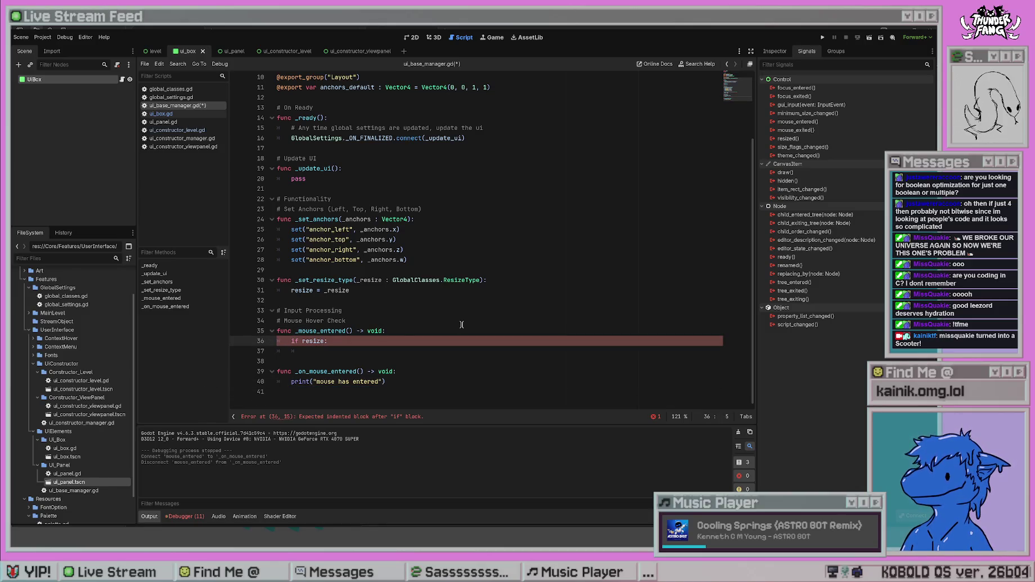
key("Up")
key("Up")
key("Up")
left_click(494, 331)
key("ctrl+k")
key("Up")
key("Up")
key("Up")
key("ctrl+s")
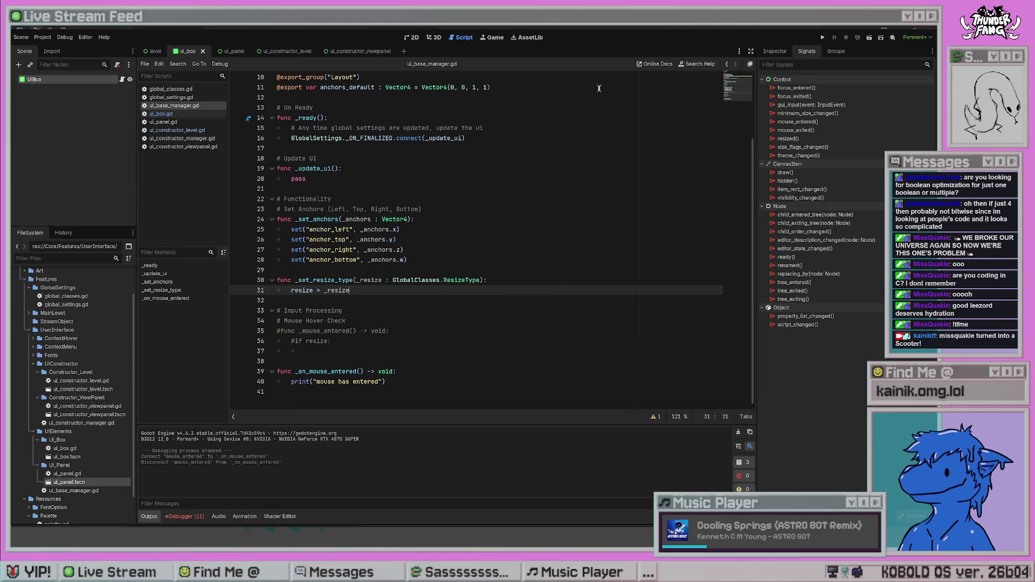
left_click(822, 37)
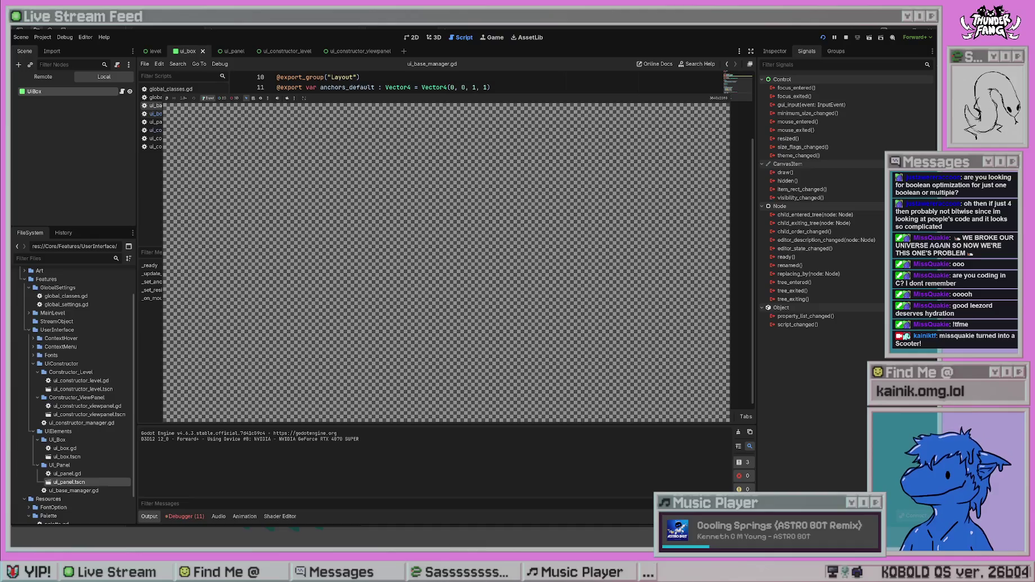
- Stop the game with F8 and return to line 35 of ui_base_manager.gd
key("F8")
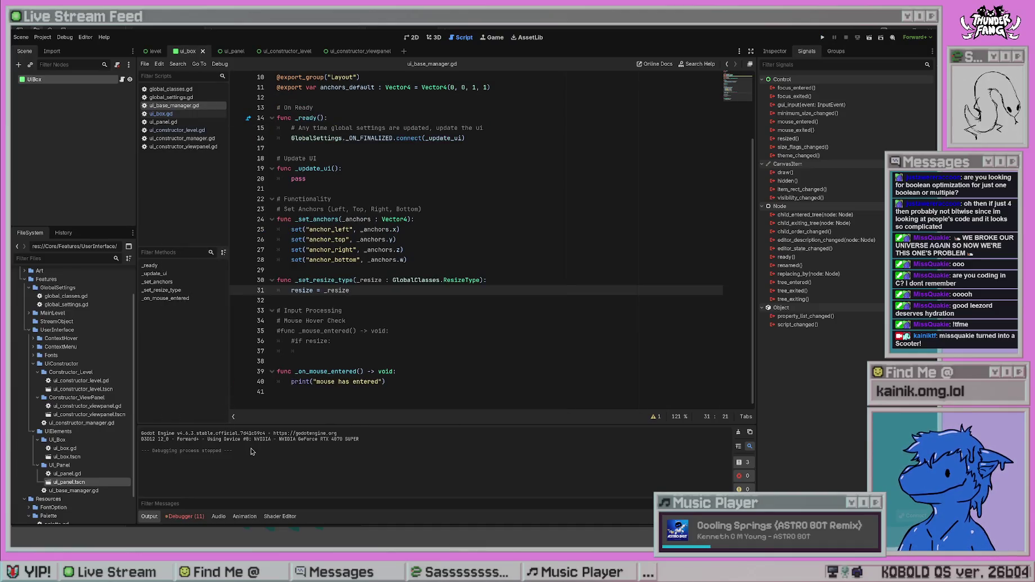
left_click(431, 330)
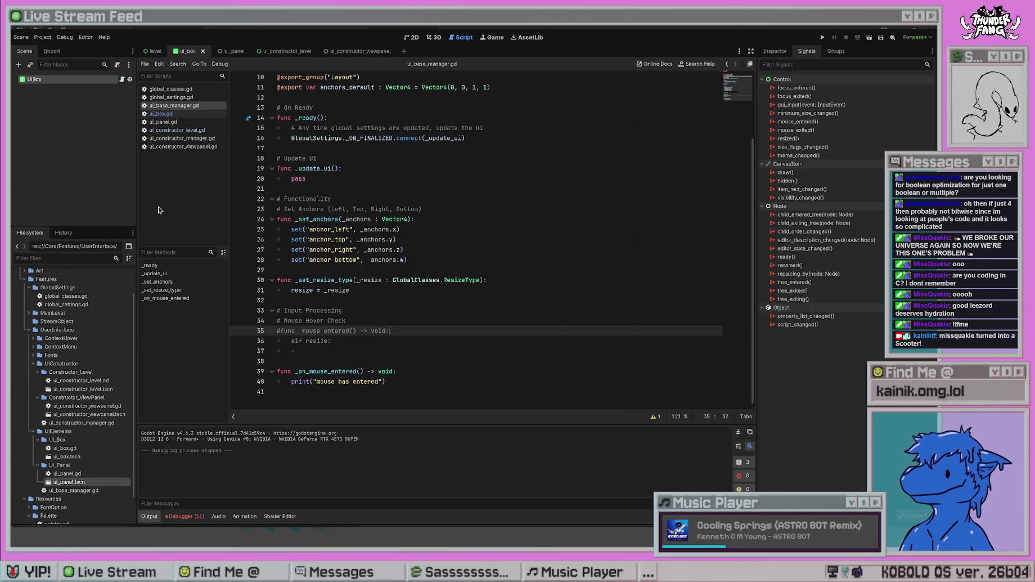
left_click(368, 330)
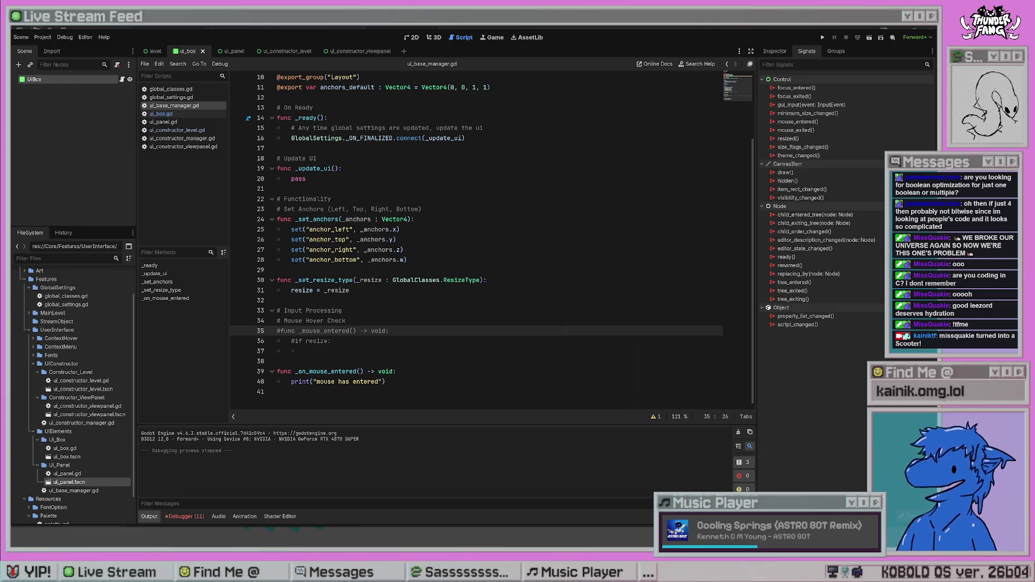
- Check the commented-out resize check, then go to the _set_resize_type function line
key("Down")
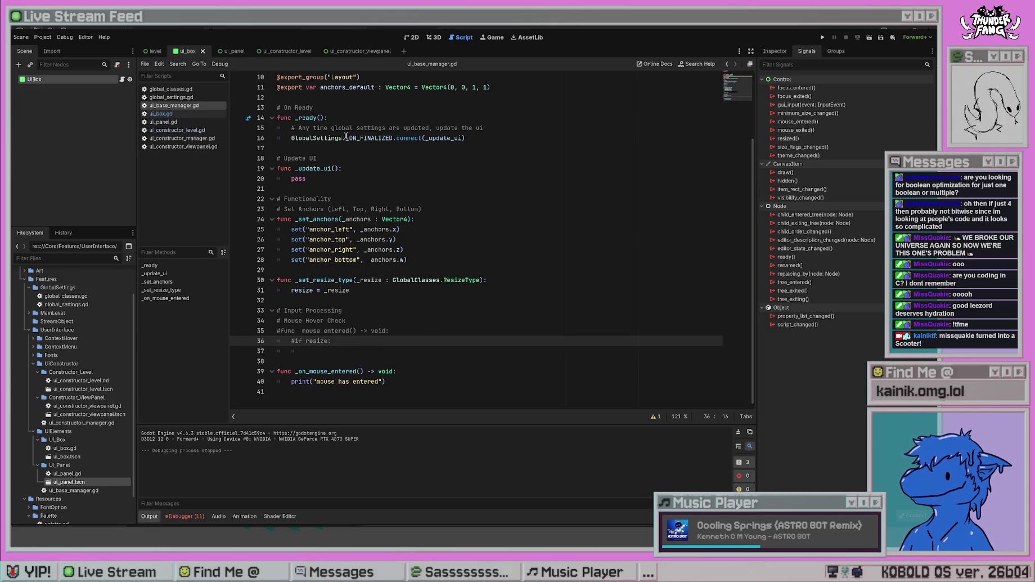
left_click(399, 276)
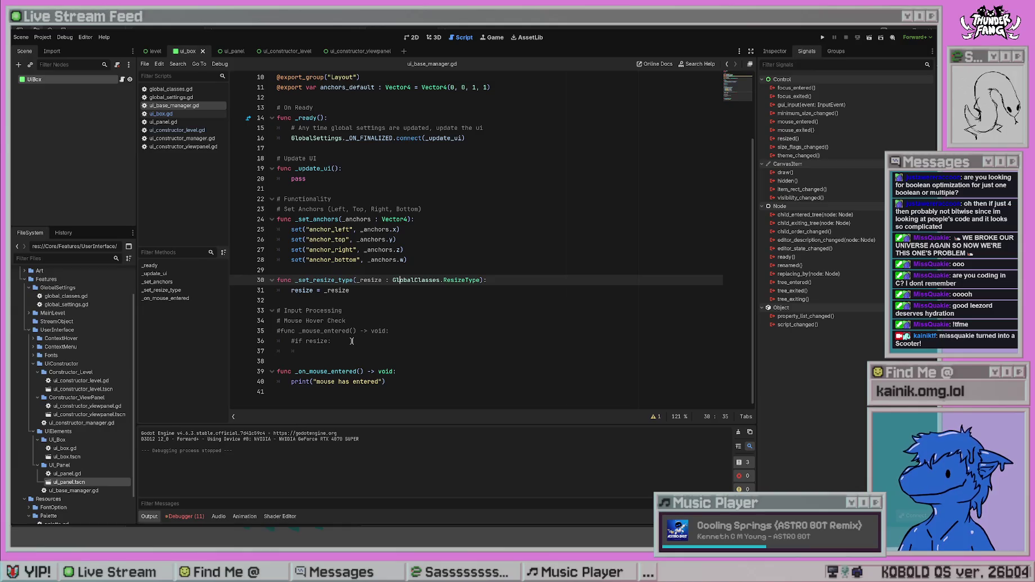
- Review the script from 'extends Node' to the Functionality comment, then show UiBox's properties in the Inspector
scroll(352, 341, "up", 3)
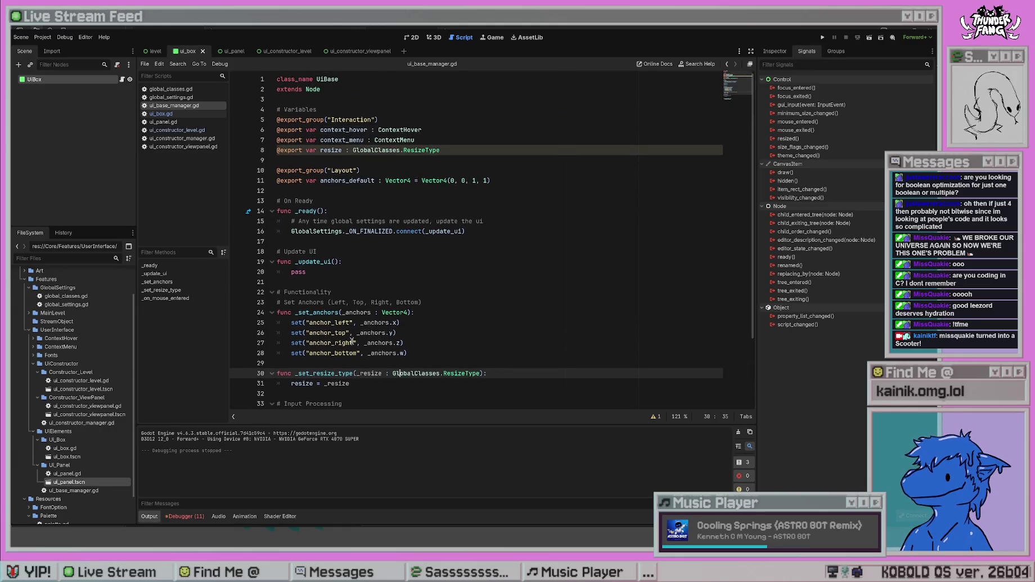
left_click(316, 98)
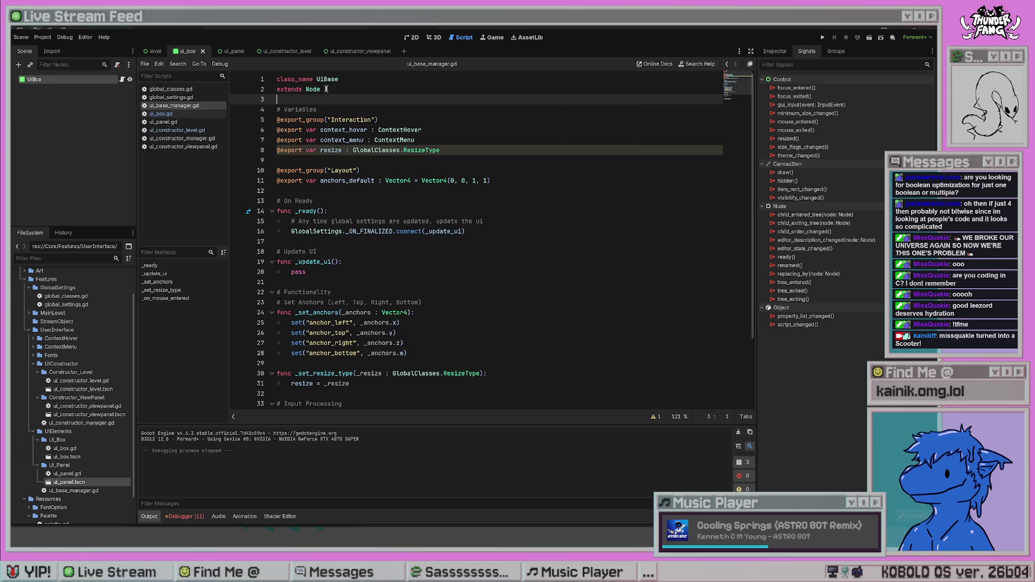
left_click(325, 89)
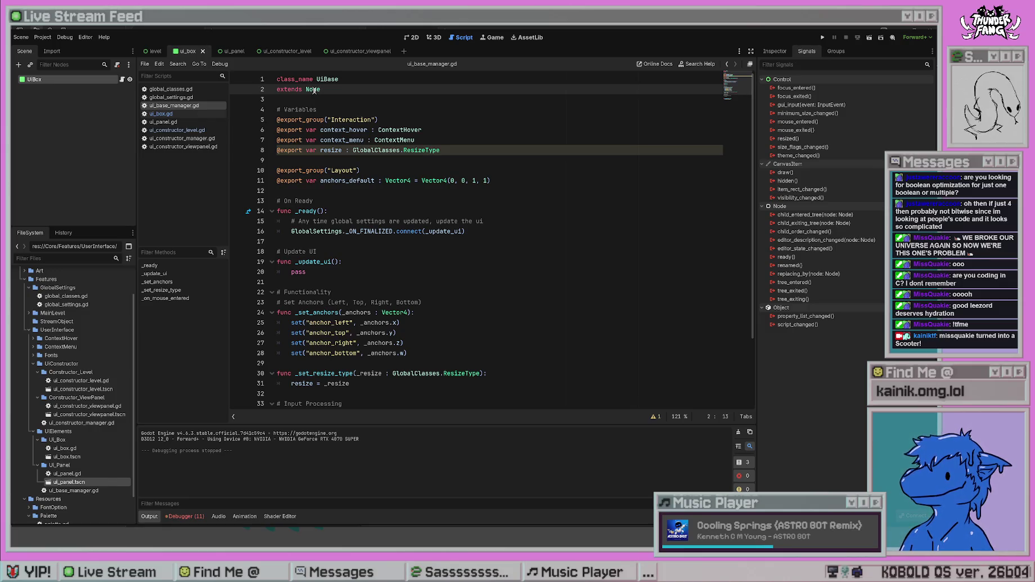
left_click(525, 293)
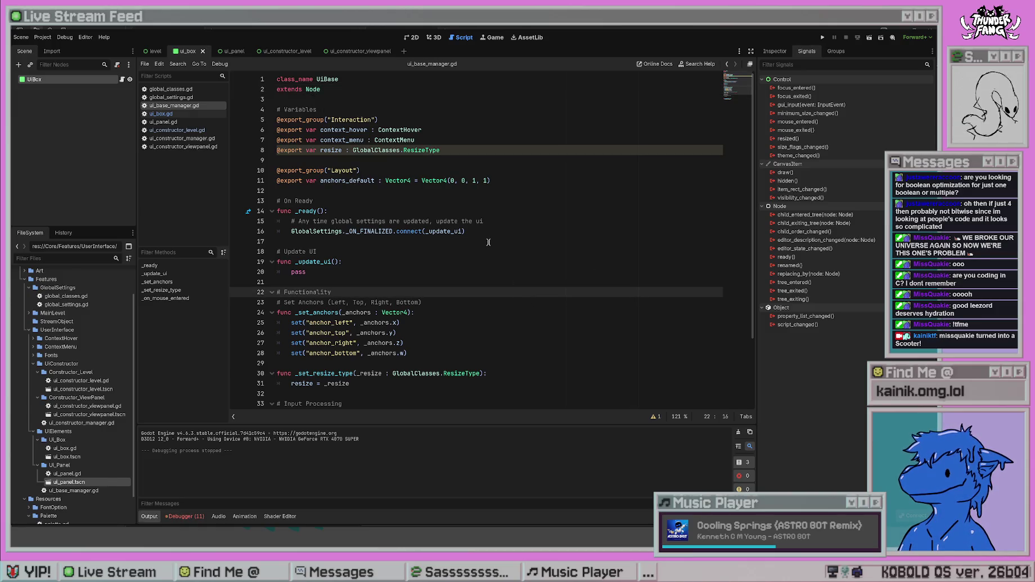
scroll(488, 242, "down", 3)
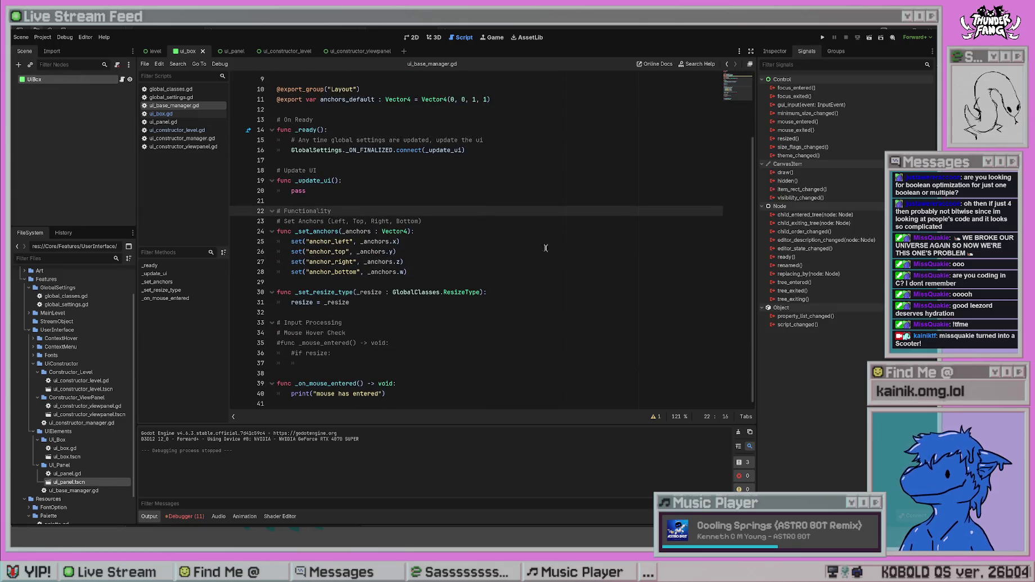
left_click(774, 52)
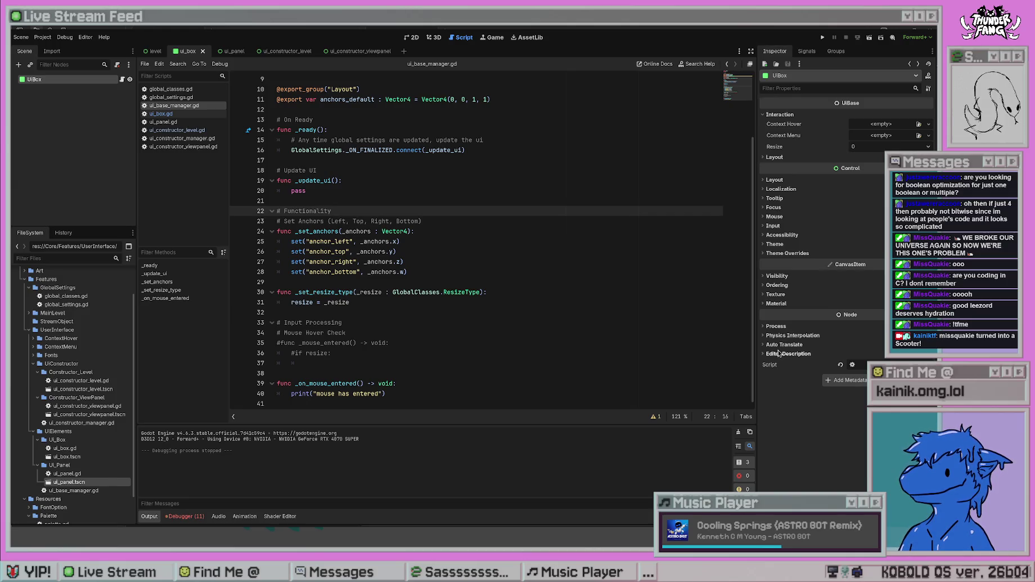
- Expand Process and Editor Description in the Inspector, check Groups, then list UiBox's signals
left_click(776, 326)
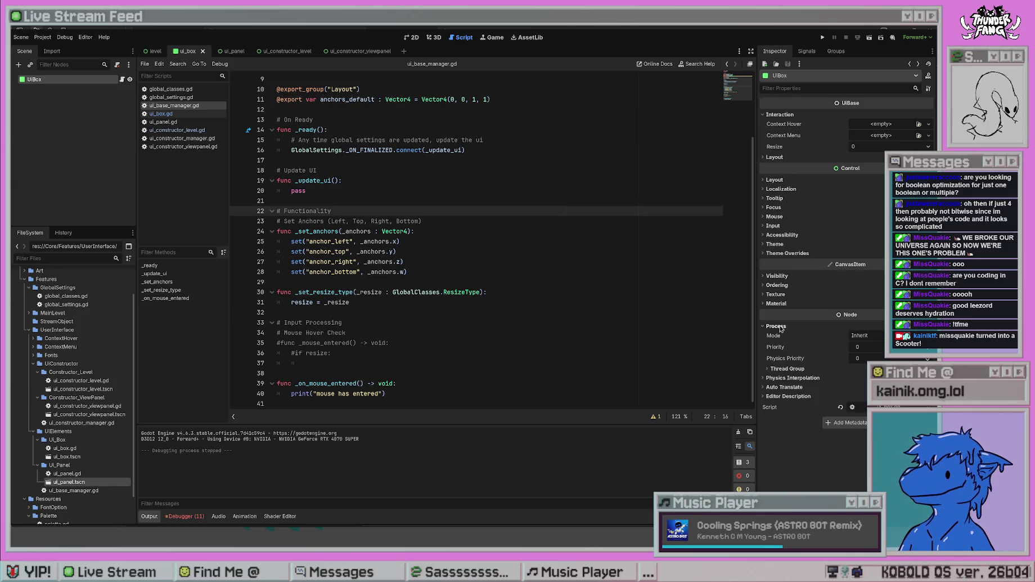
left_click(777, 326)
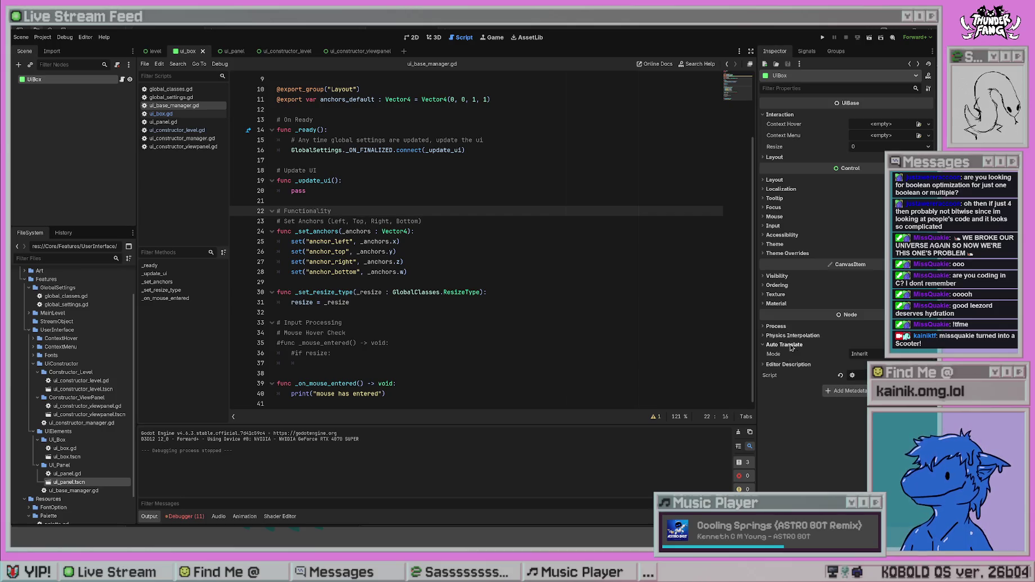
left_click(791, 353)
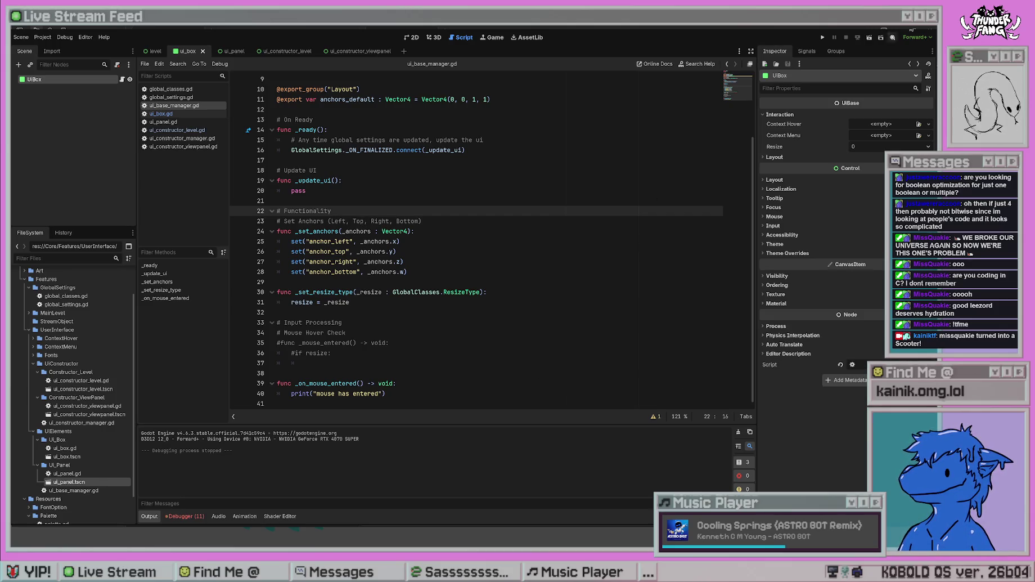
left_click(836, 51)
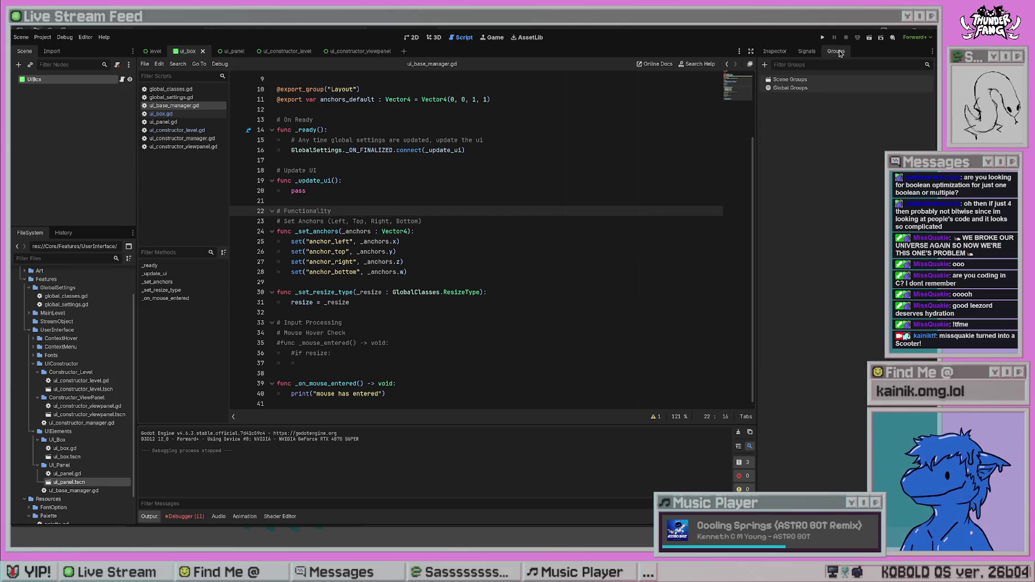
left_click(806, 51)
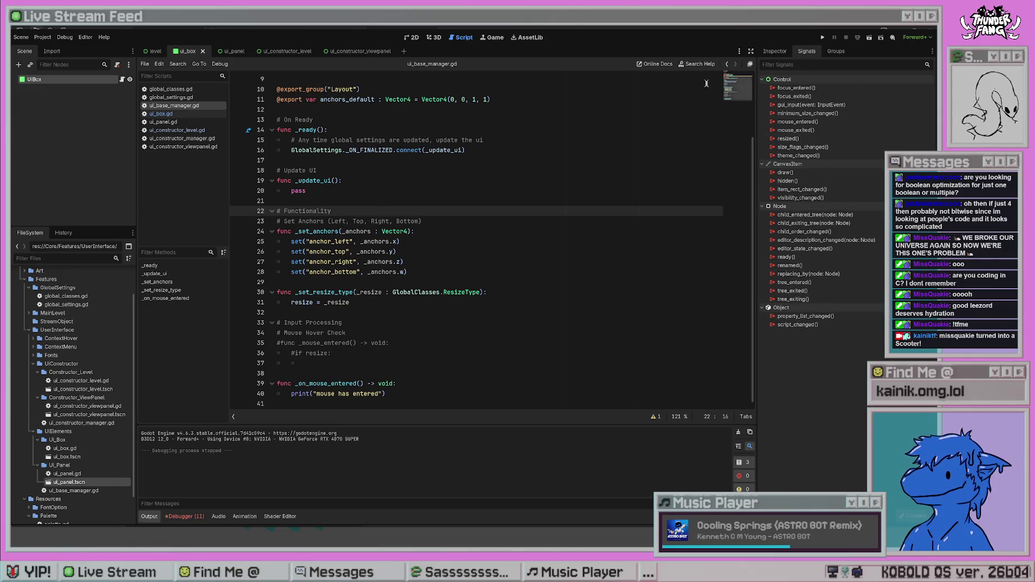
- Look over the class_name and extends lines and the code from Functionality to the script's end
scroll(334, 117, "up", 3)
left_click_drag(332, 90, 241, 79)
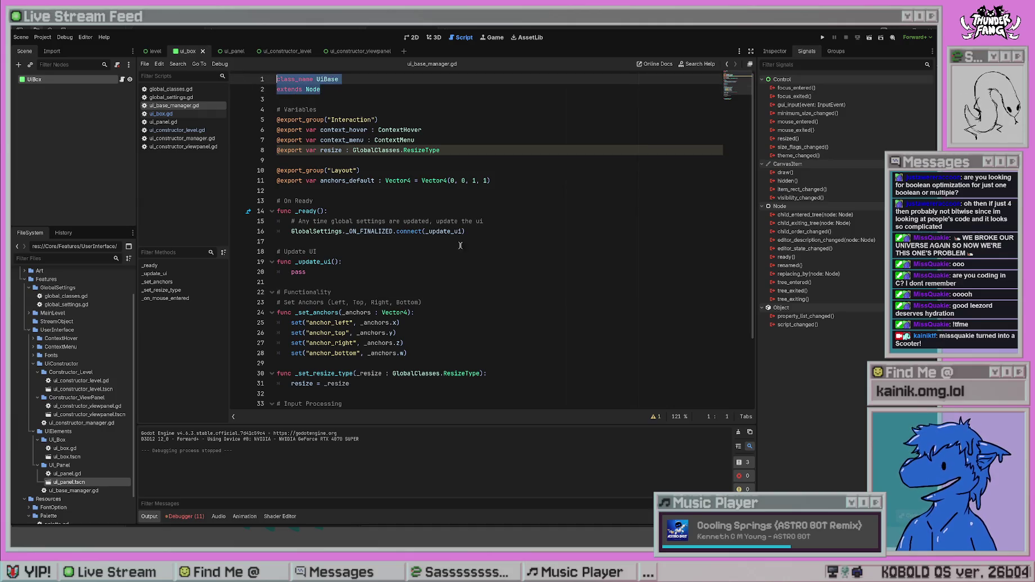
left_click(542, 305)
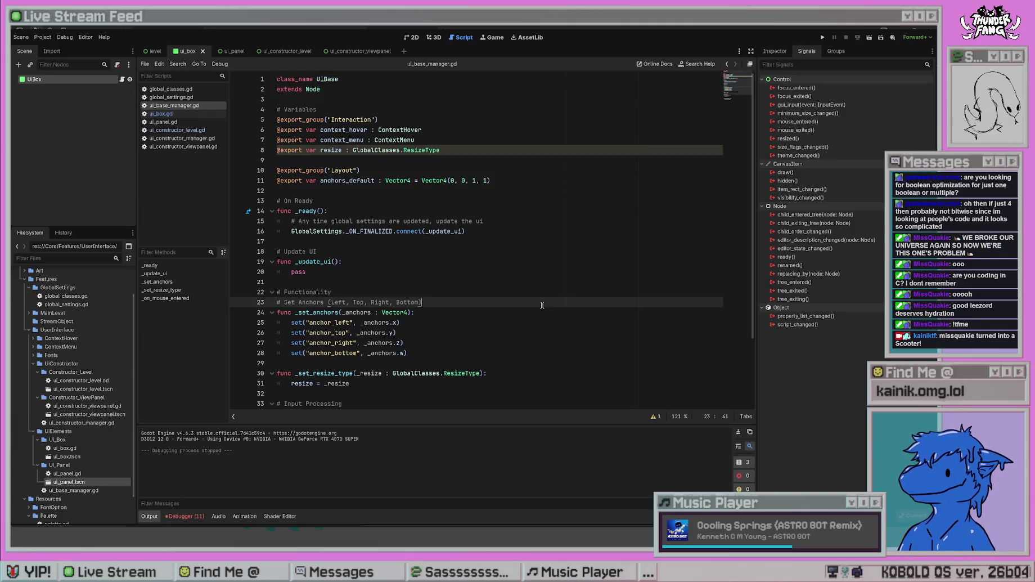
scroll(527, 340, "down", 3)
left_click(454, 394)
left_click_drag(454, 394, 278, 203)
left_click(522, 280)
scroll(597, 311, "up", 3)
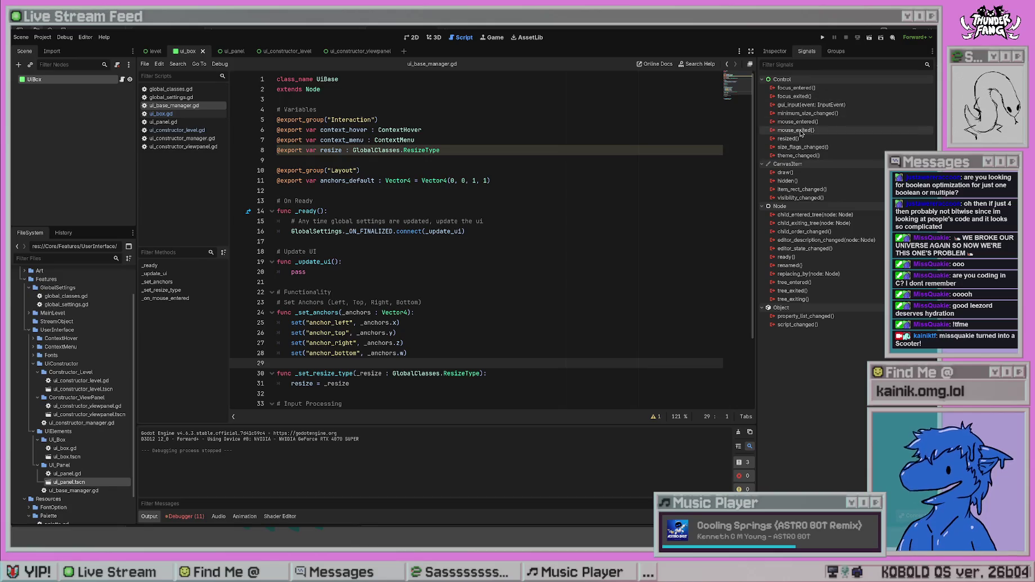
- Change 'extends Node' to 'extends Control' and run the project
double_click(313, 89)
type("Control")
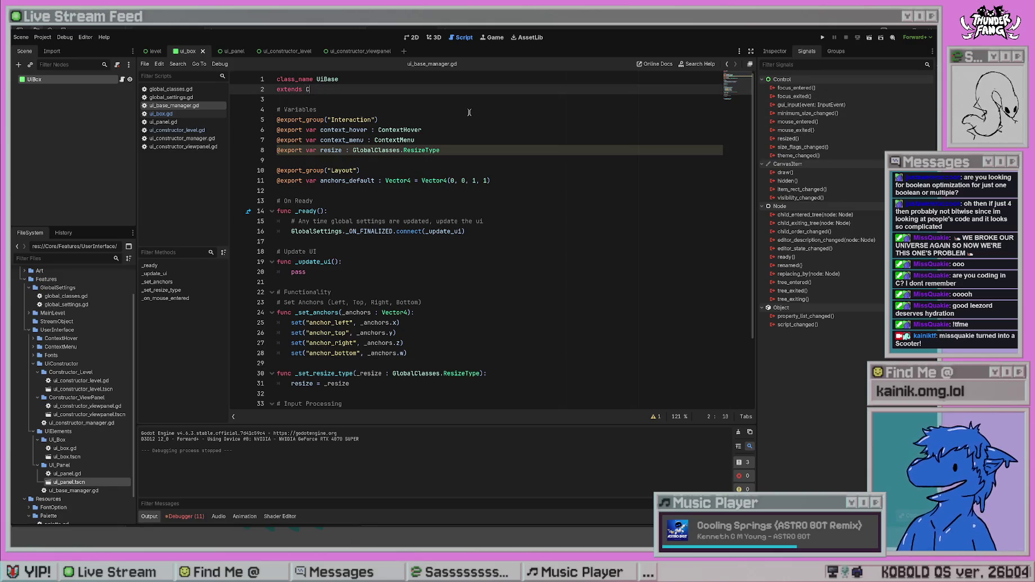
key("Escape")
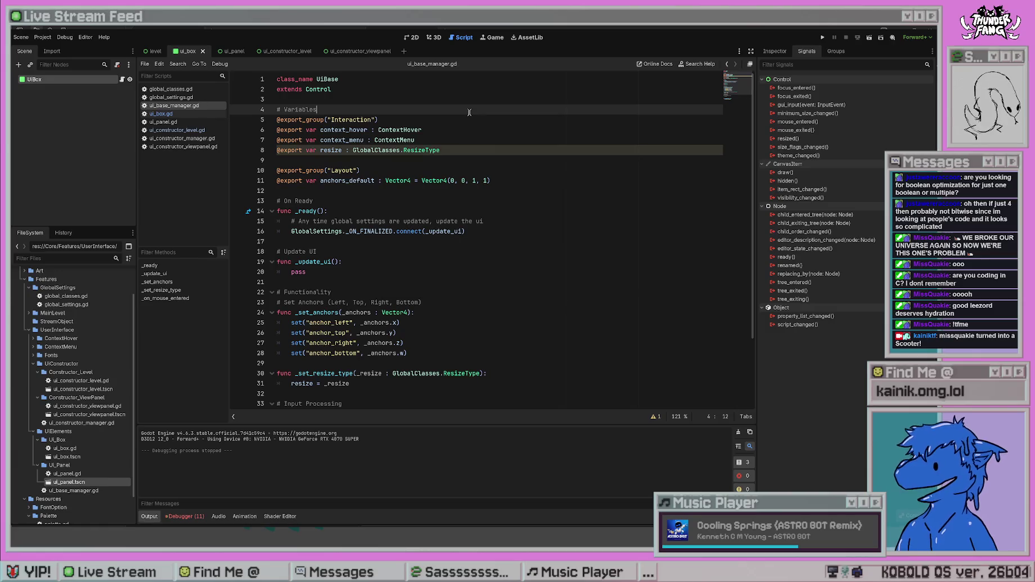
left_click(512, 220)
left_click(822, 37)
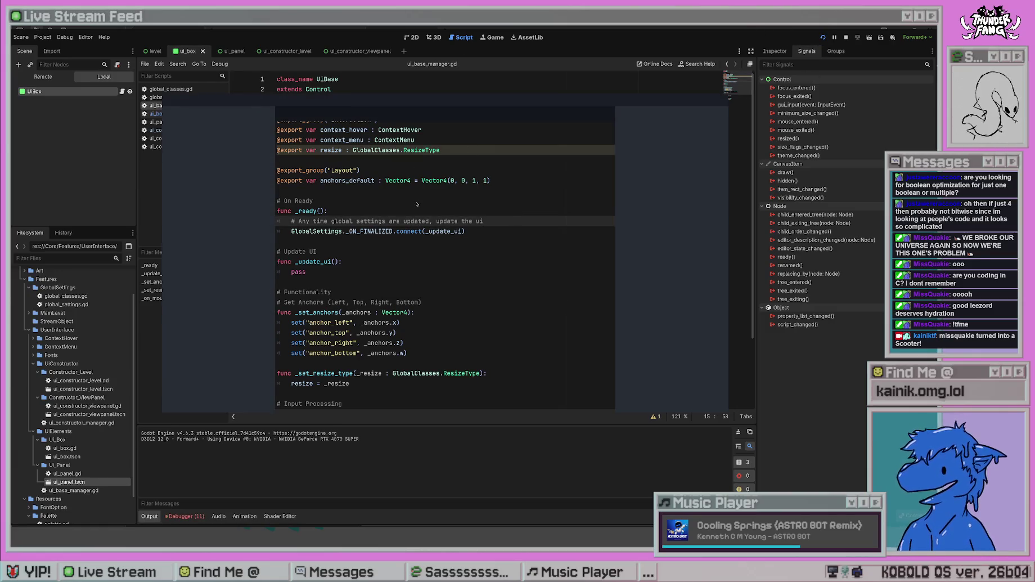
- Rename _on_mouse_entered to mouse_entered by removing the '_on_' prefix
scroll(419, 336, "down", 3)
left_click(425, 363)
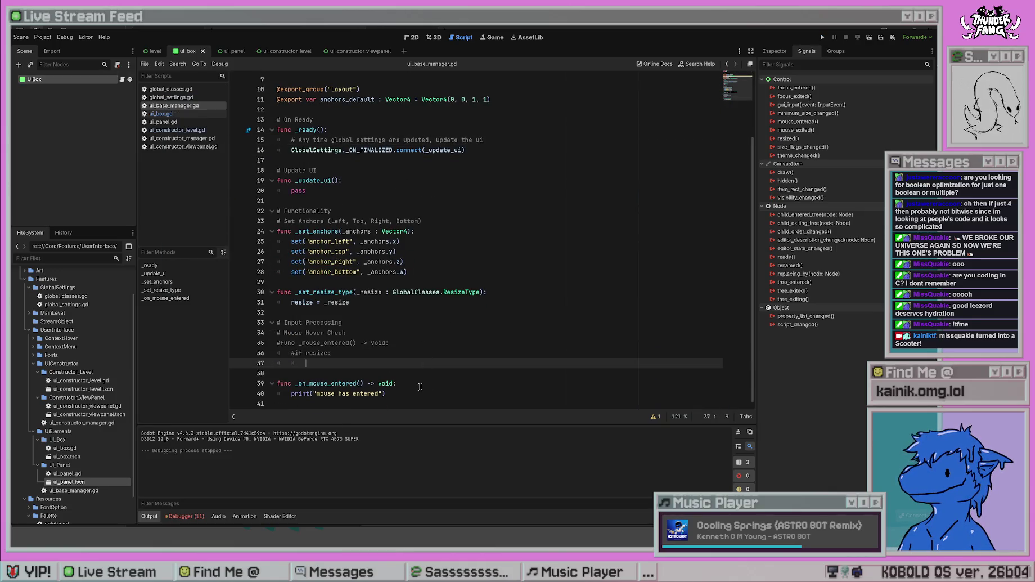
left_click(420, 386)
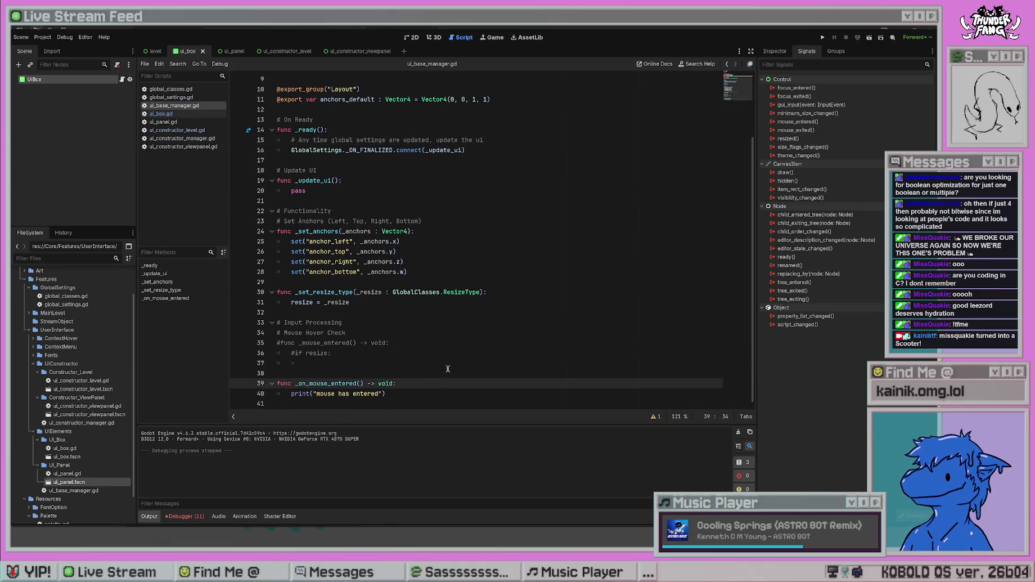
scroll(521, 333, "up", 3)
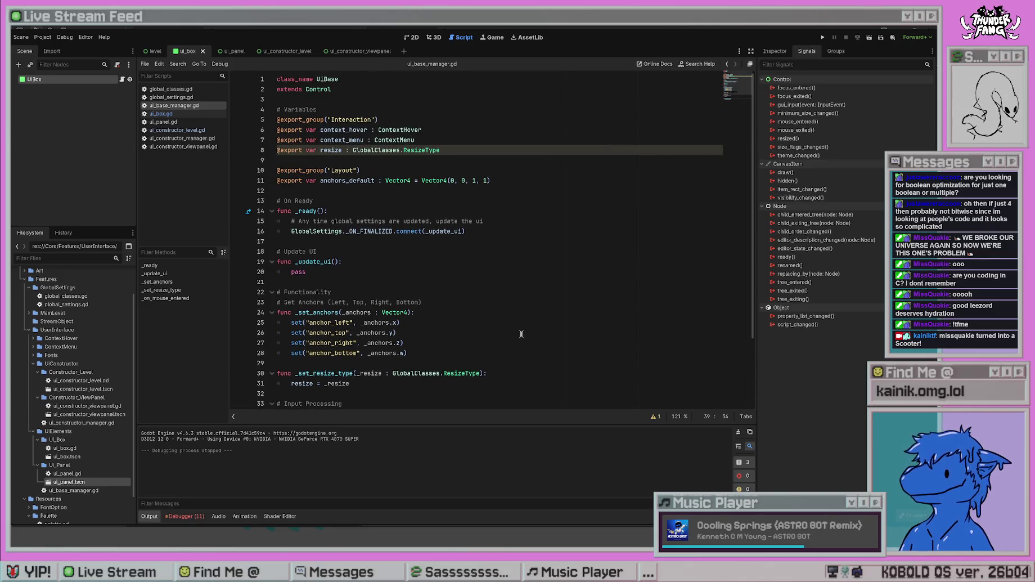
scroll(526, 300, "down", 3)
left_click(308, 383)
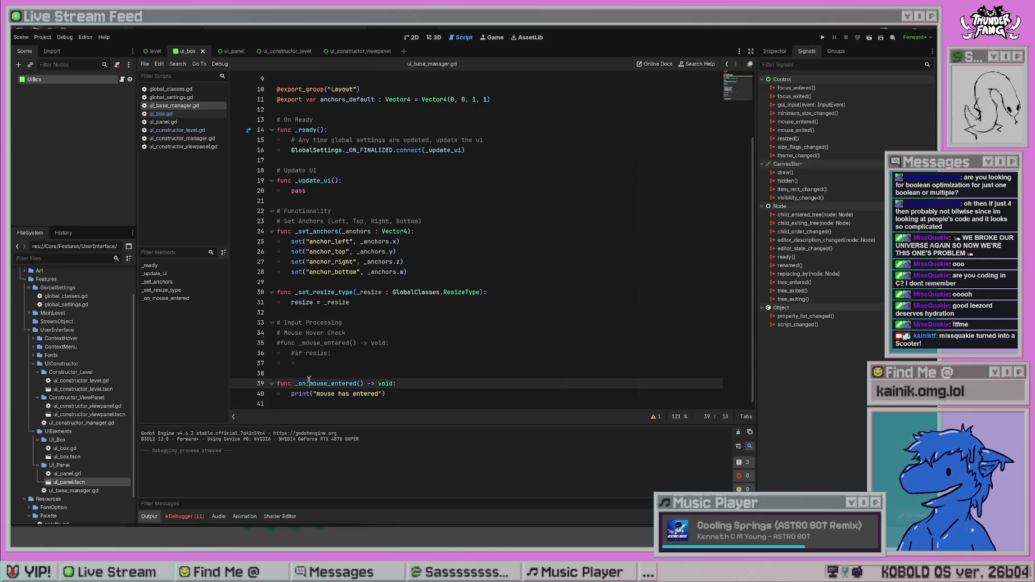
key("BackSpace")
key("BackSpace")
key("BackSpace")
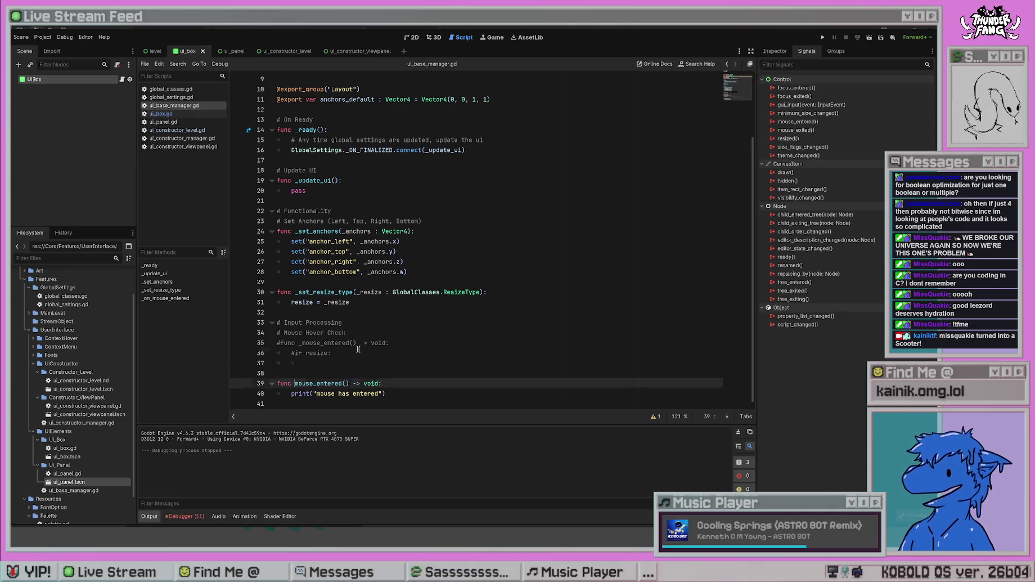
- Run the project again, stop it, and view the 11 'Parameter "obj" is null' errors
left_click(474, 230)
left_click(822, 37)
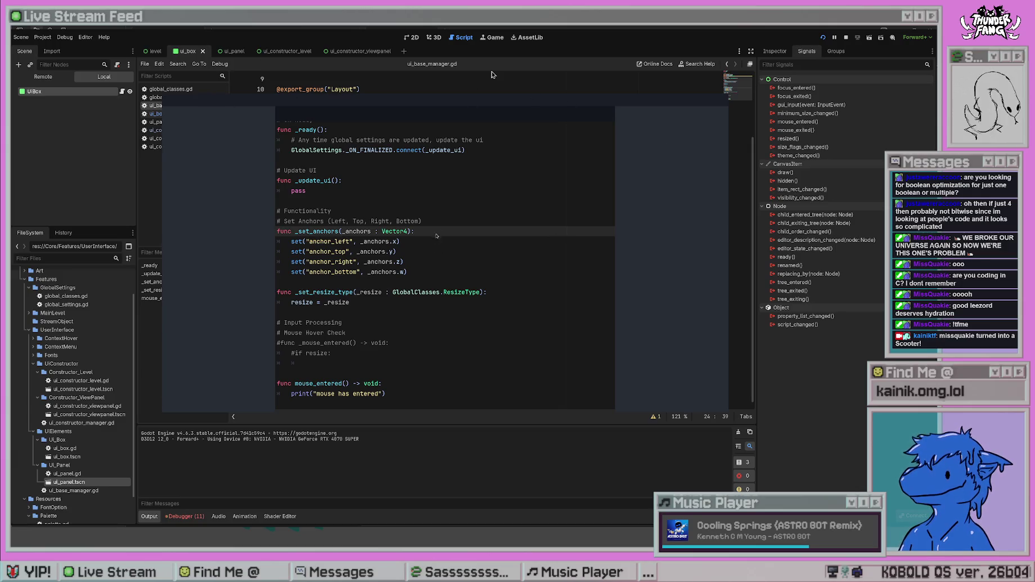
left_click(185, 516)
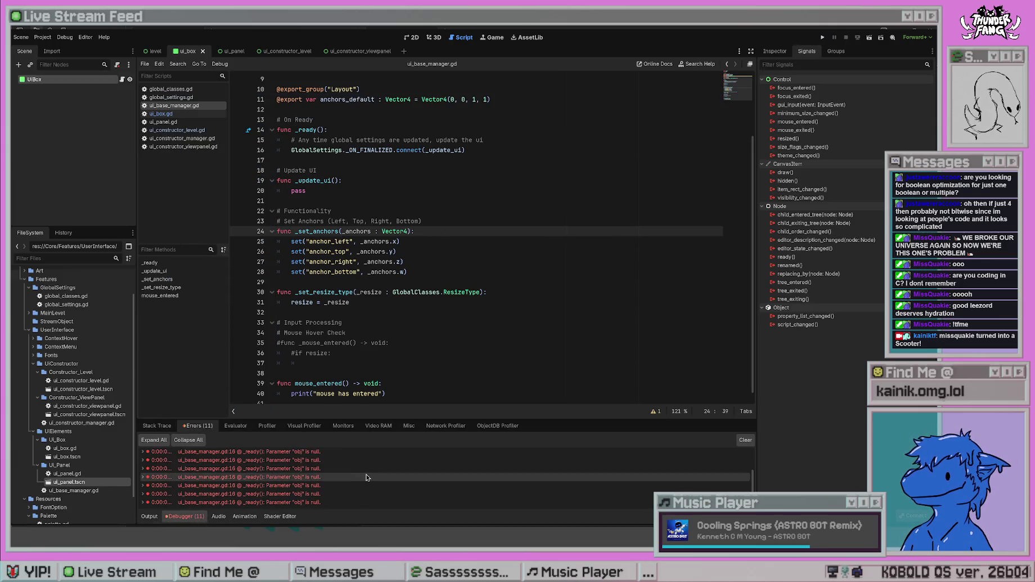
- Scroll the script back to the mouse_entered print function and select UiBox's mouse_entered signal
scroll(366, 477, "up", 3)
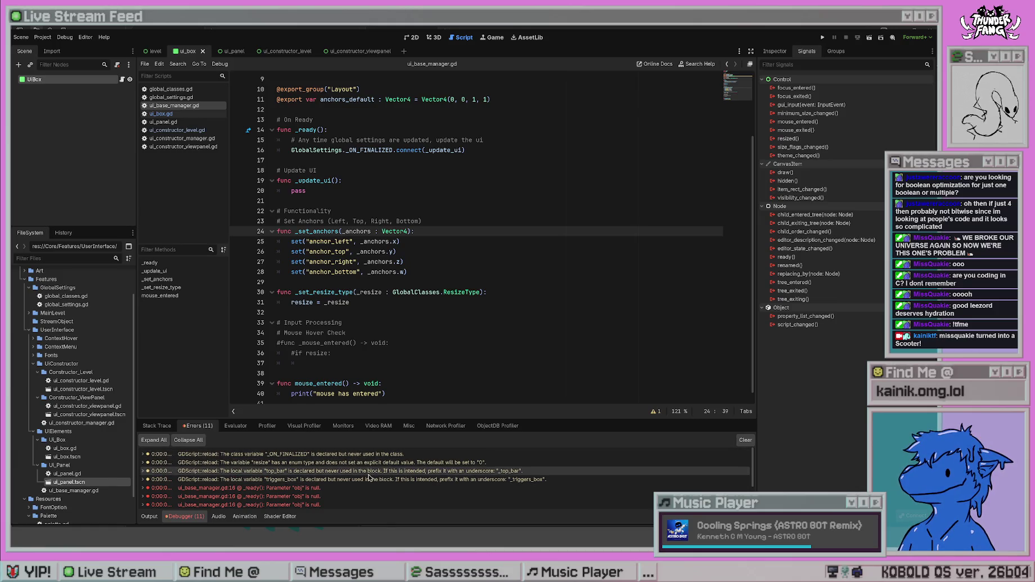
left_click(149, 516)
left_click(508, 313)
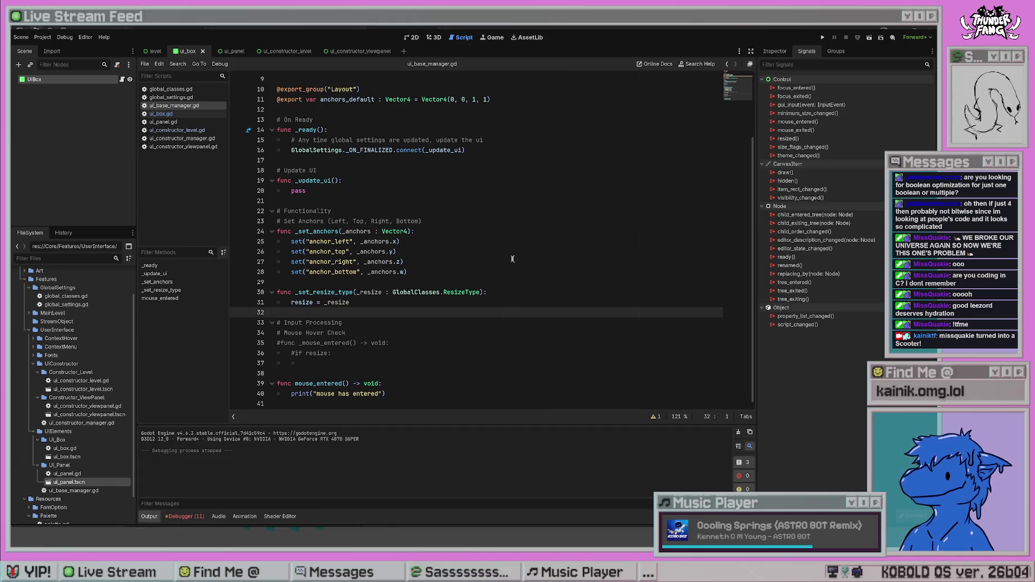
scroll(522, 282, "up", 3)
left_click(358, 90)
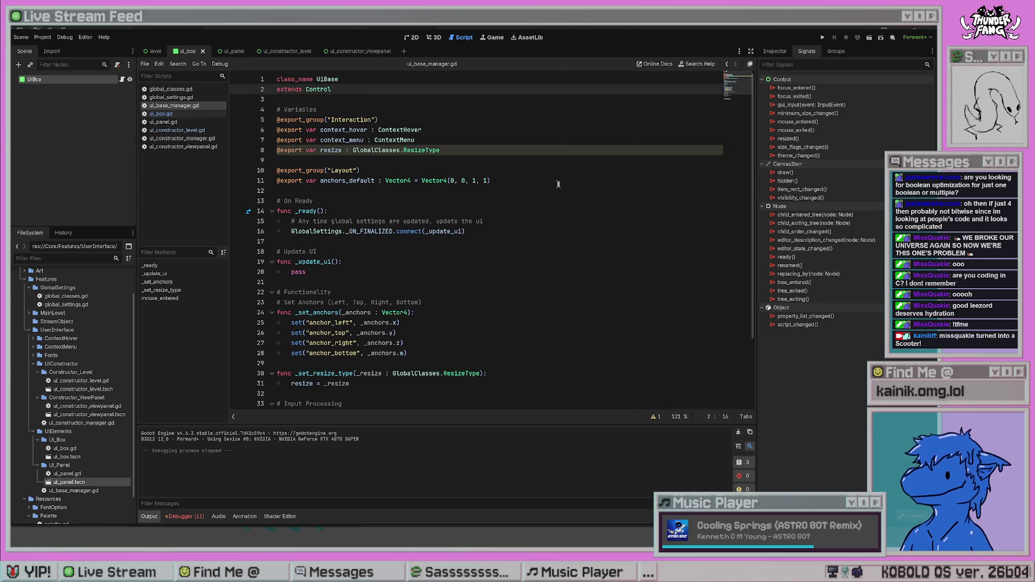
left_click(344, 99)
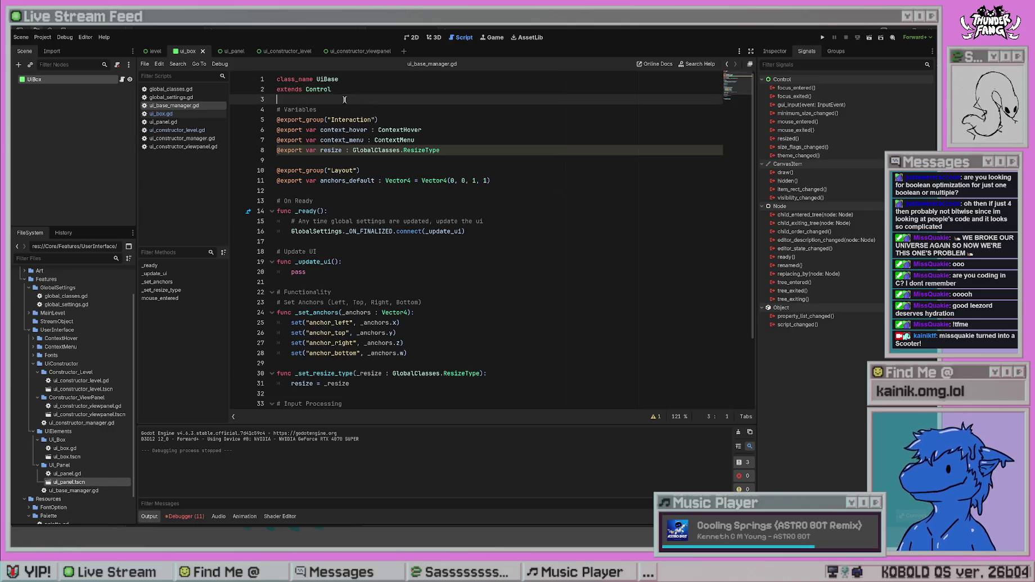
left_click(539, 200)
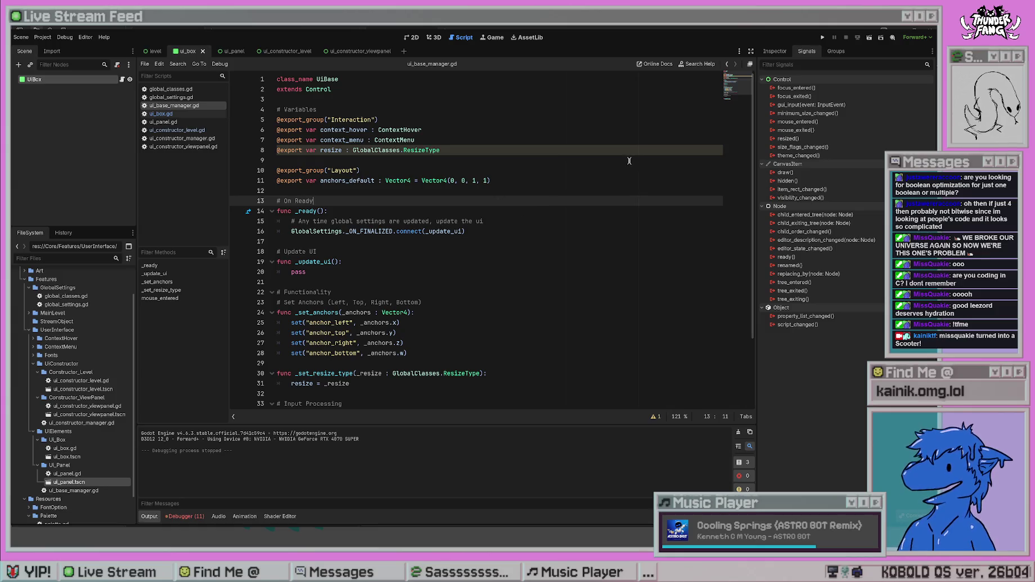
scroll(616, 180, "down", 3)
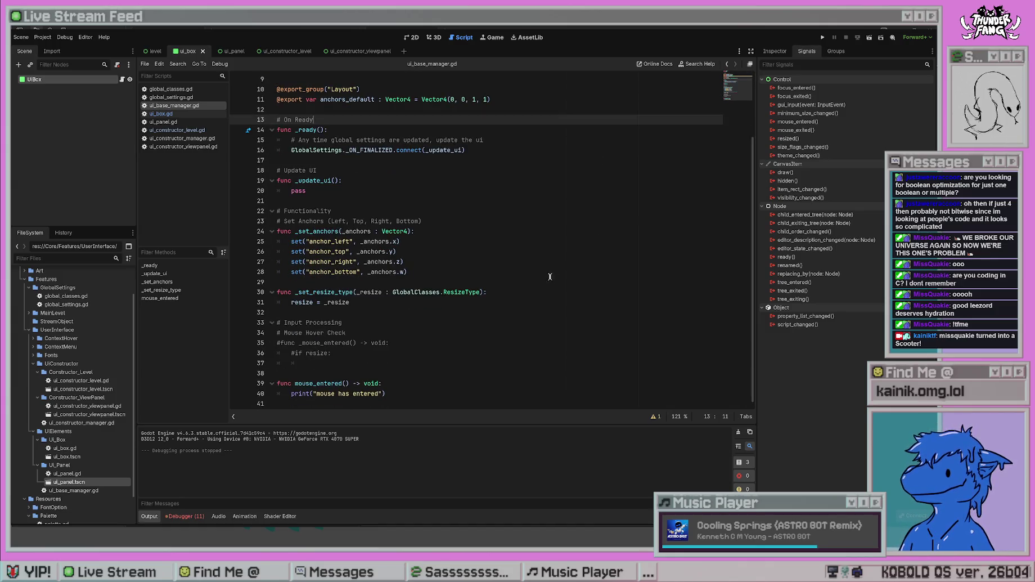
left_click(822, 125)
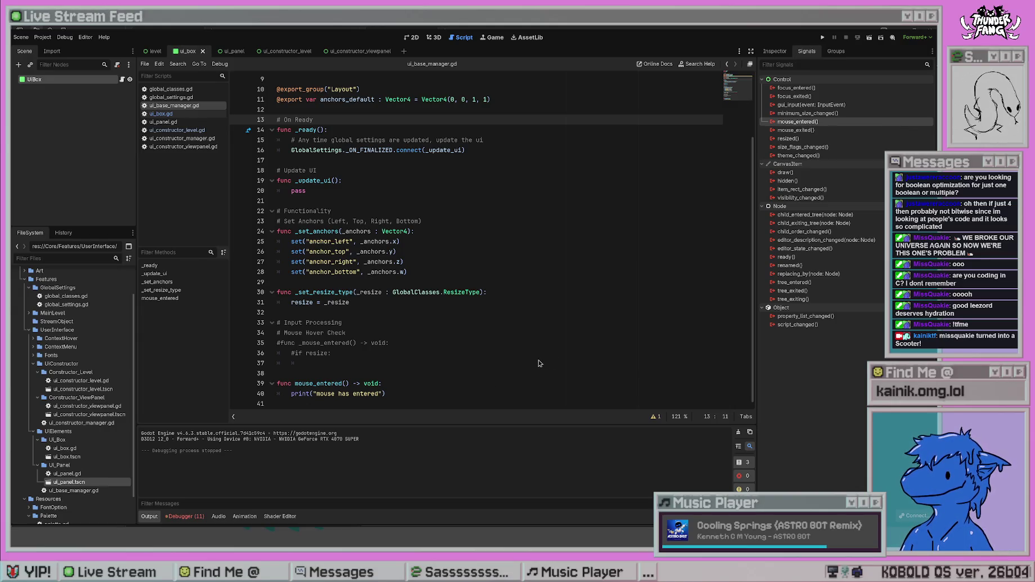
- Connect mouse_entered to the mouse_entered() method and test-run the project to print 'mouse has entered'
left_click(433, 361)
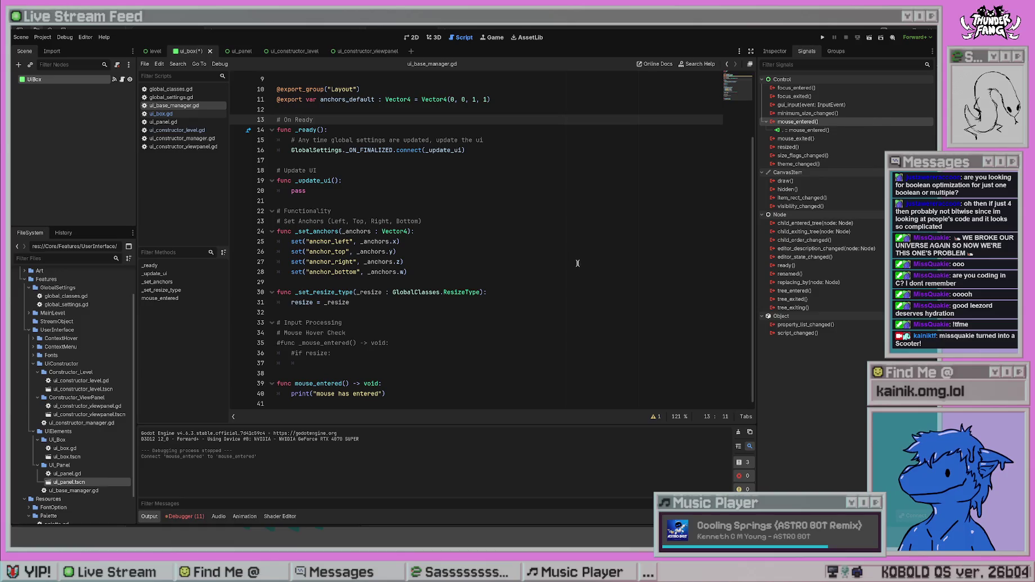
left_click(515, 343)
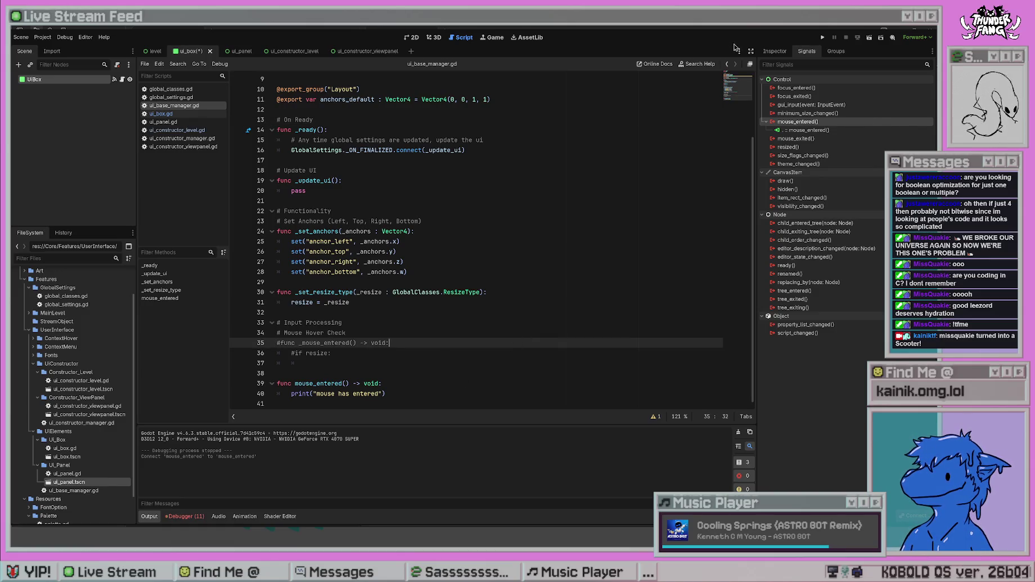
left_click(821, 37)
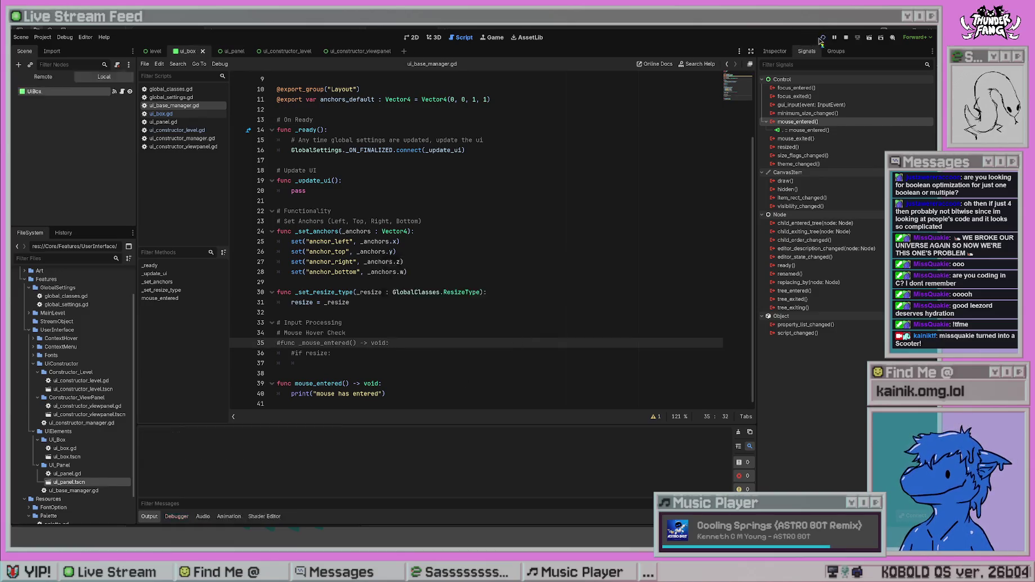
key("F8")
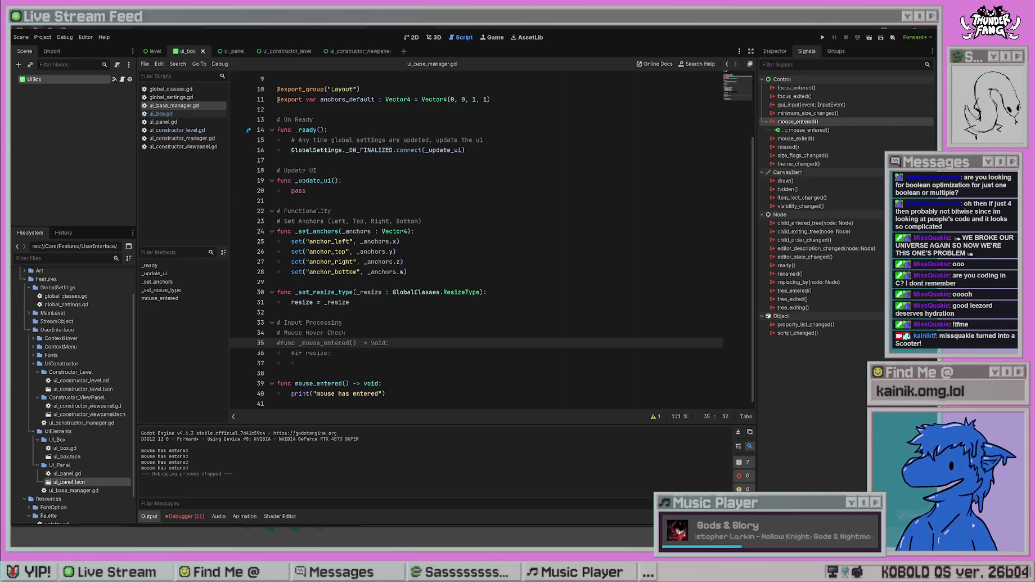
- Disconnect the mouse_entered signal connection and prefix the function name with _on_
key("Down")
key("Down")
key("Down")
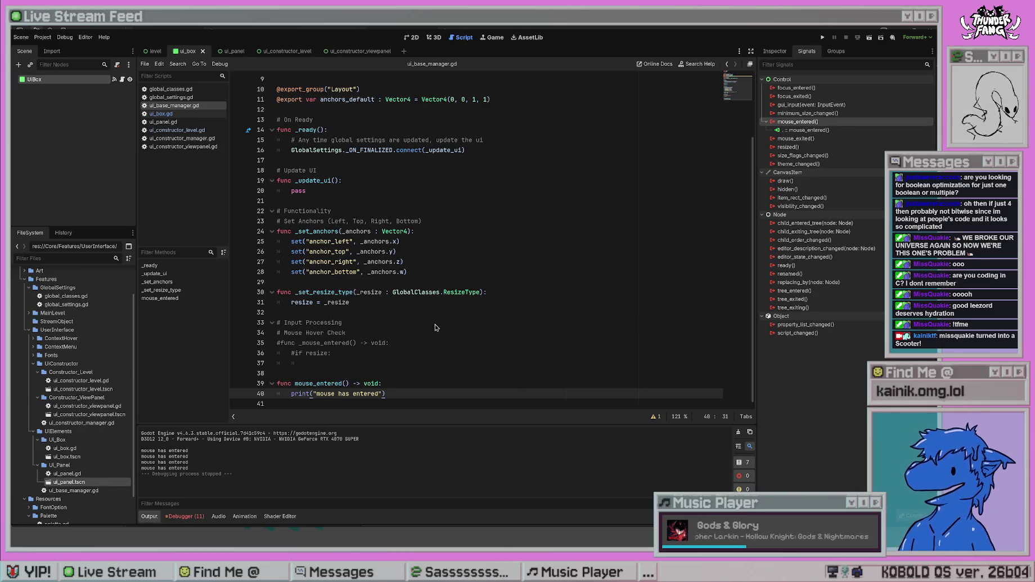
left_click(501, 352)
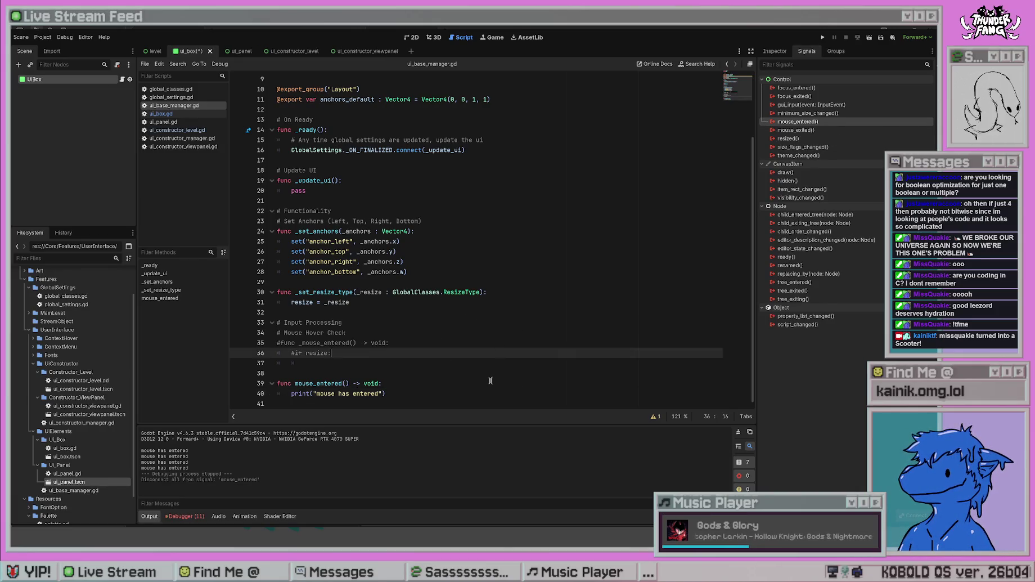
left_click(491, 380)
type("_on_")
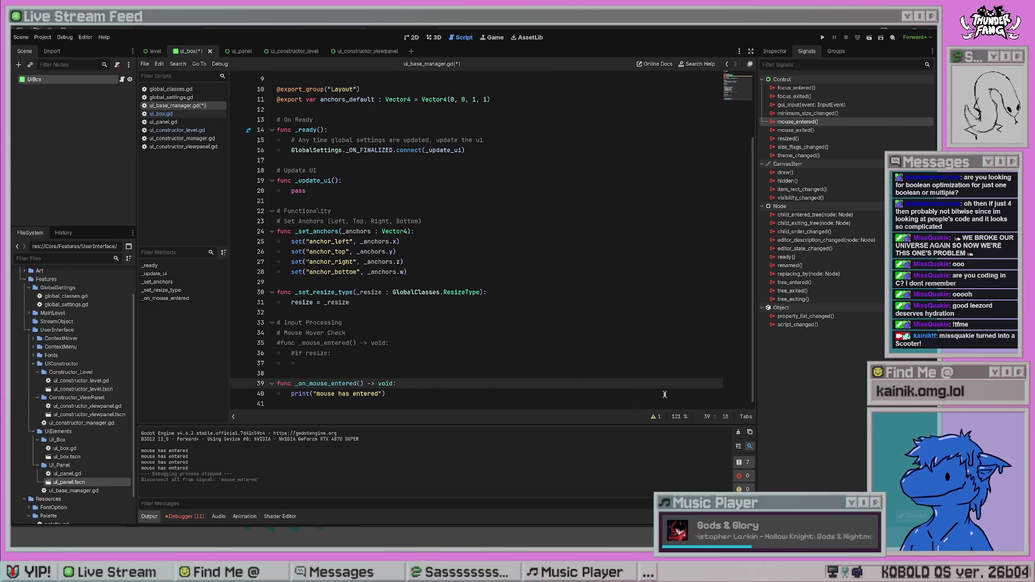
- Test-run the project, then delete the old hover test functions on lines 35–40
left_click(822, 37)
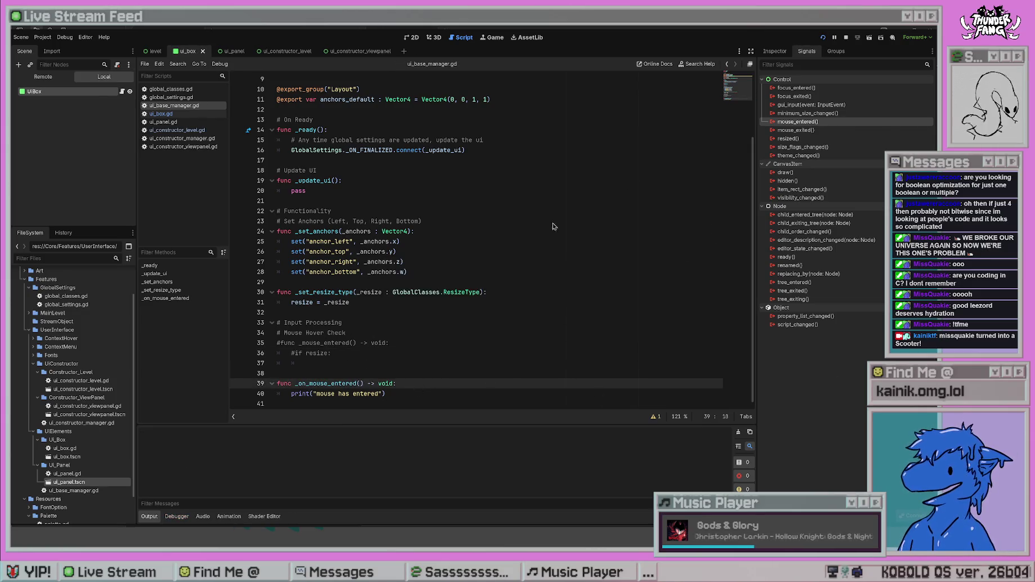
key("F8")
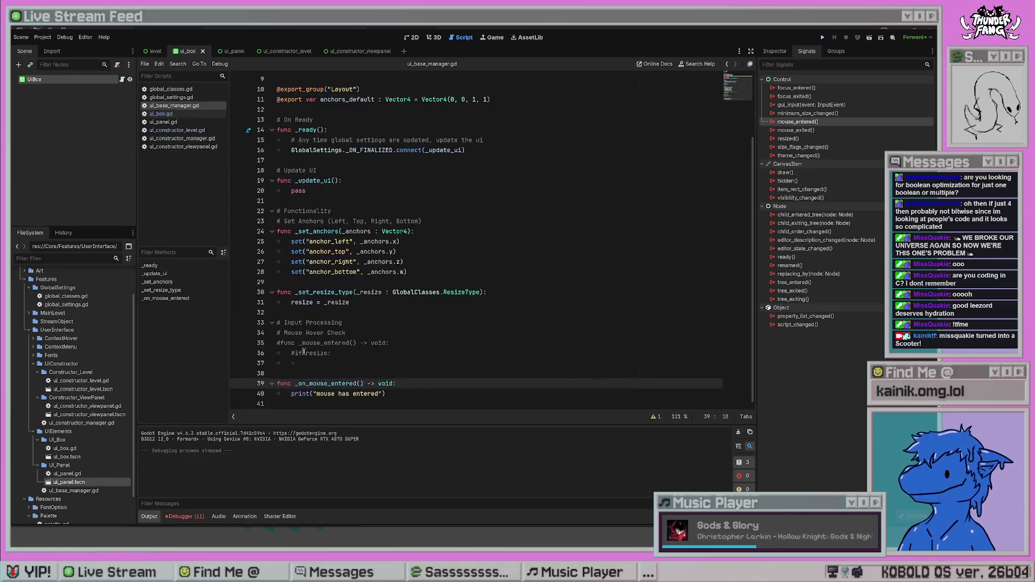
mouse_move(386, 393)
left_mouse_down()
mouse_move(234, 375)
mouse_move(232, 342)
left_mouse_up()
key("Delete")
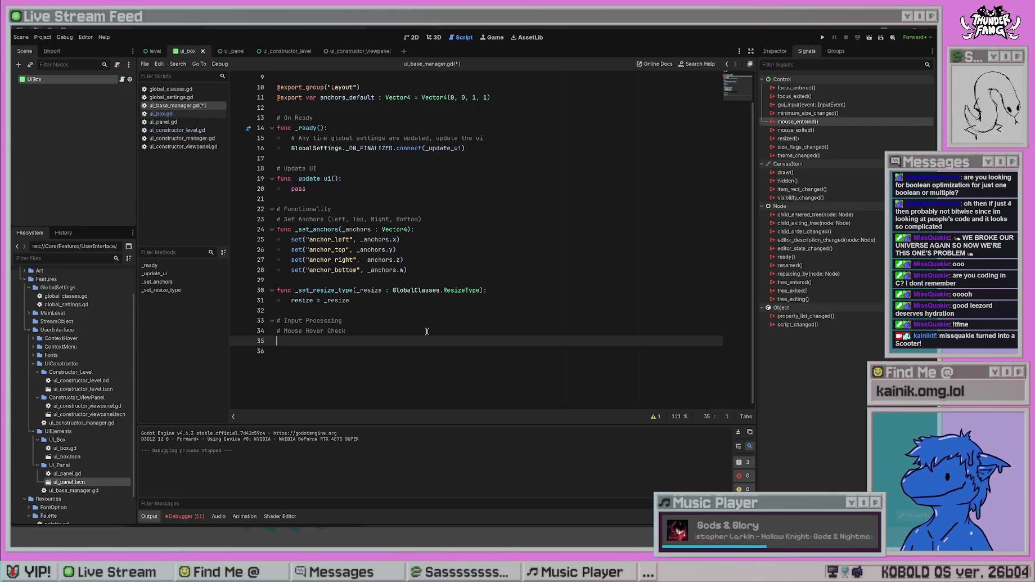
- Write func _input(event: InputEvent) -> void: with an 'if not event is InputEventMouse:' return guard
left_click(404, 323)
key("Return")
type("func _input()event: InputEvent) -")
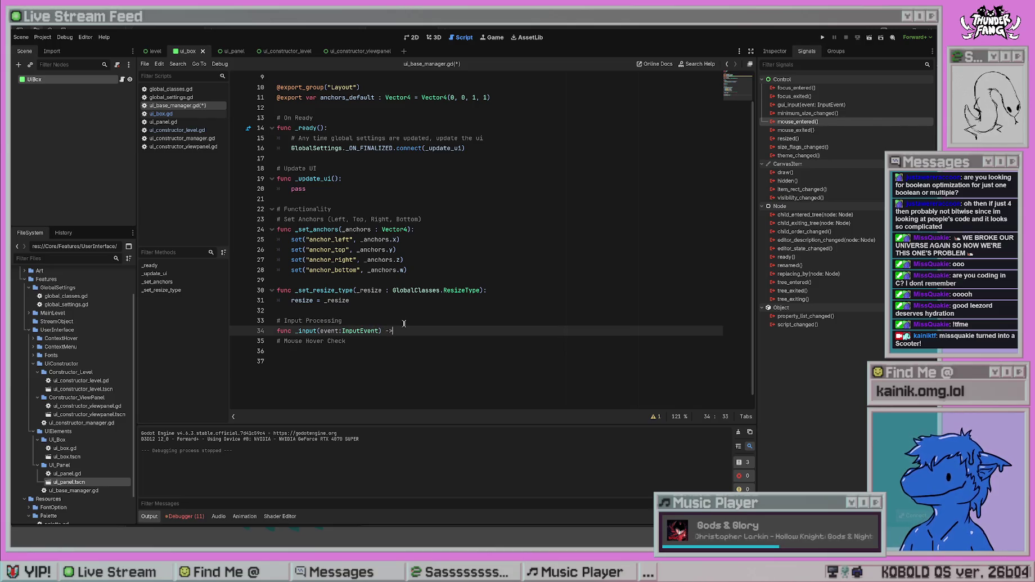
type("> void:")
key("Return")
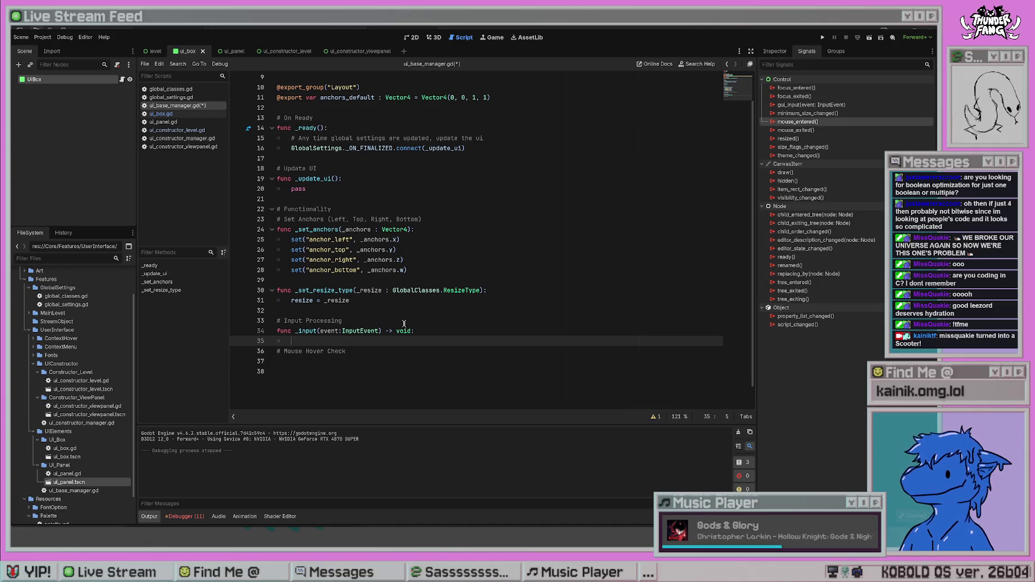
type("ifnot event is Input")
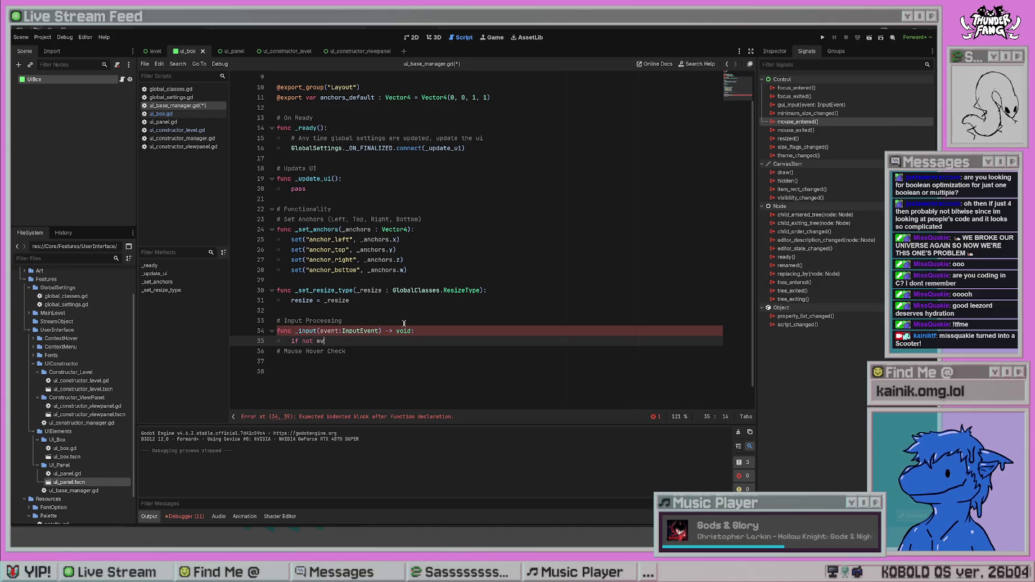
type("EventMouse")
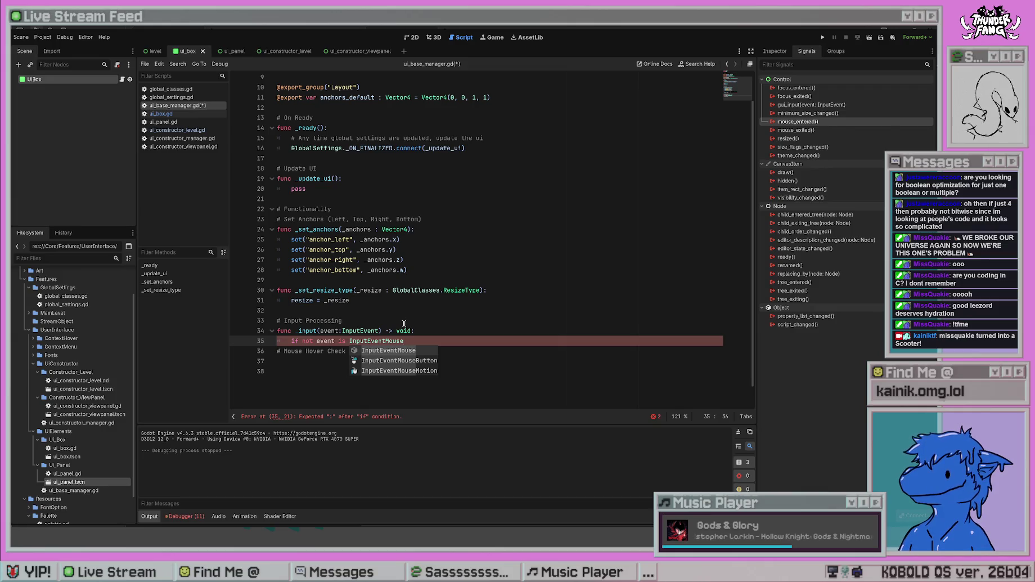
key("Return")
key("Return")
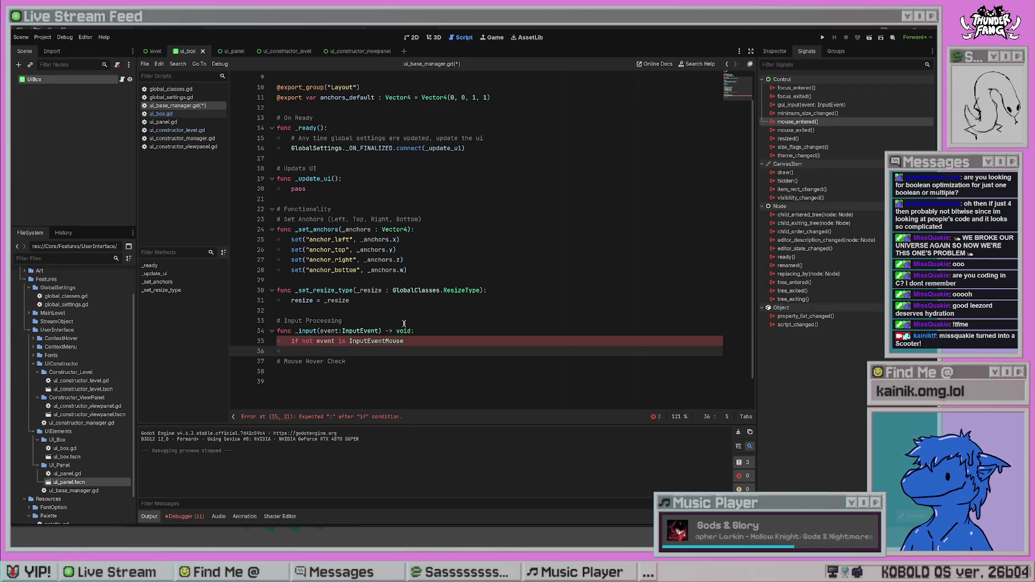
type("return")
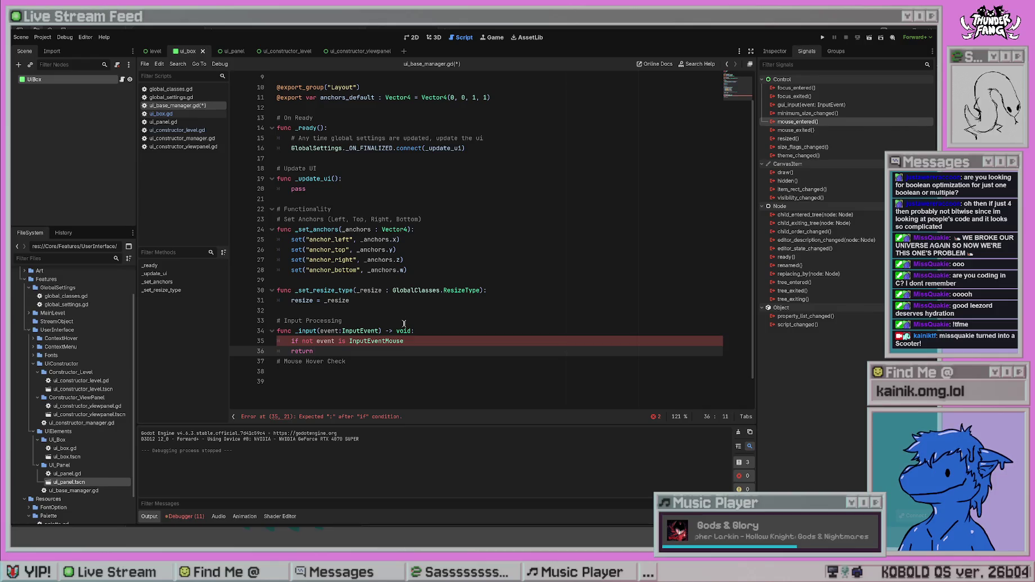
left_click(405, 340)
type(":")
- Move the Mouse Hover Check comment above the if check, indent return, and save the script
key("Up")
left_click(346, 360)
key("shift+Home")
key("ctrl+c")
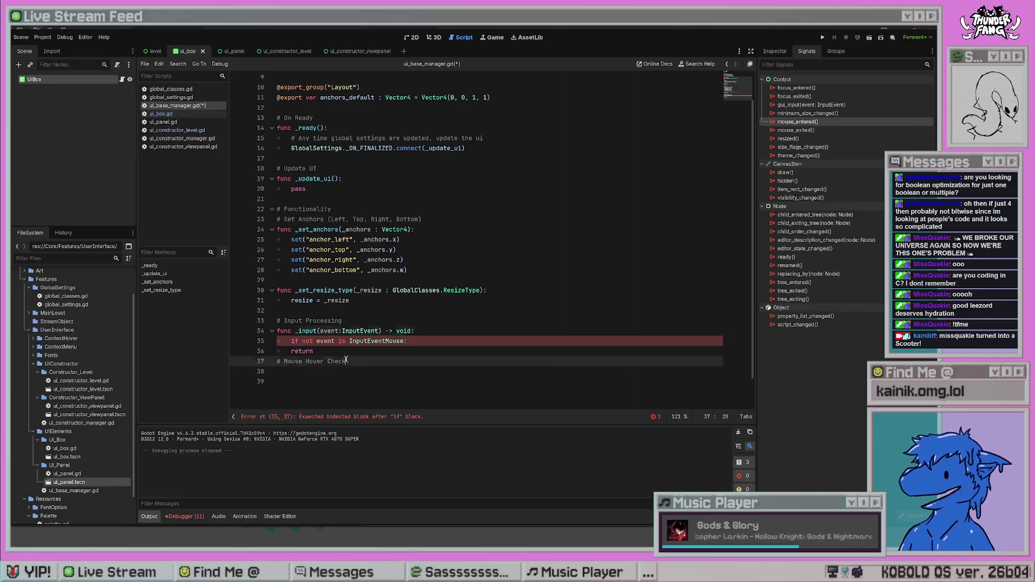
key("BackSpace")
key("BackSpace")
key("BackSpace")
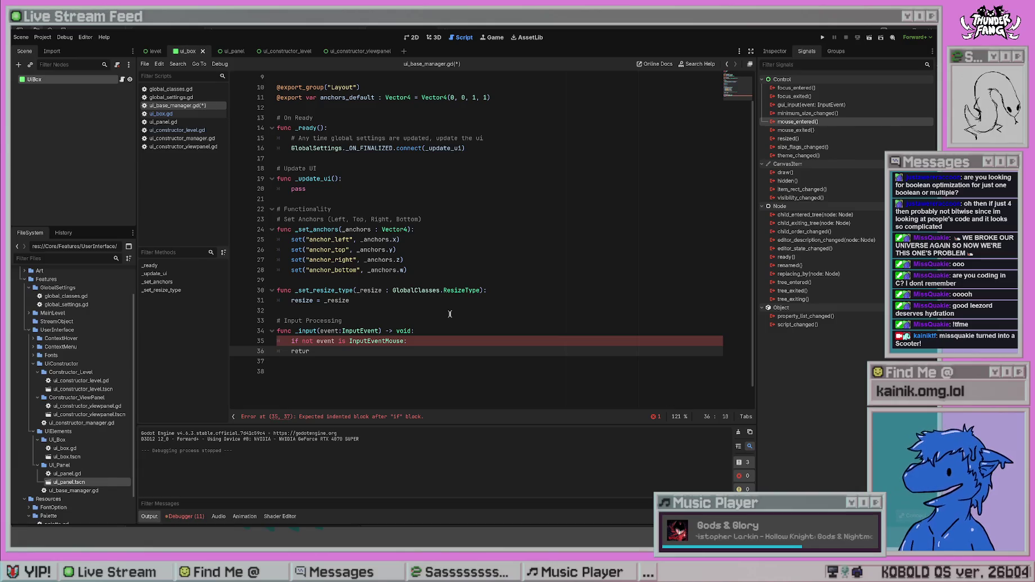
type("n")
left_click(447, 330)
key("Return")
key("ctrl+v")
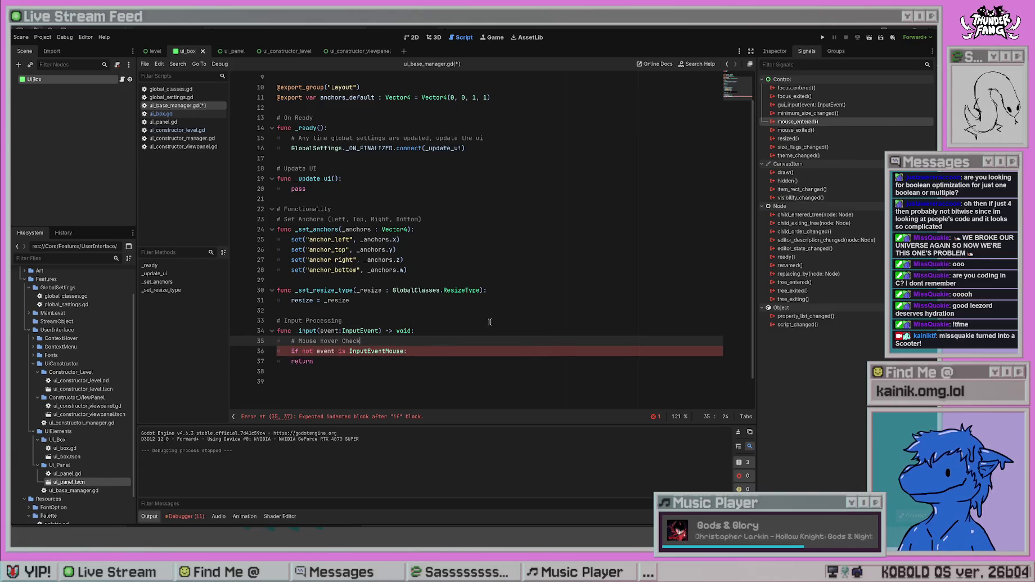
left_click(307, 363)
key("Tab")
left_click(338, 372)
key("Delete")
key("ctrl+s")
left_click_drag(368, 361, 284, 351)
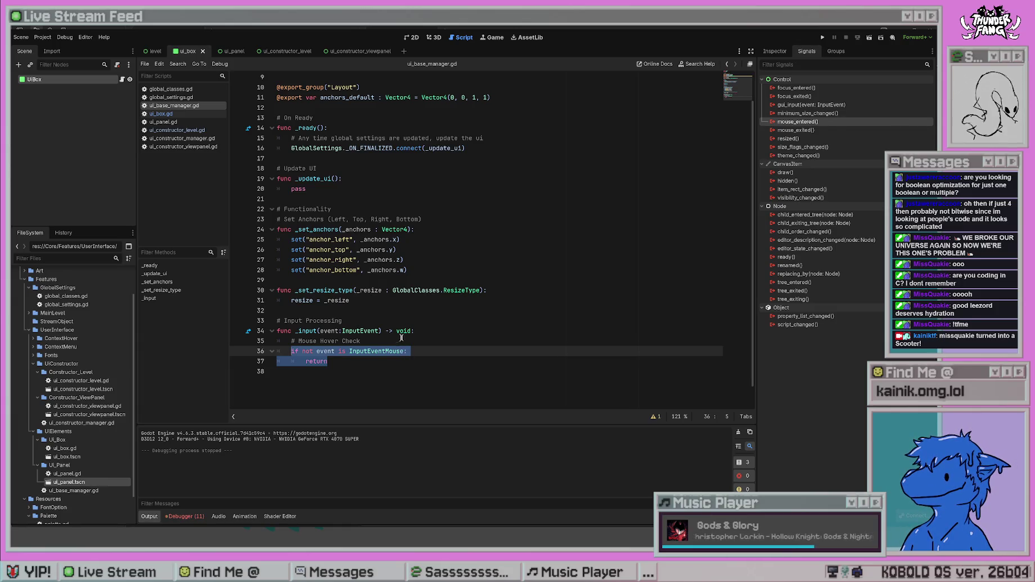
- Add func _mouse_hover_check(event : InputEvent) -> void: containing return below _input
left_click(450, 330)
key("Up")
key("Down")
key("Down")
key("Down")
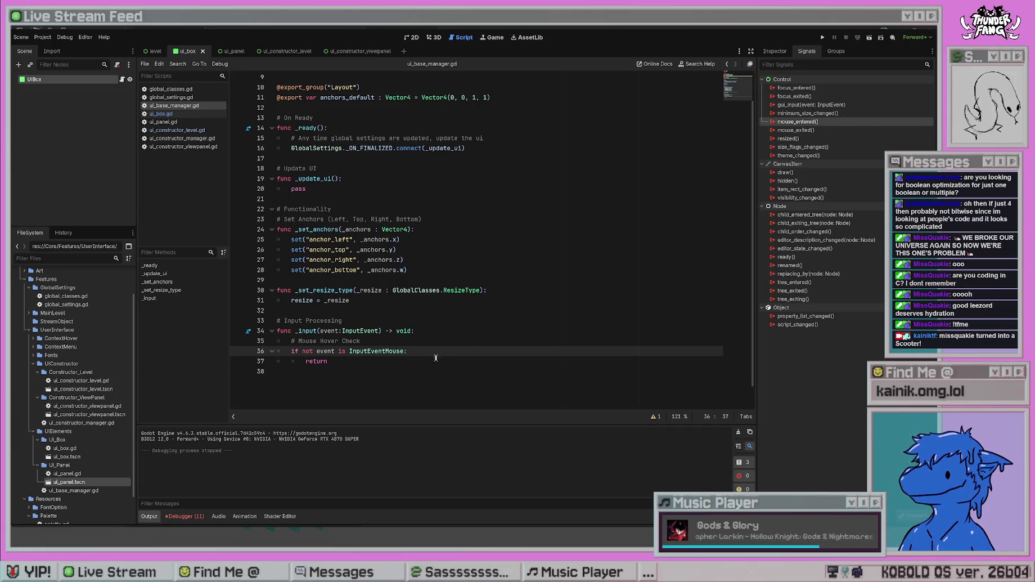
left_click(437, 331)
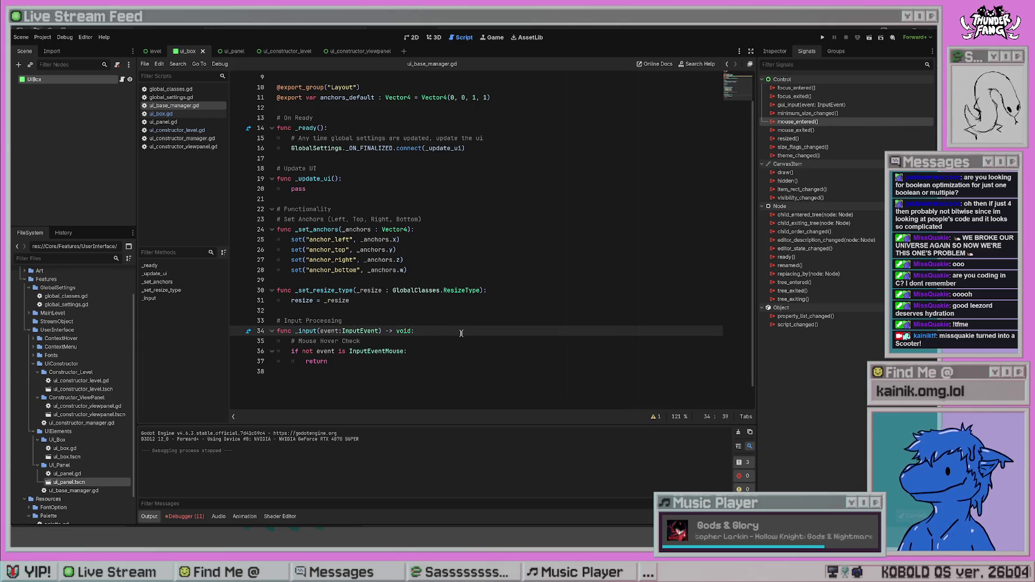
key("Return")
key("BackSpace")
key("BackSpace")
left_click(382, 391)
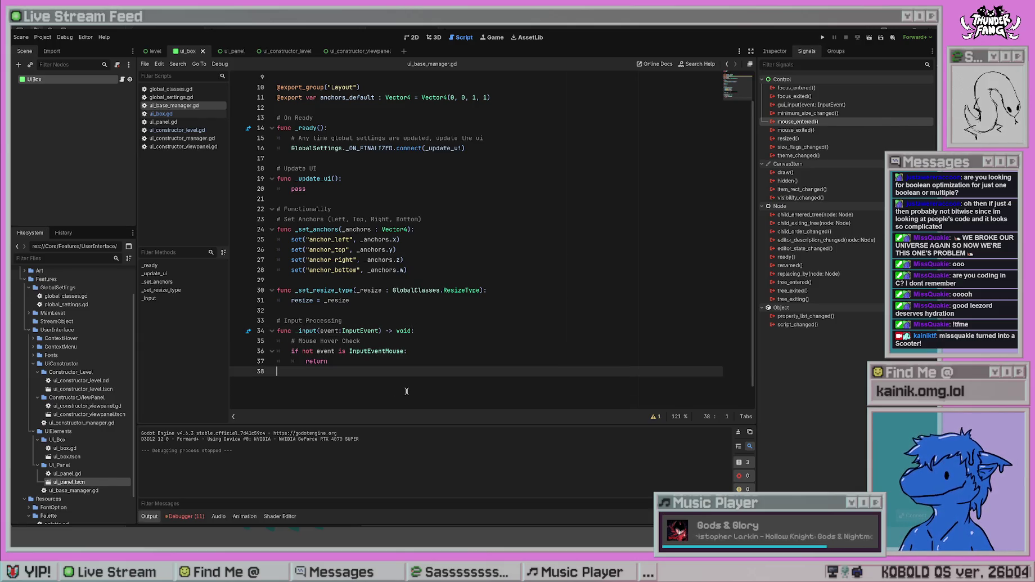
key("Return")
type("func _mouse")
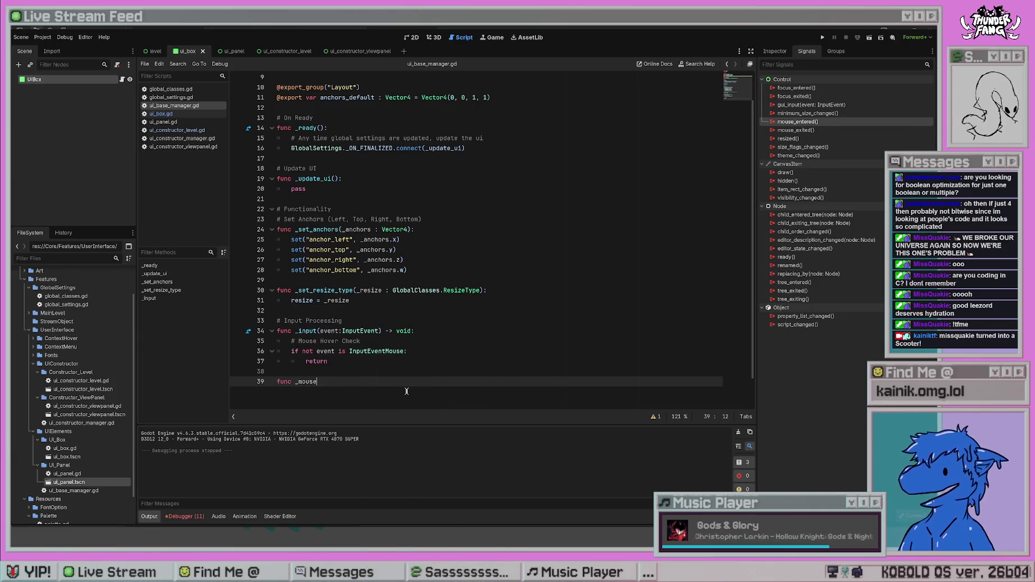
type("_hover_check()")
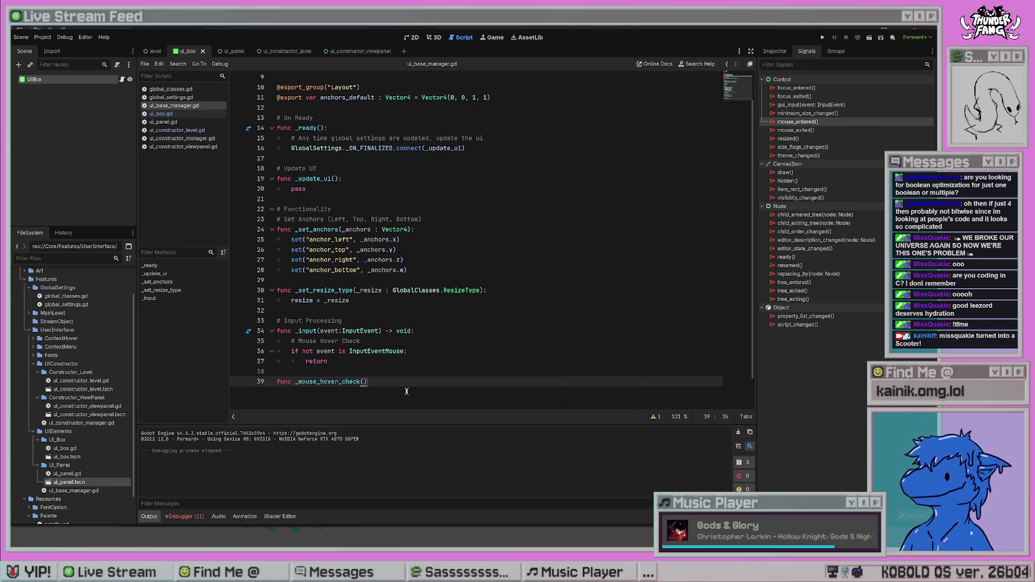
type("event:")
key("BackSpace")
key("BackSpace")
type(": Inp")
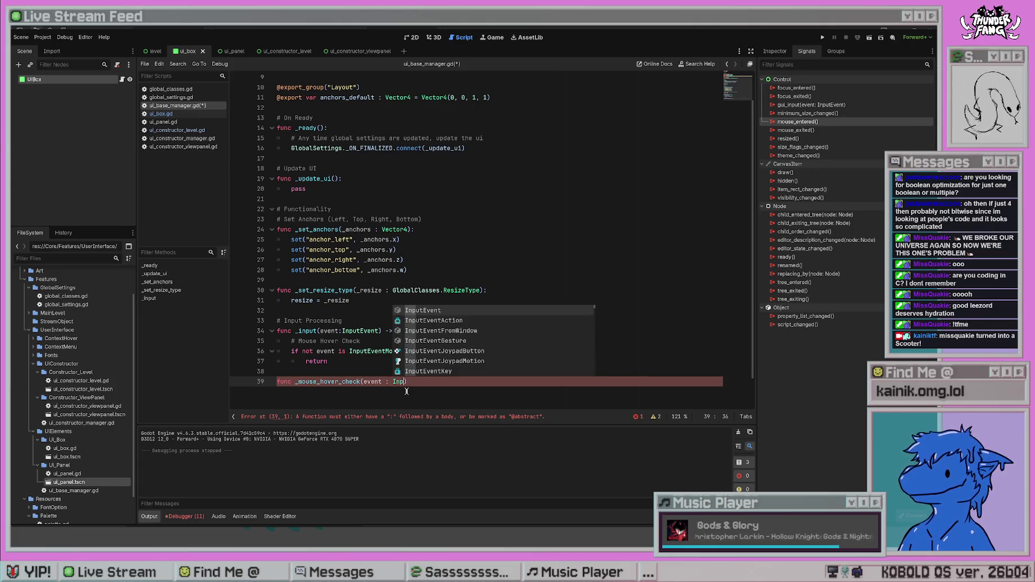
type("utEvent) ->> void:")
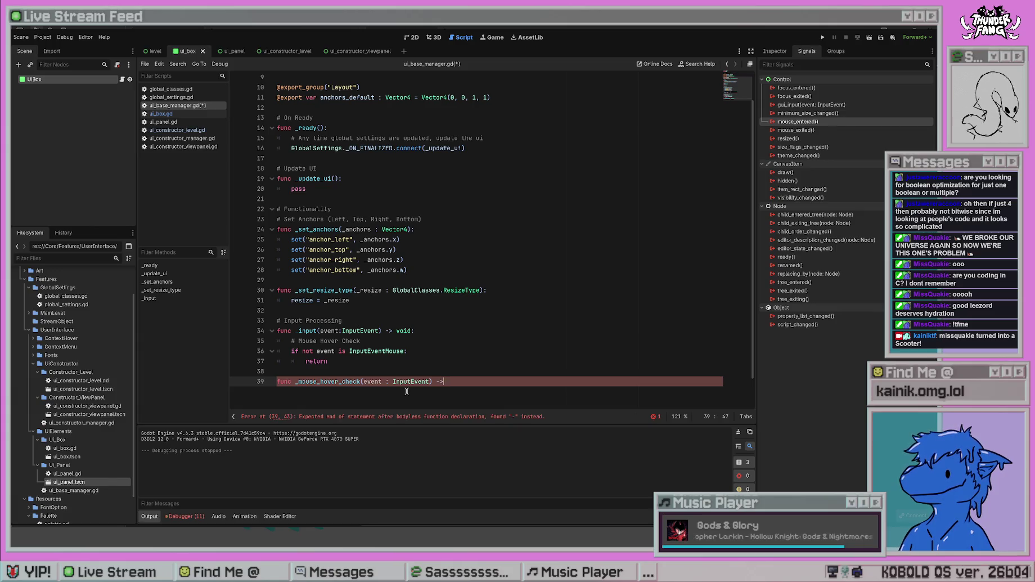
key("Return")
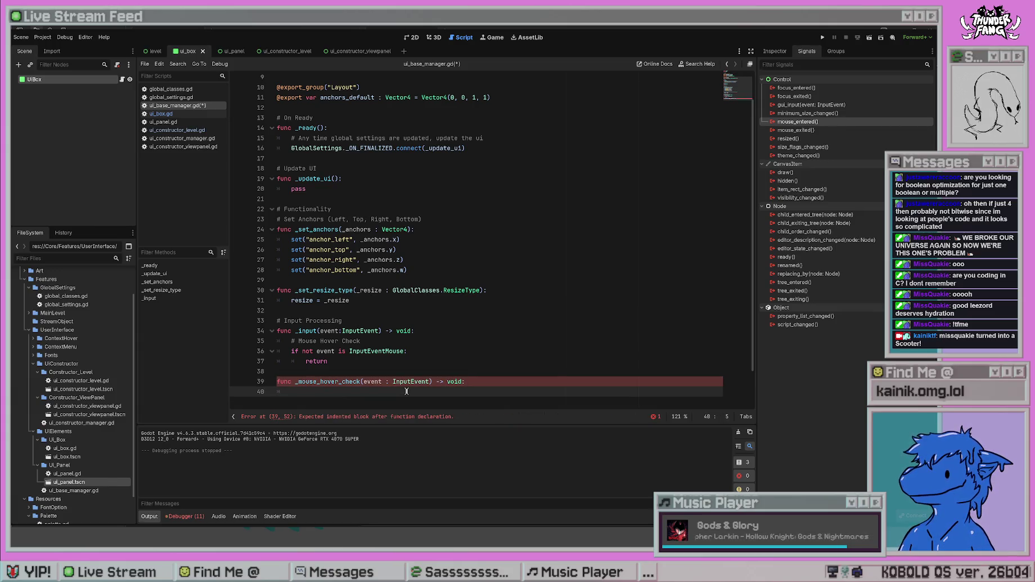
type("return")
- Respace the _input parameter as 'event : InputEvent' and save the script
left_click(421, 312)
left_click(407, 351)
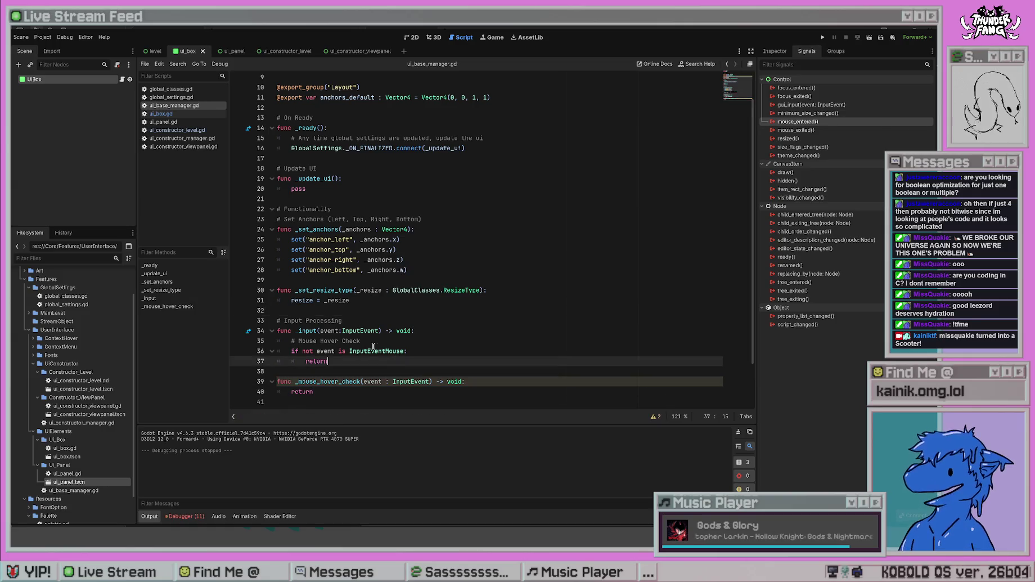
left_click(342, 330)
key("BackSpace")
type(":")
left_click(407, 350)
key("ctrl+s")
- Review the InputEventMouse guard lines and open a new line under the _mouse_hover_check header
left_click(394, 382)
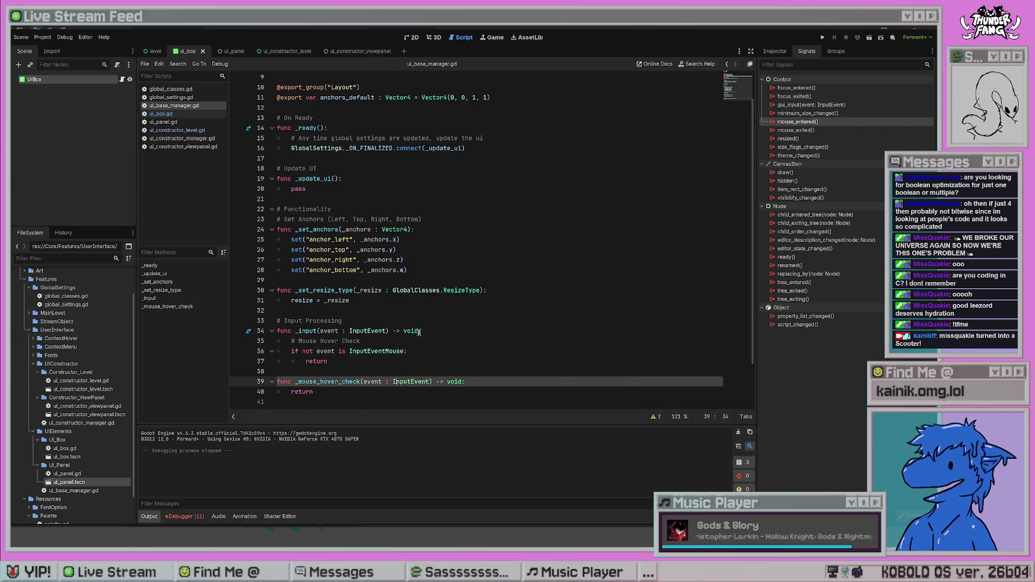
left_click(404, 353)
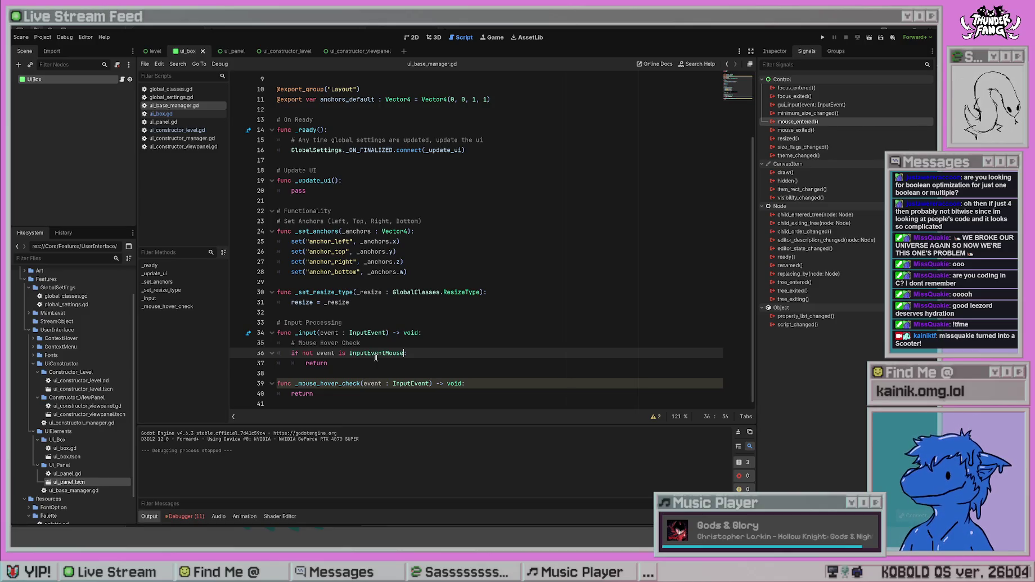
left_click(502, 272)
left_click(329, 364)
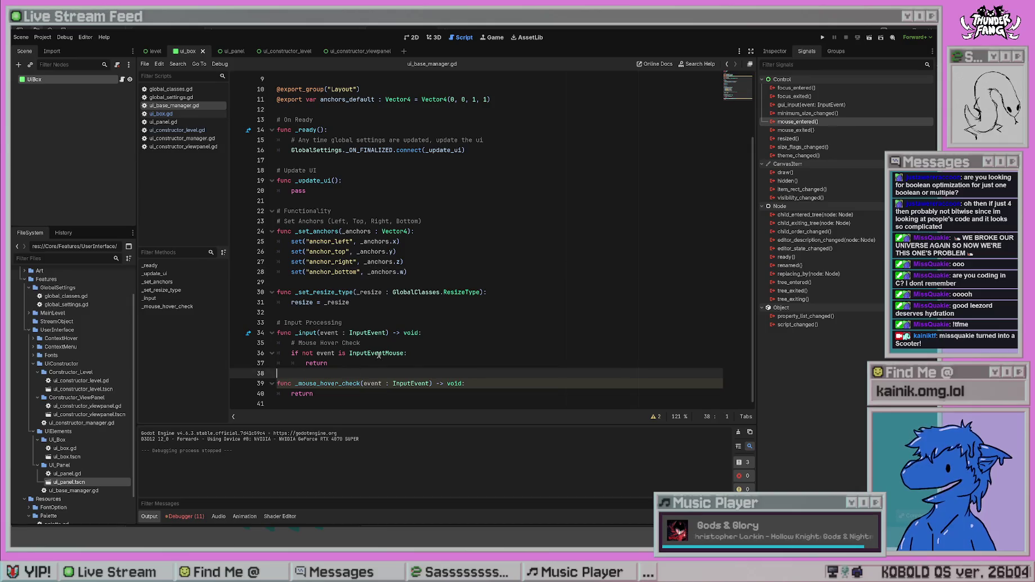
left_click_drag(328, 363, 275, 354)
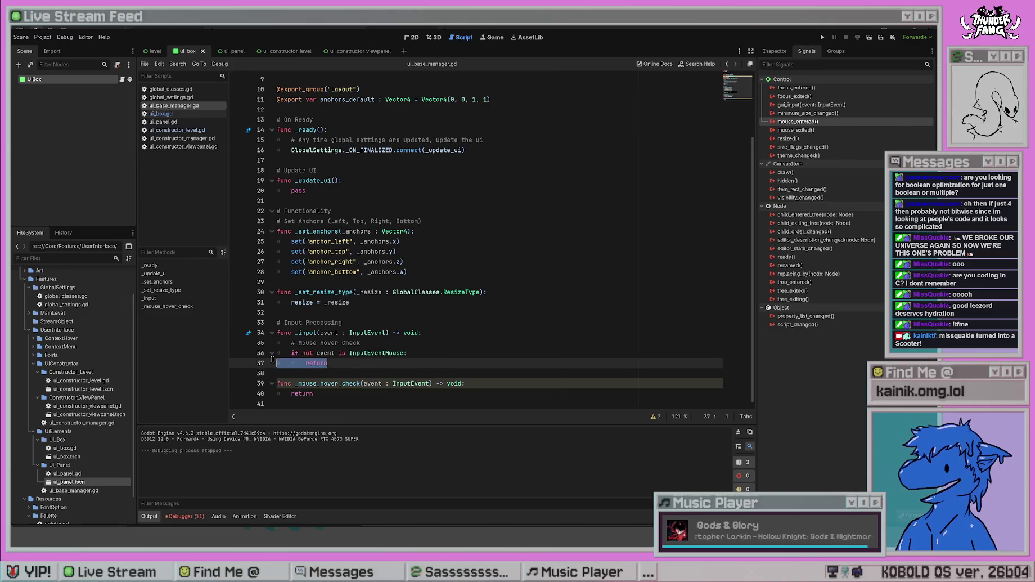
left_click(381, 367)
left_click(459, 383)
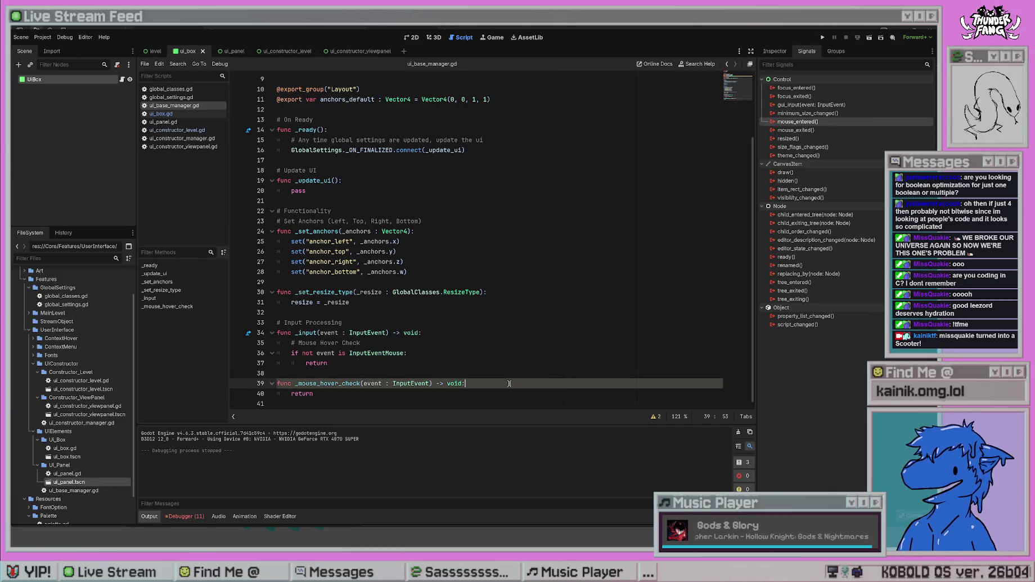
key("Return")
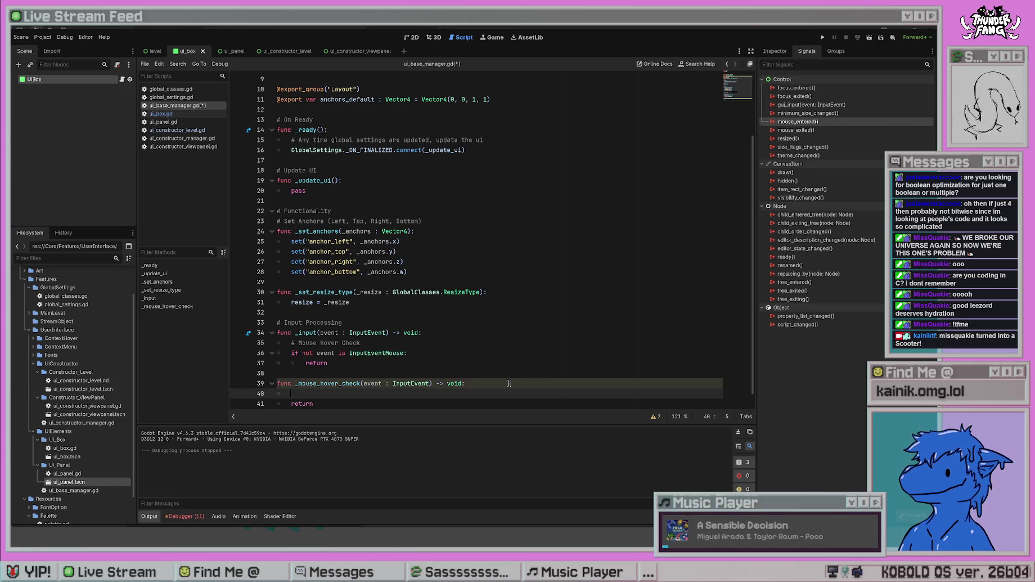
- Type an 'if resize:' guard with an indented return in _mouse_hover_check and save
scroll(644, 332, "down", 1)
type("if resize:")
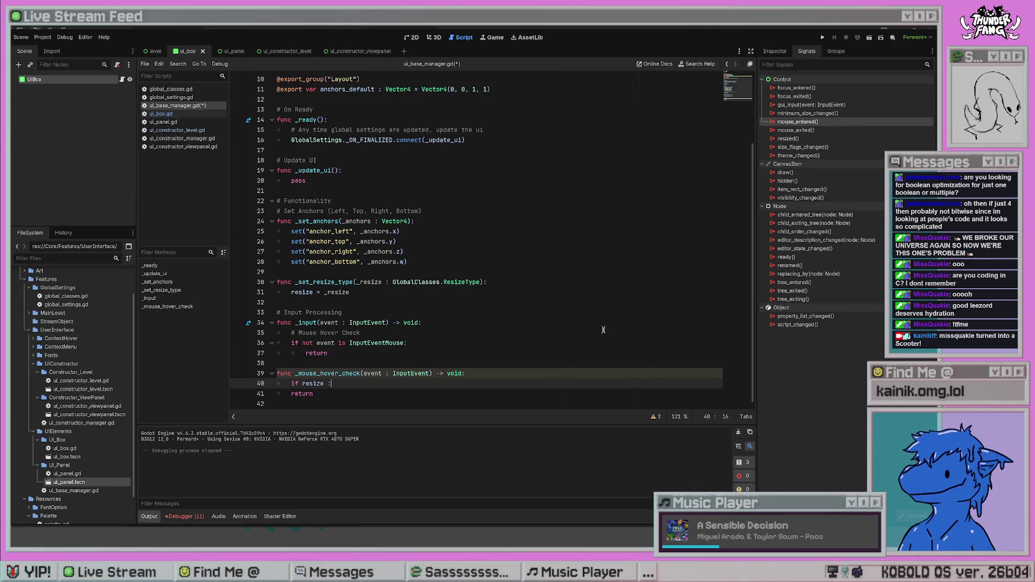
key("Left")
key("BackSpace")
key("End")
key("Return")
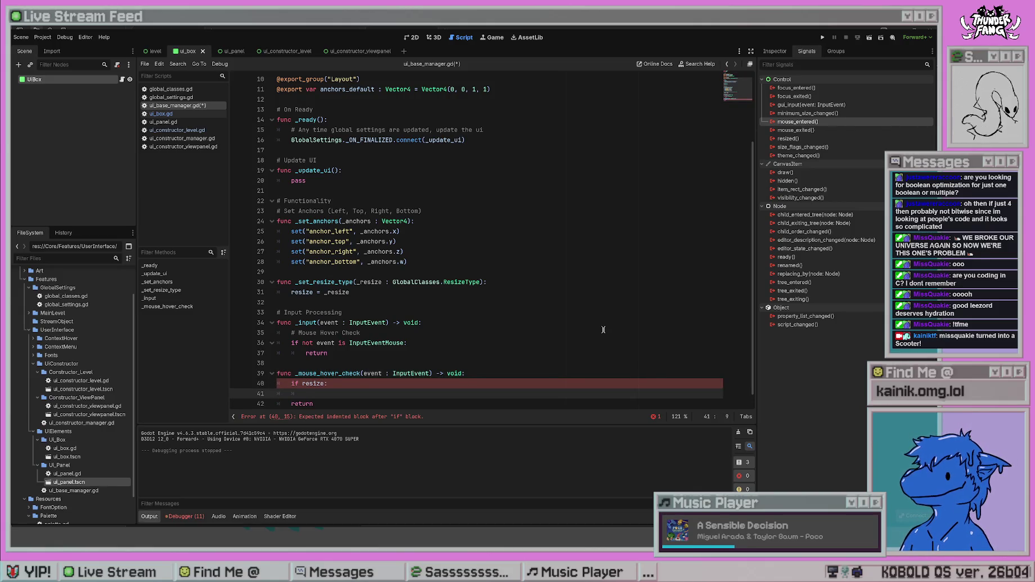
type("return")
key("ctrl+s")
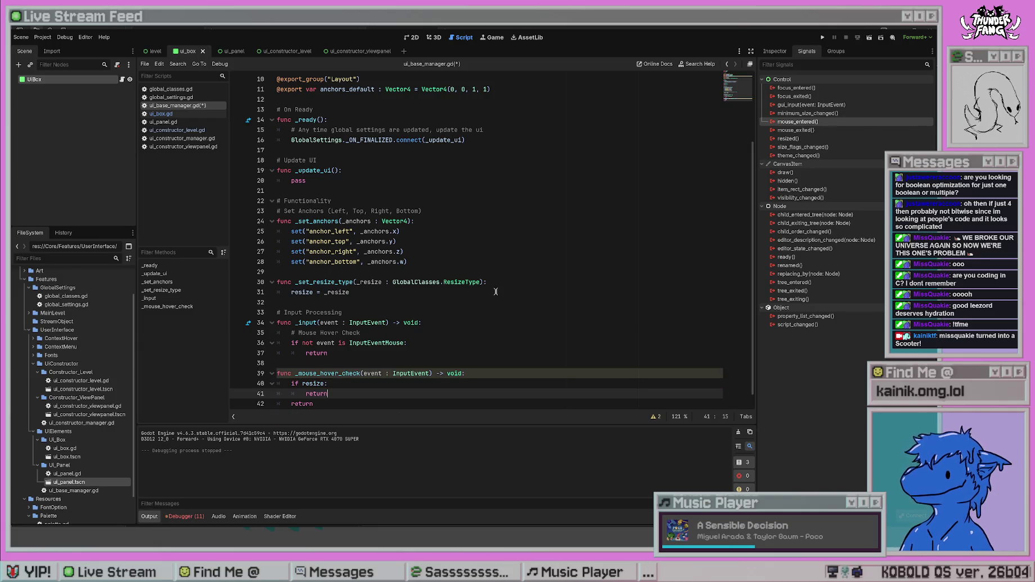
- Delete the extra return lines left under the resize guard
left_click(601, 331)
left_click(398, 382)
left_click(345, 391)
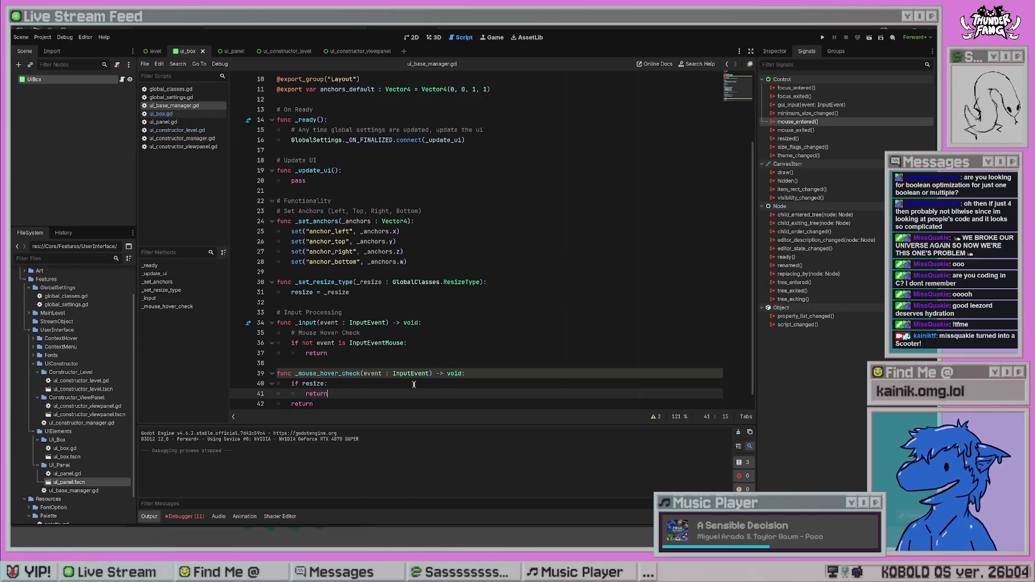
key("Down")
key("End")
key("Return")
key("shift+Up")
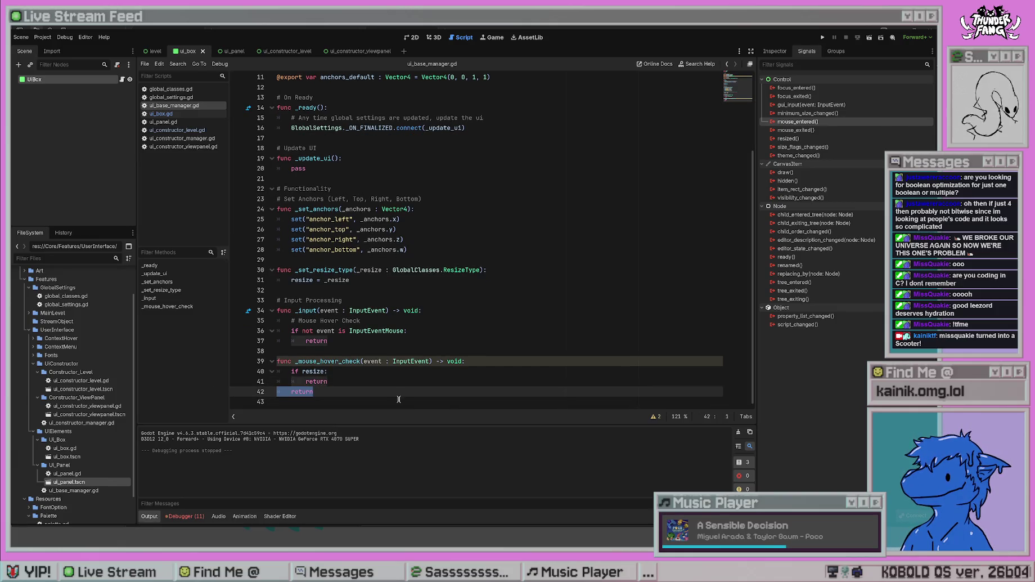
key("BackSpace")
key("BackSpace")
key("BackSpace")
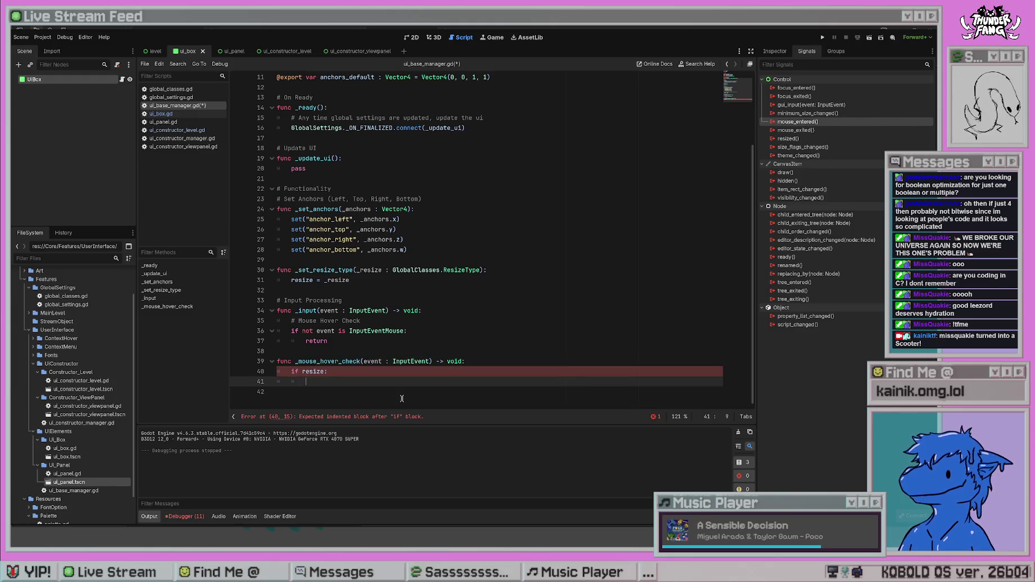
- Change the guard to 'if not resize:' with an indented return and save
key("Up")
key("Left")
type("not")
key("Down")
key("Tab")
type("return")
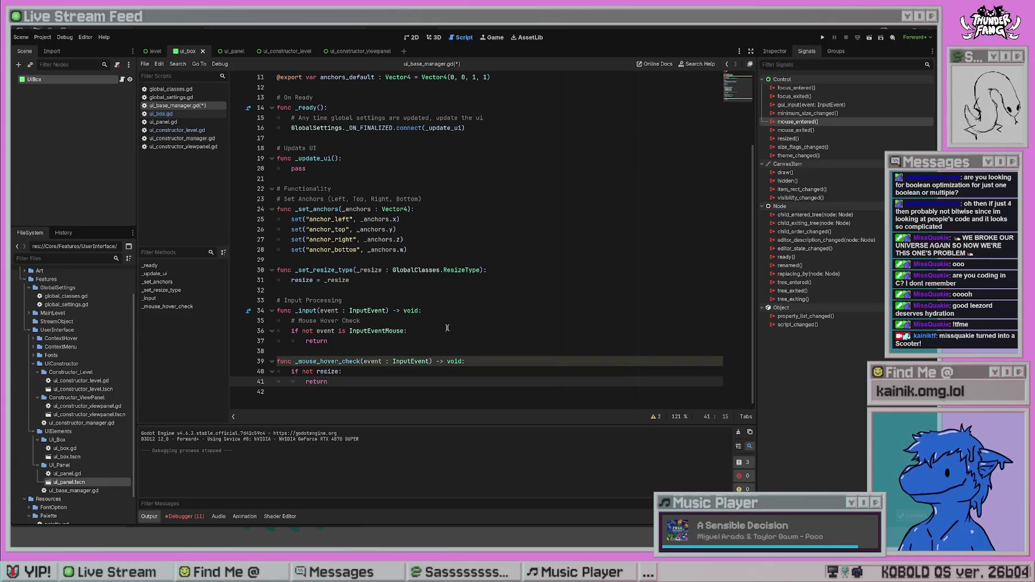
key("Return")
key("Return")
key("ctrl+s")
- Delete the resize guard lines, leaving only return in _mouse_hover_check
left_click(656, 347)
key("Down")
key("Down")
key("Up")
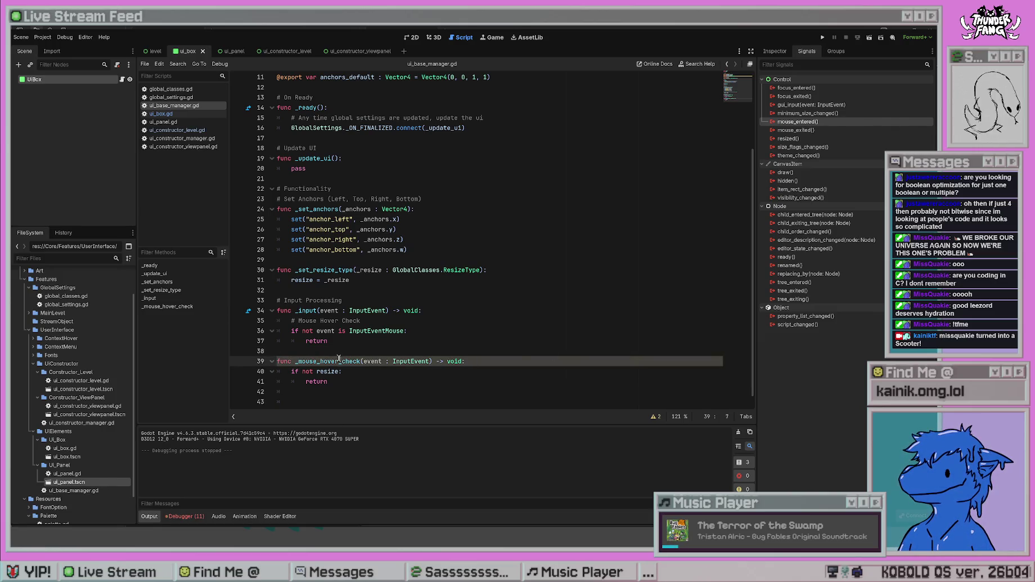
left_click(300, 400)
left_click_drag(300, 398, 239, 376)
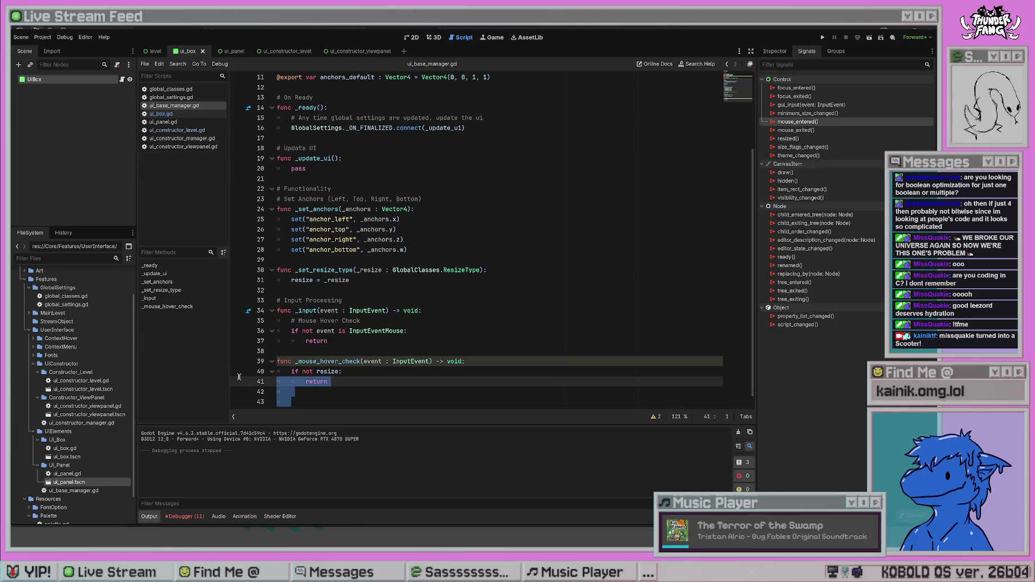
key("BackSpace")
key("BackSpace")
key("BackSpace")
key("Return")
type("return")
left_click(412, 330)
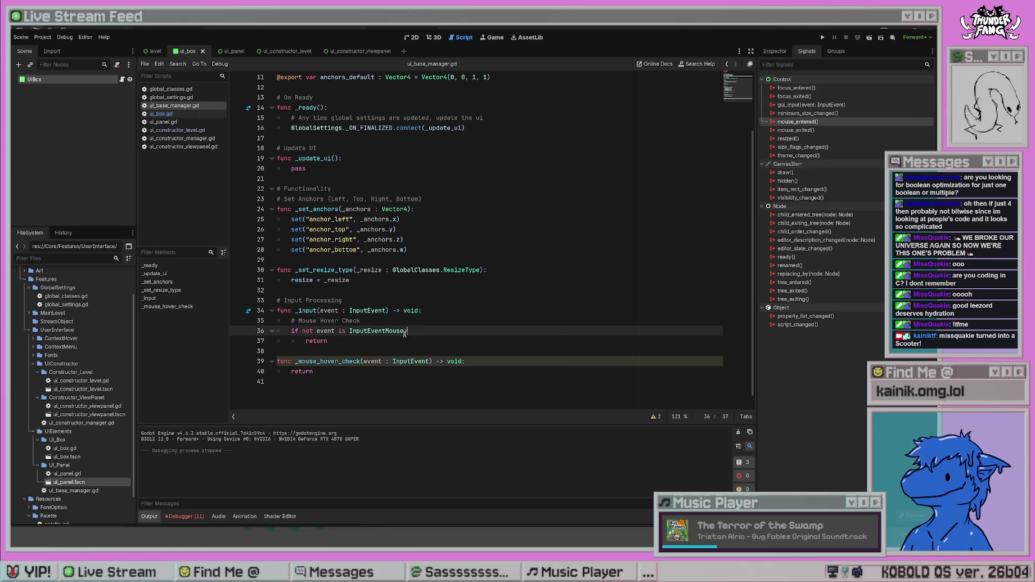
- Have _input call _mouse_hover_check(event) after the InputEventMouse guard
left_click_drag(367, 339, 289, 328)
type("_mouse_ho")
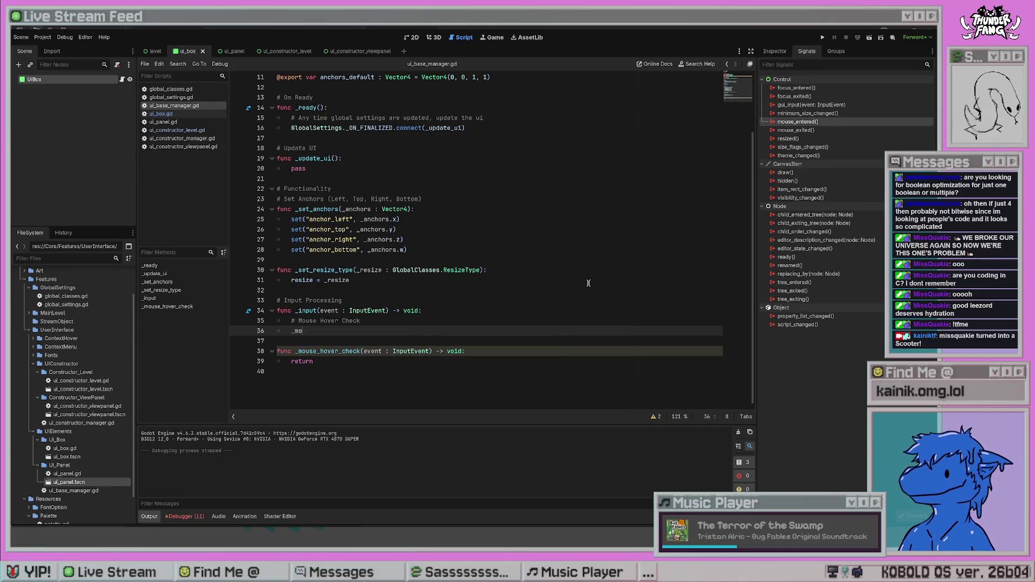
key("Escape")
type("ver_che")
type("ck(event)")
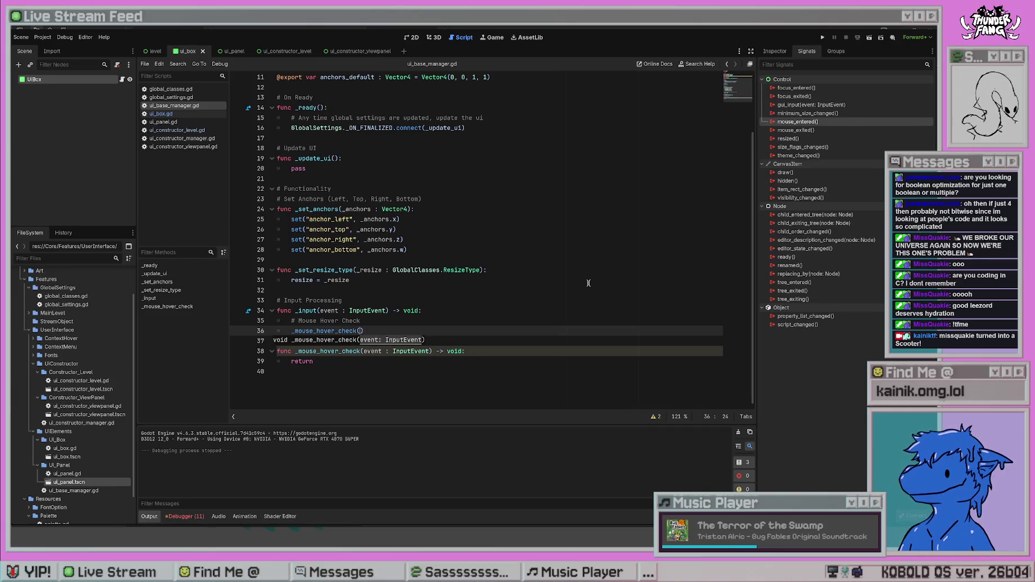
left_click(589, 282)
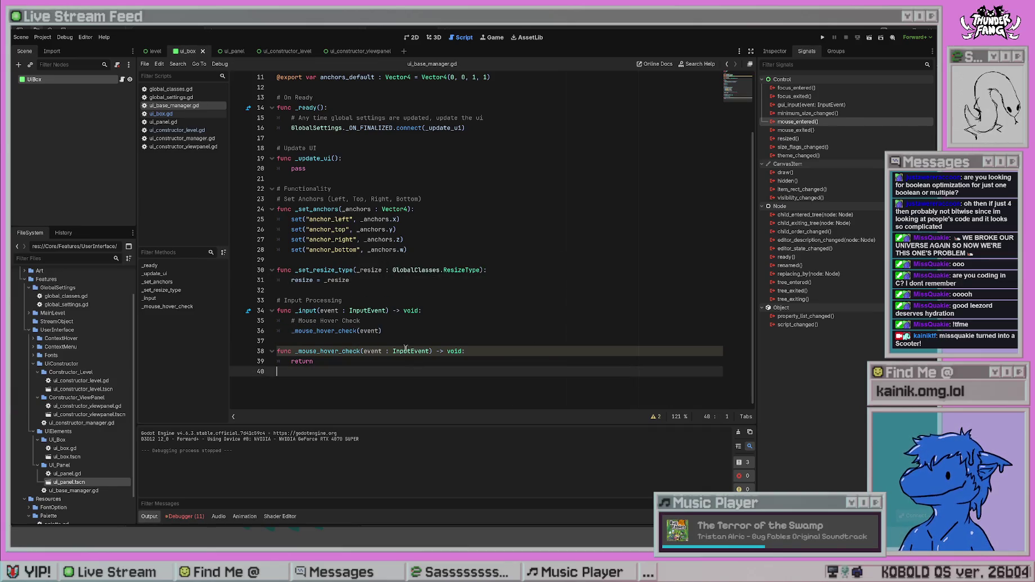
- Add func _resize_check(event : InputEvent) -> void: containing return below _mouse_hover_check
left_click(426, 385)
left_click(440, 340)
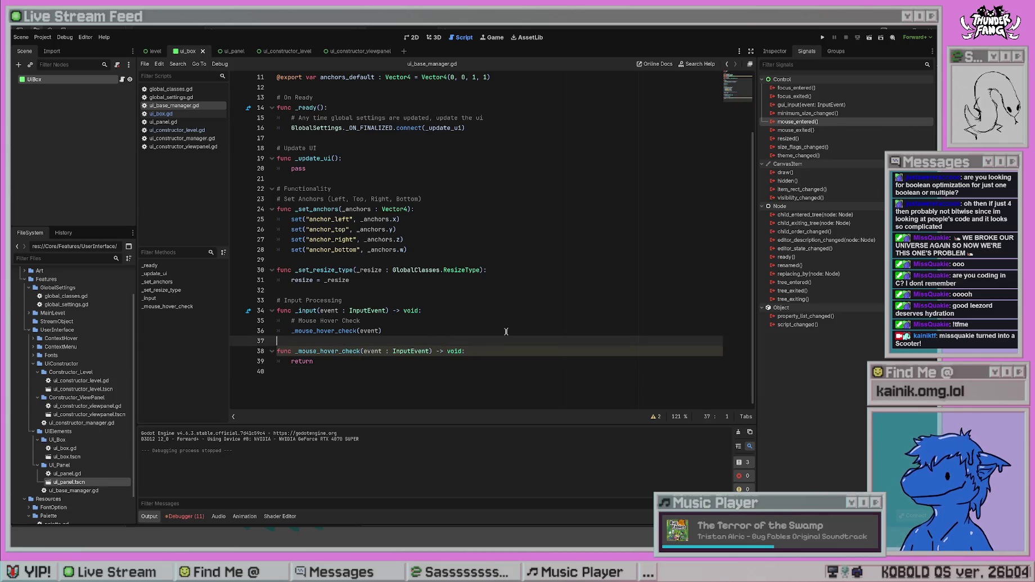
left_click(477, 353)
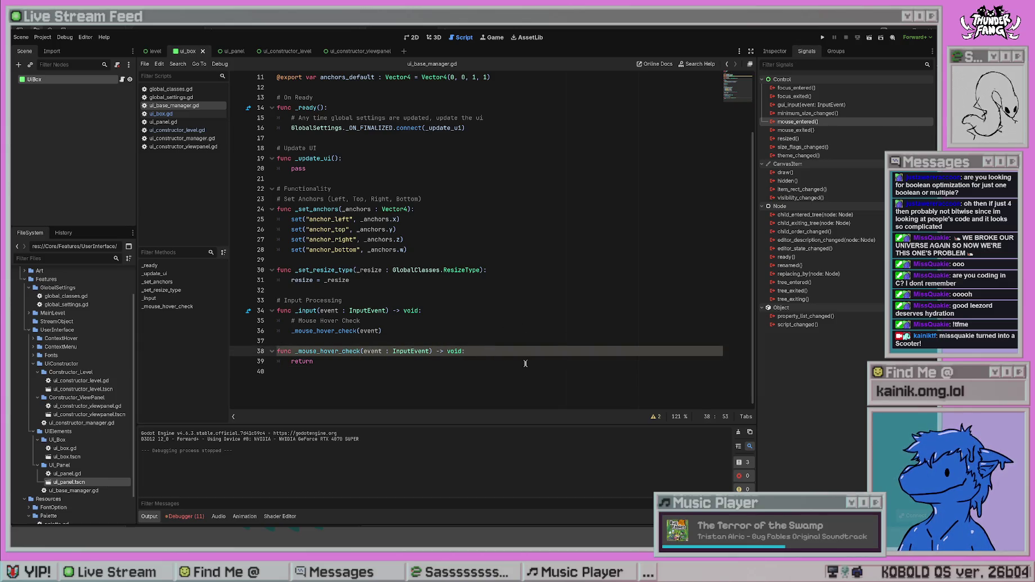
left_click(485, 392)
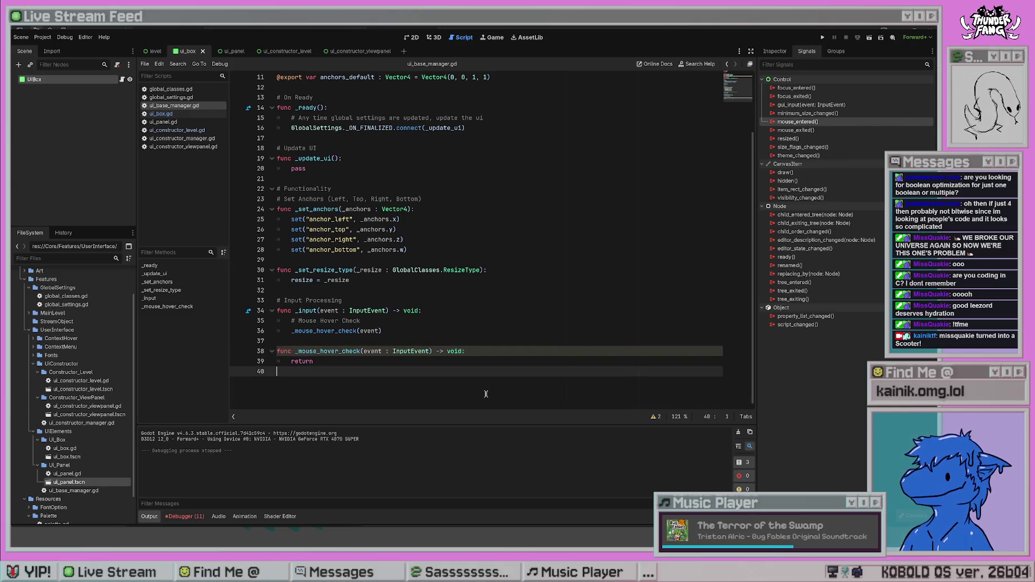
key("Return")
type("func _")
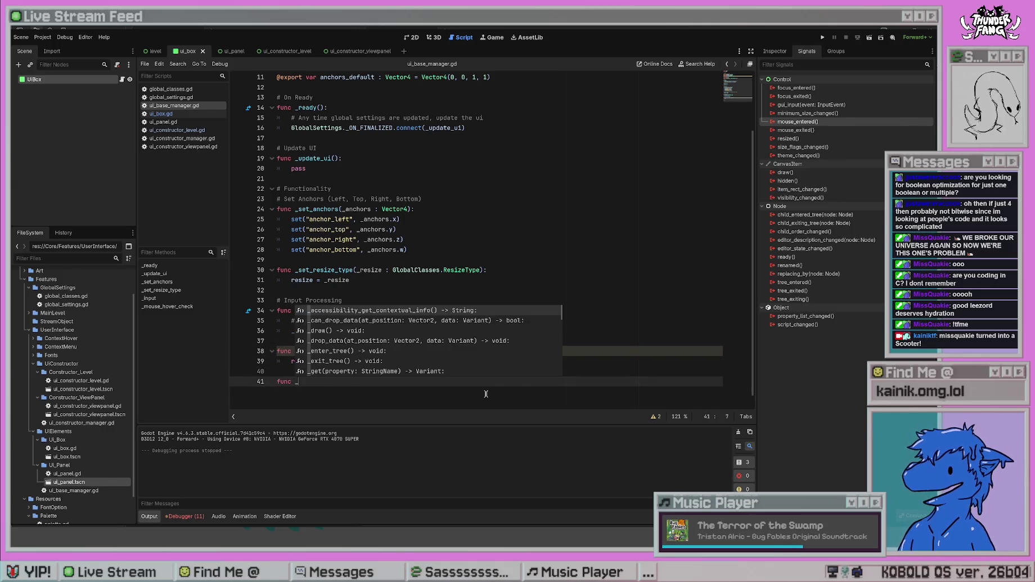
type("resize_check")
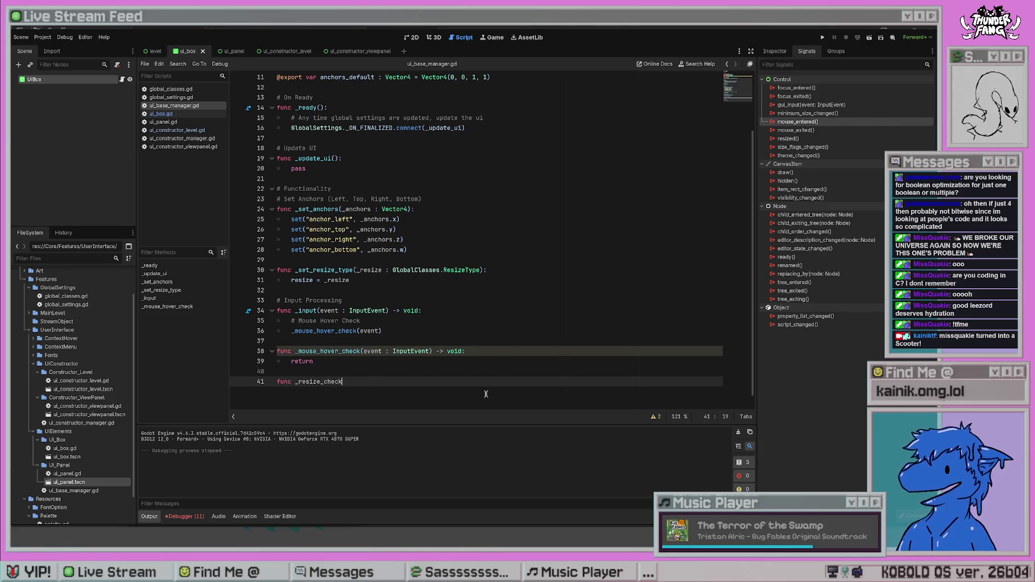
type("(event : InputEvent")
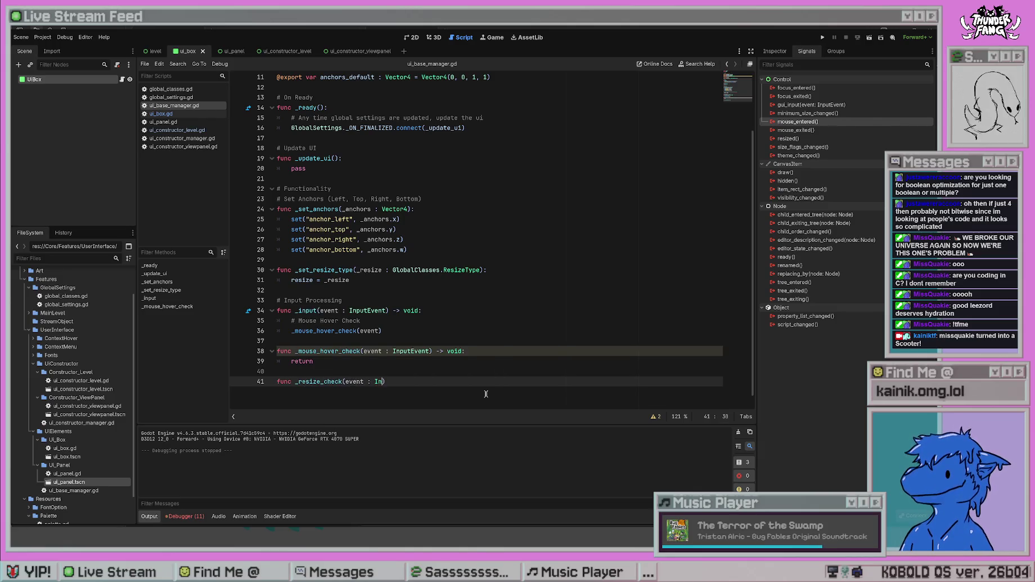
type(") -> void:")
key("Return")
type("return")
- Replace _mouse_hover_check's return with a '# Resize check' comment and _resize_check(event) call, then save
double_click(309, 359)
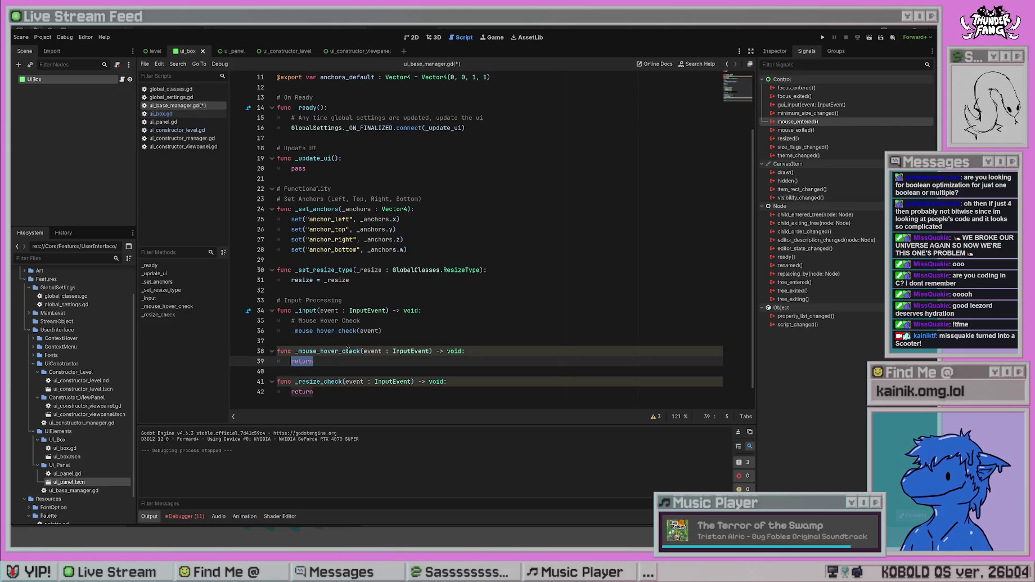
type("# Check for resiz")
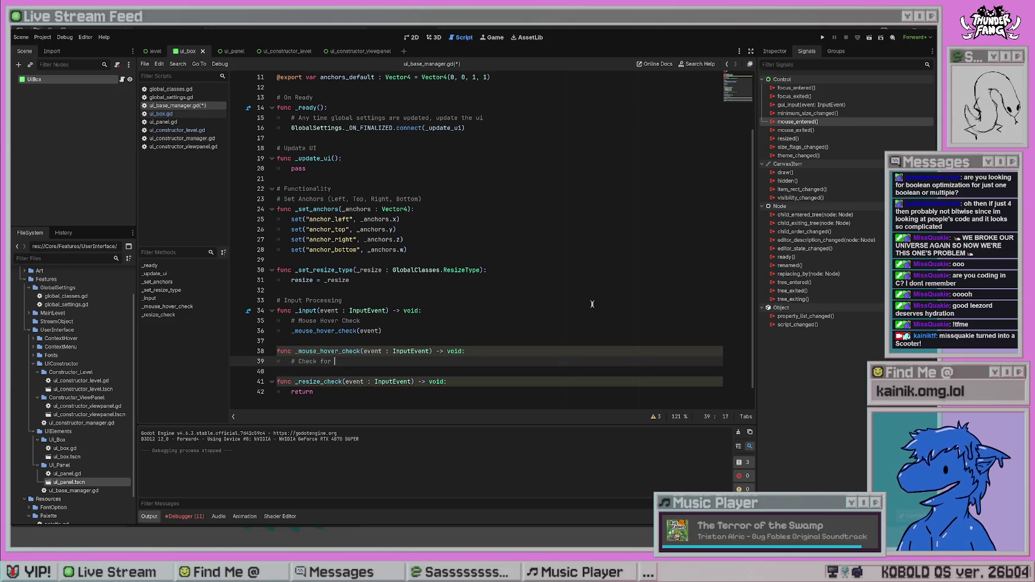
key("BackSpace")
key("BackSpace")
key("BackSpace")
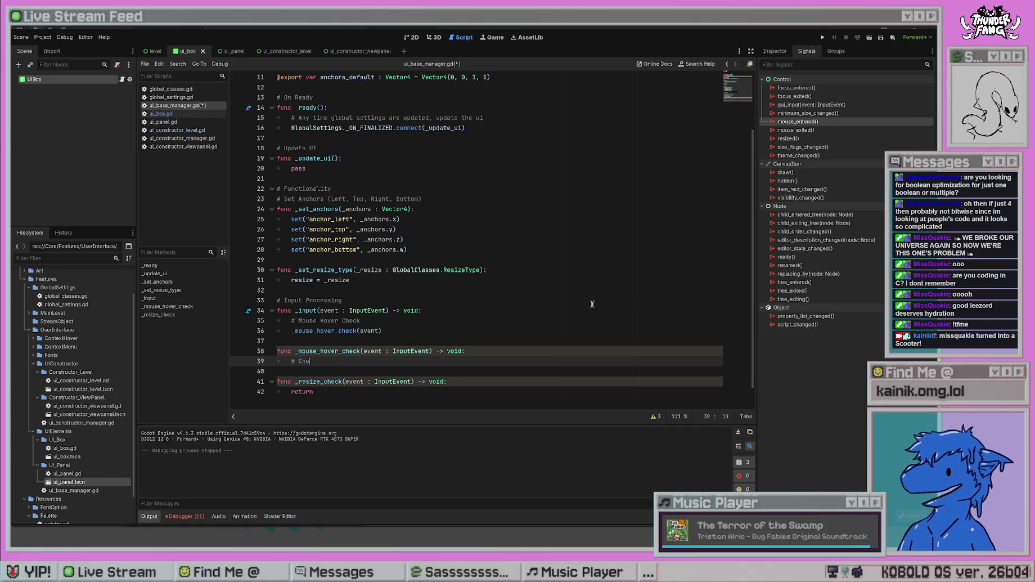
type("Resize check")
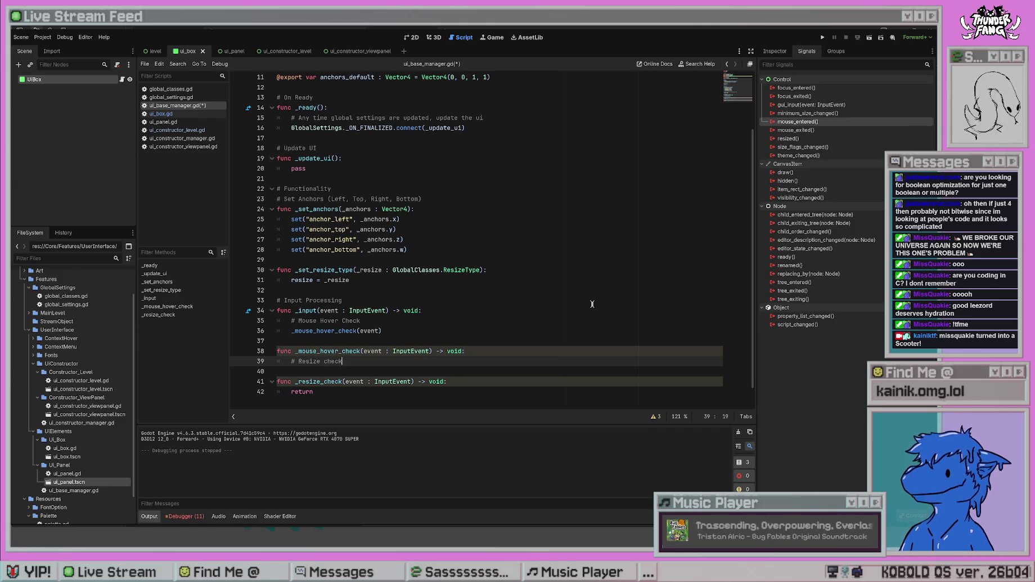
key("Return")
type("_re")
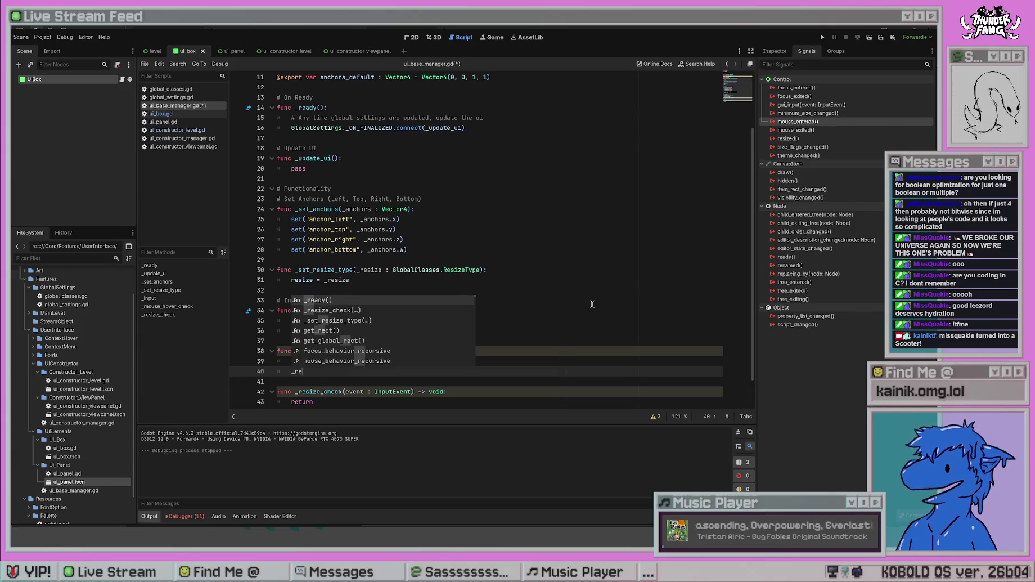
key("Return")
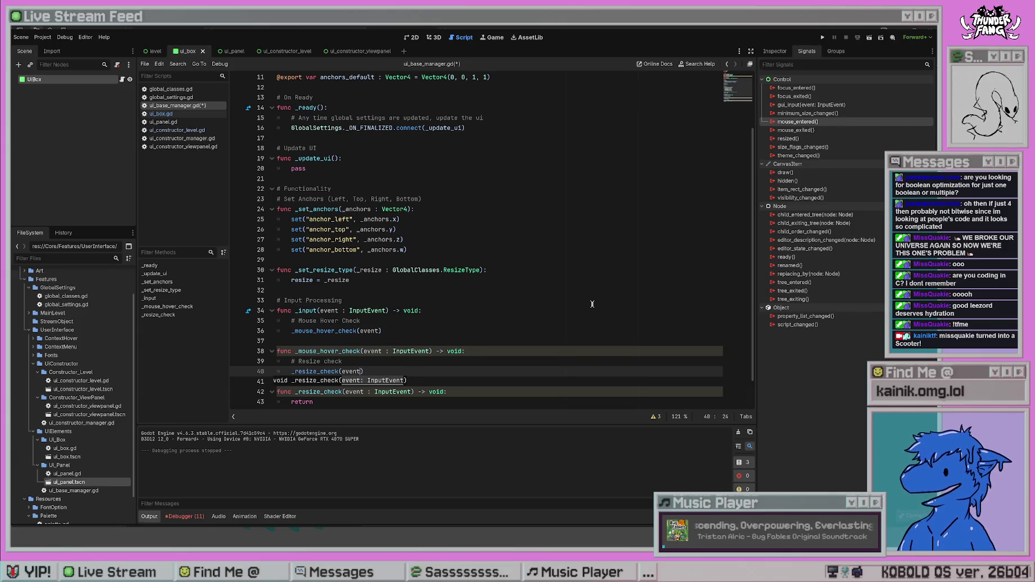
type("event")
left_click(427, 310)
key("ctrl+s")
- Tidy the blank line after return in _resize_check
left_click(429, 371)
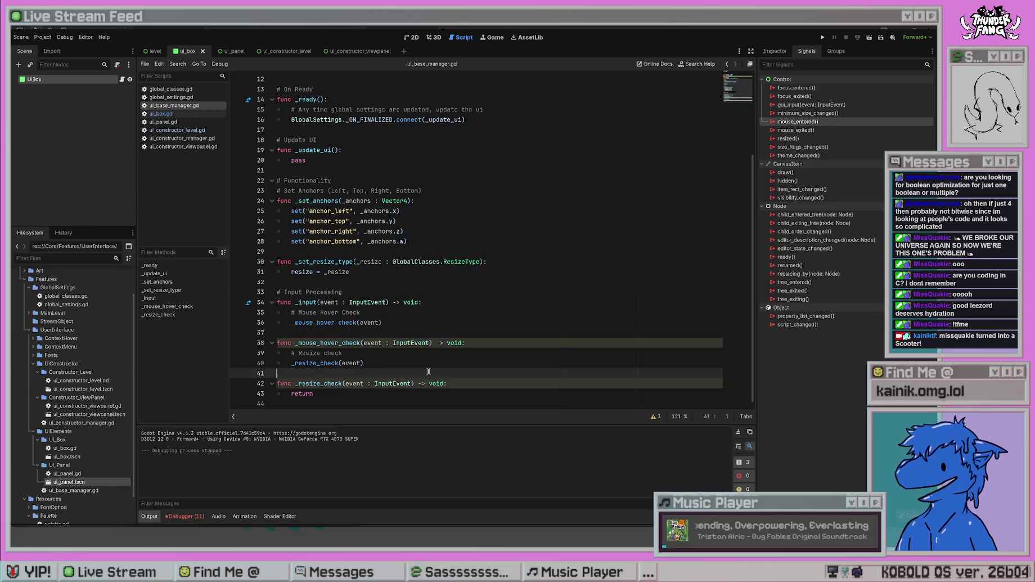
left_click(423, 403)
key("Return")
key("BackSpace")
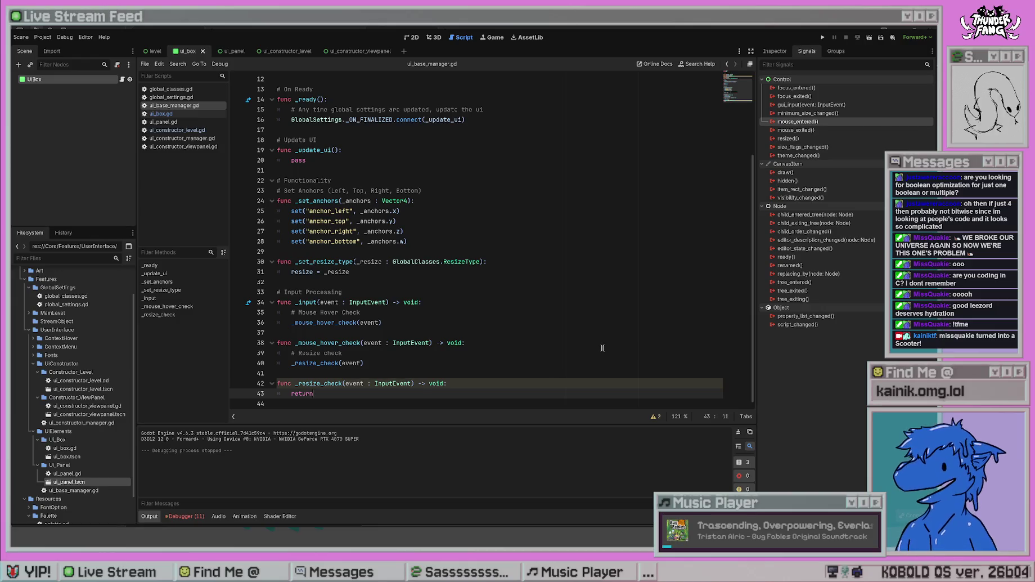
- Replace _resize_check's return with an early exit: 'if not resize:' then 'return'
scroll(437, 337, "up", 4)
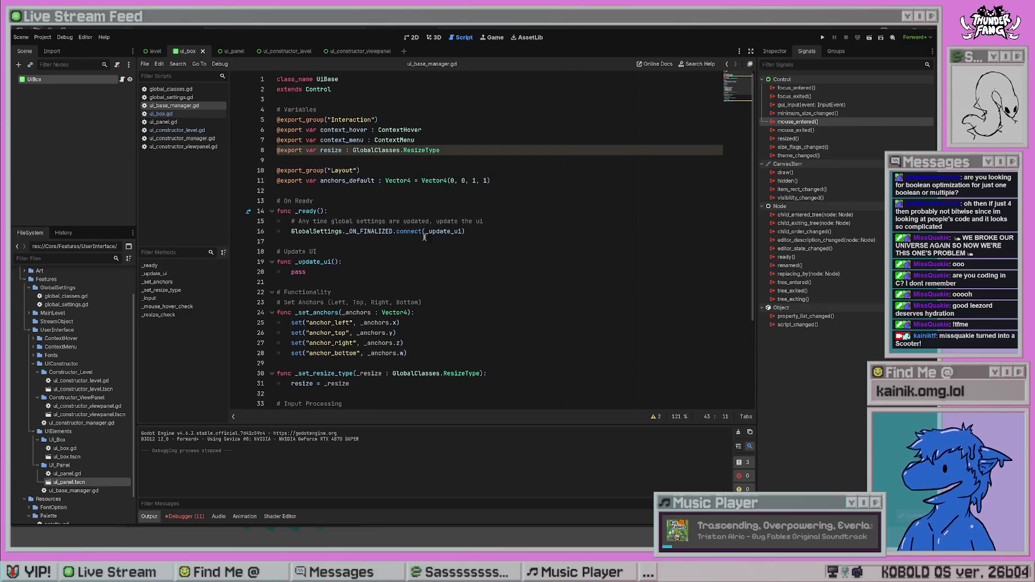
scroll(425, 255, "down", 4)
left_click(345, 331)
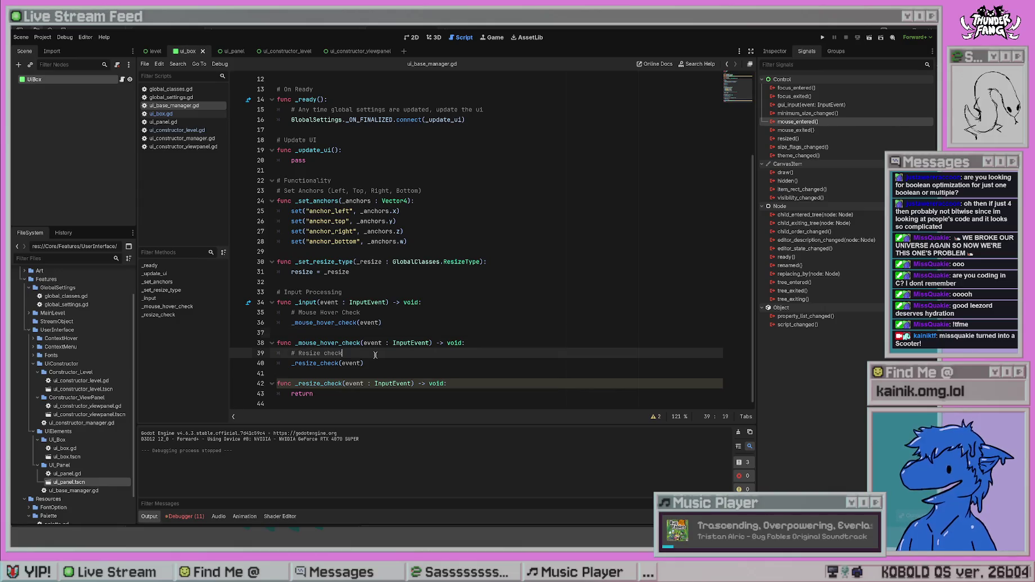
left_click(383, 352)
key("Down")
key("Down")
key("Down")
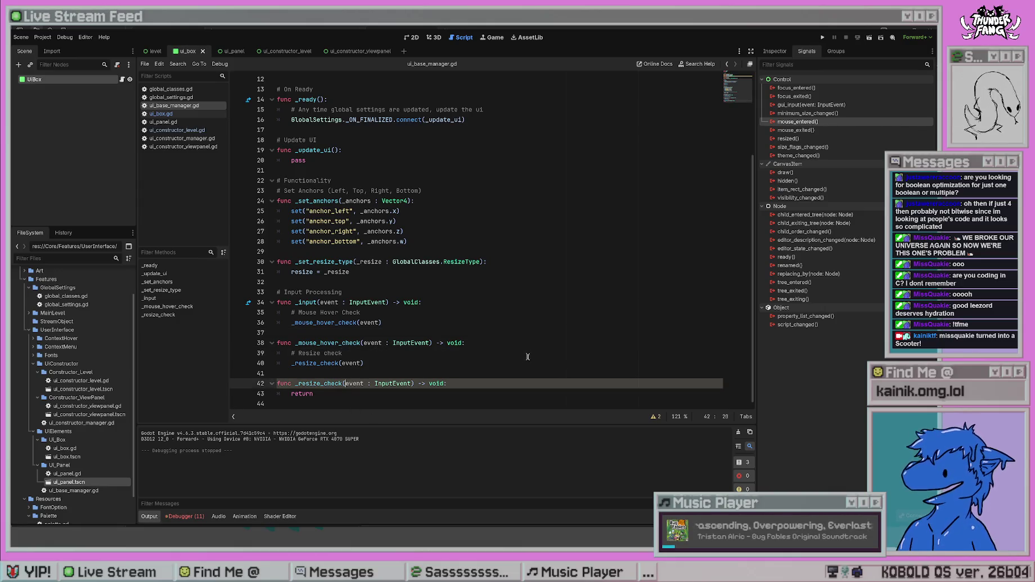
key("BackSpace")
key("BackSpace")
key("BackSpace")
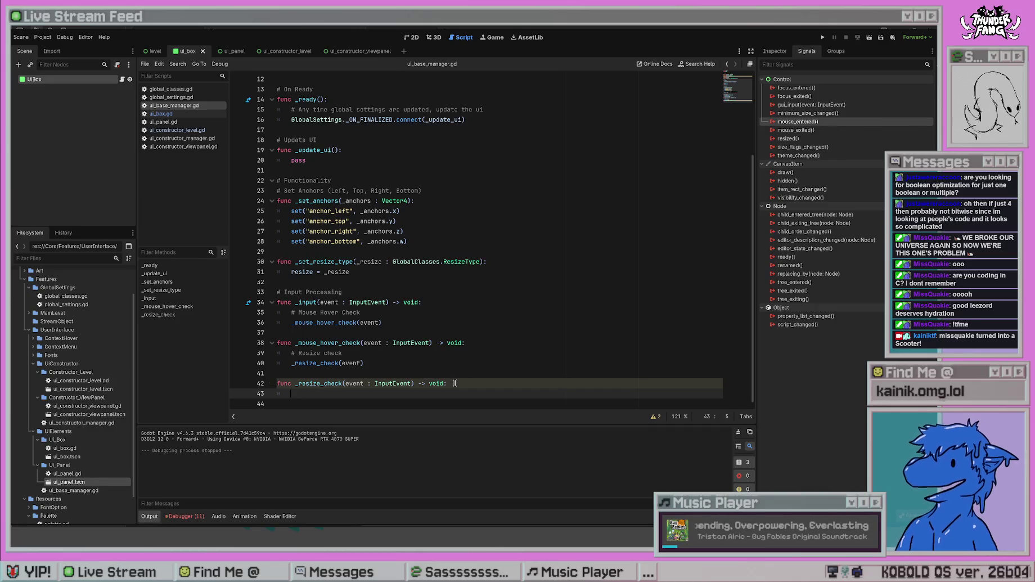
type("ifnot resiz")
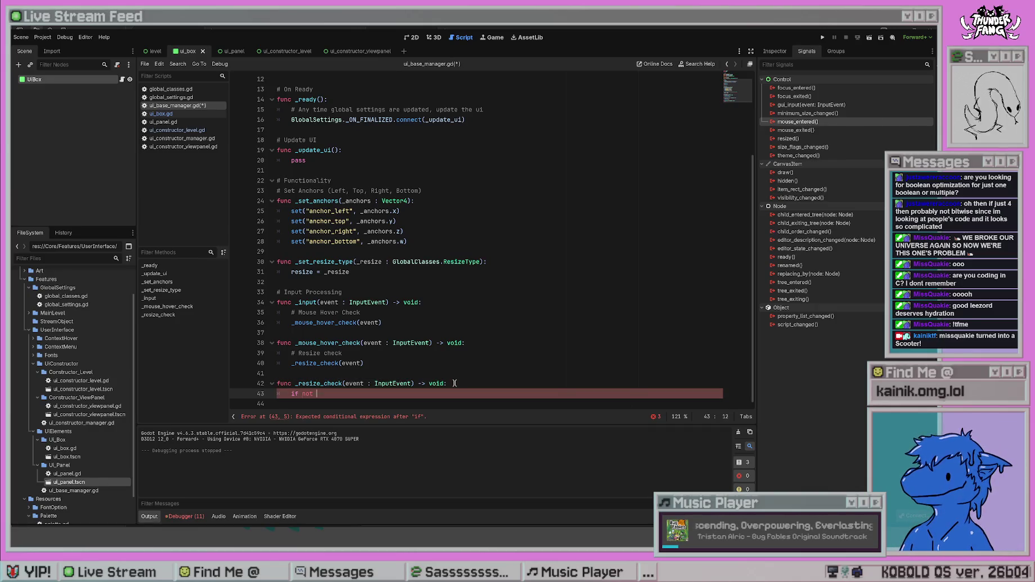
type("e")
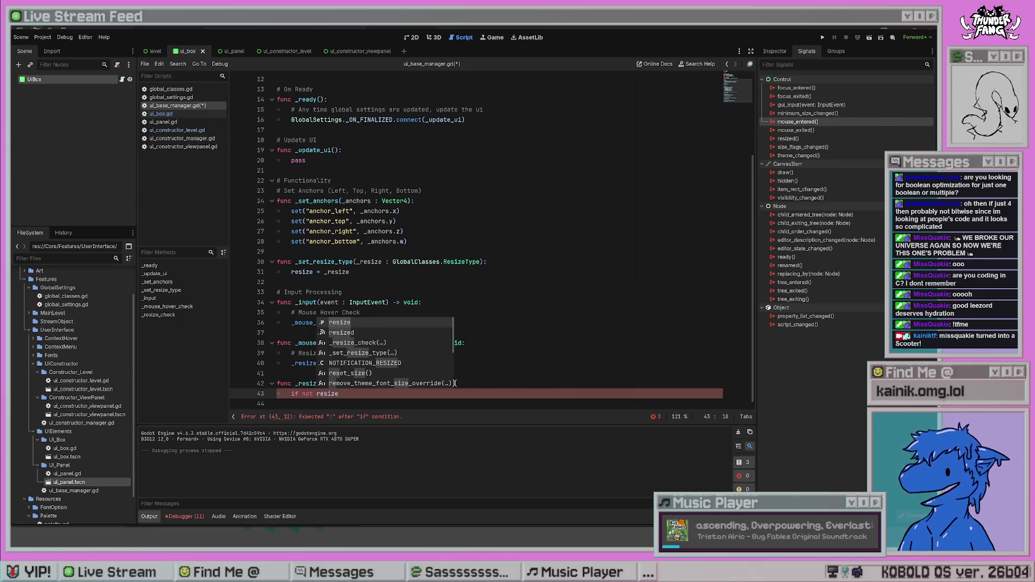
type(":")
key("Return")
type("return")
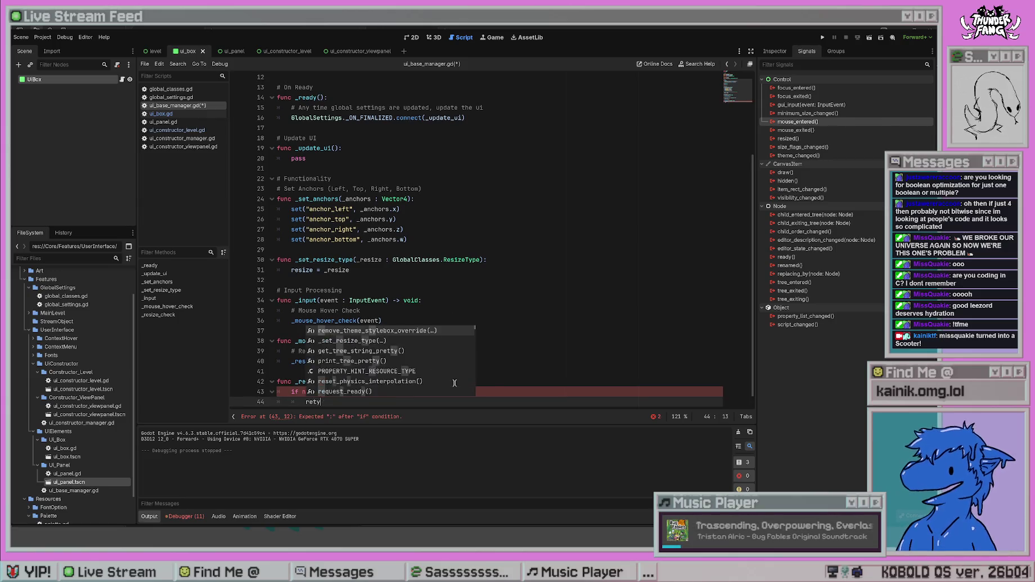
- Undo, then restore, the early-exit lines after checking the resize export declaration
key("ctrl+z")
key("ctrl+z")
key("ctrl+z")
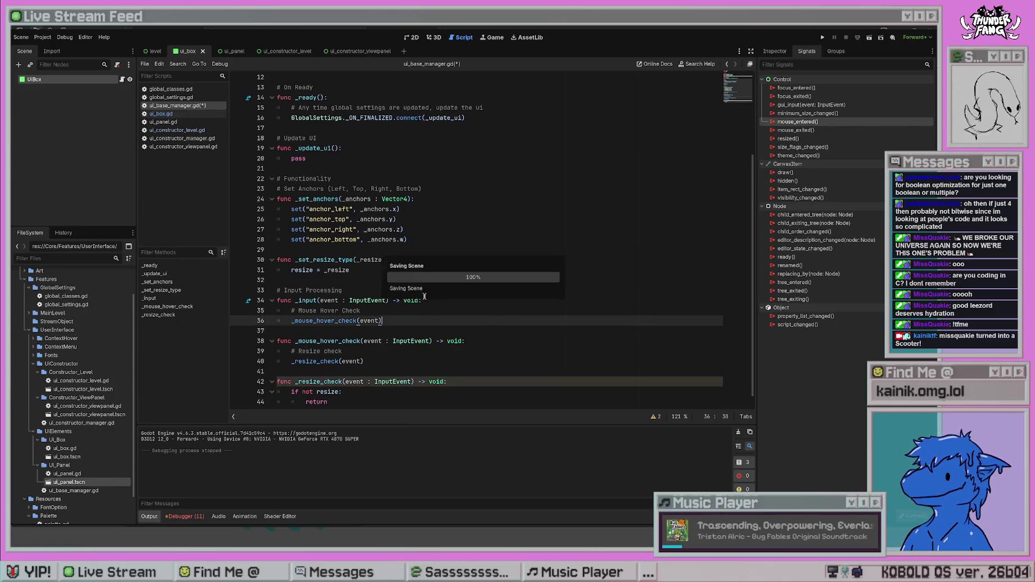
scroll(427, 224, "up", 4)
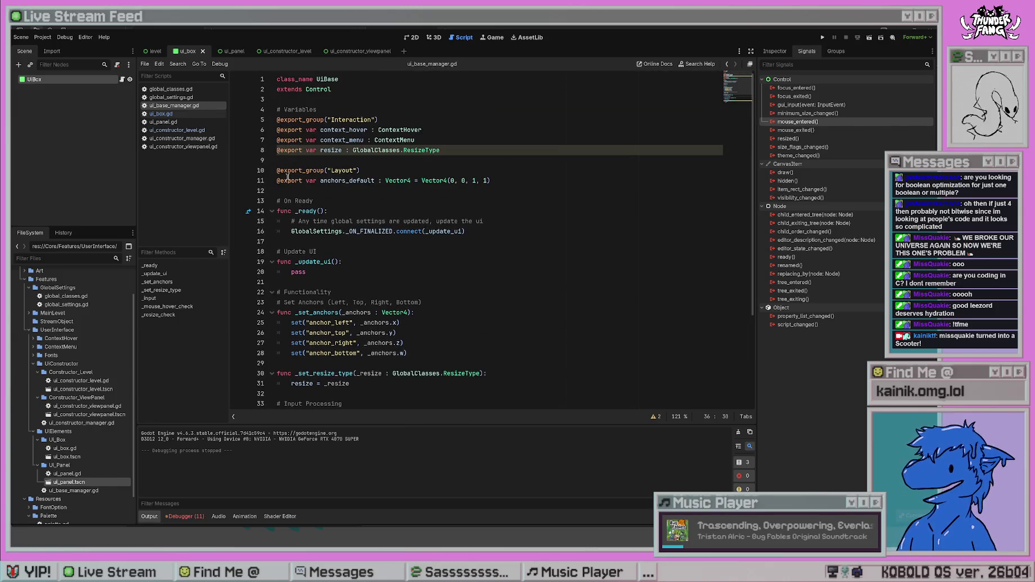
left_click_drag(277, 150, 352, 151)
key("ctrl+y")
key("ctrl+y")
key("ctrl+y")
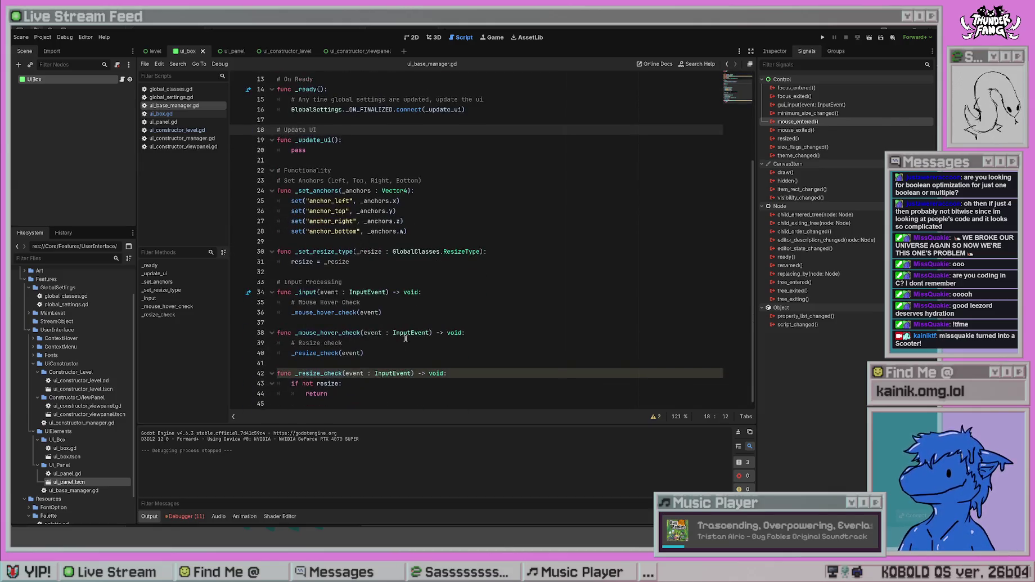
key("Up")
key("Up")
key("Up")
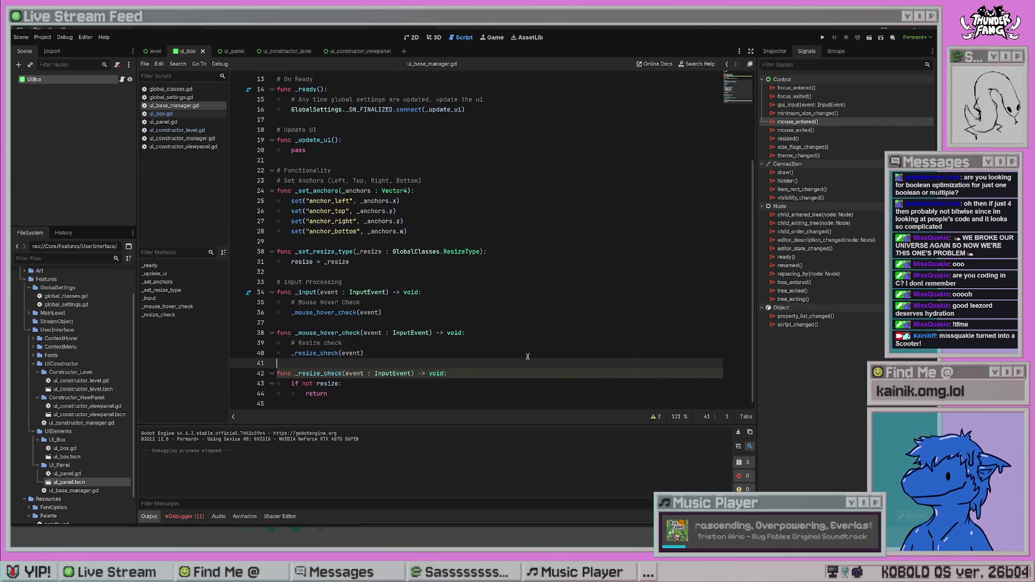
- Add the comment 'Exit if resize is false' at the top of _resize_check
left_click(517, 373)
key("Return")
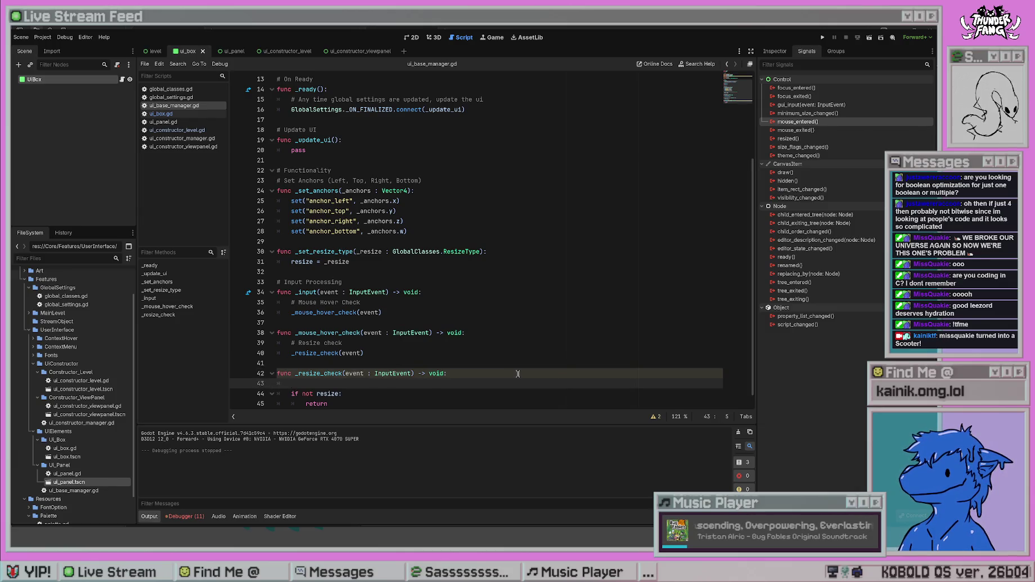
type("#Exi")
key("BackSpace")
key("BackSpace")
type("t i")
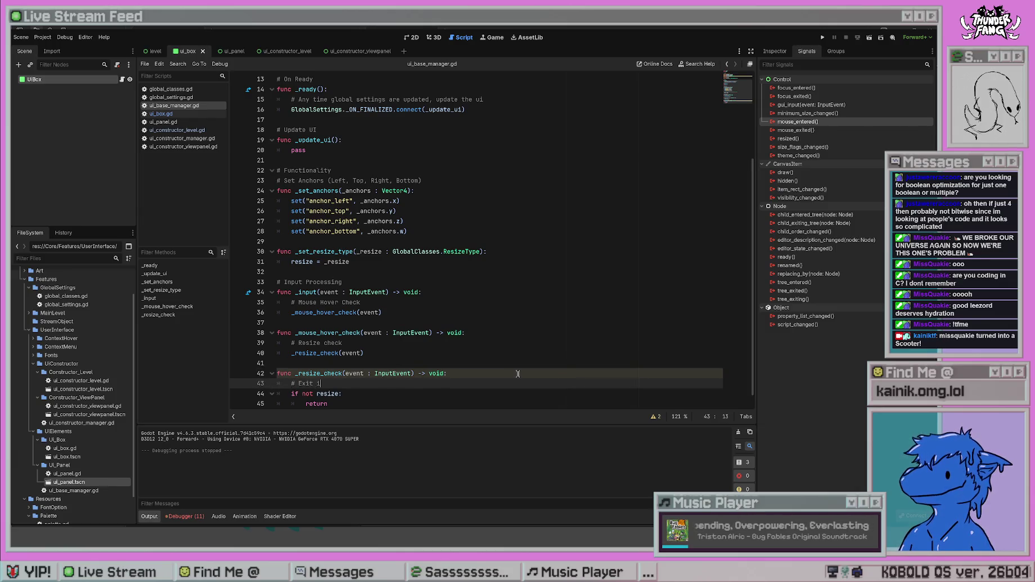
type("f resize is false")
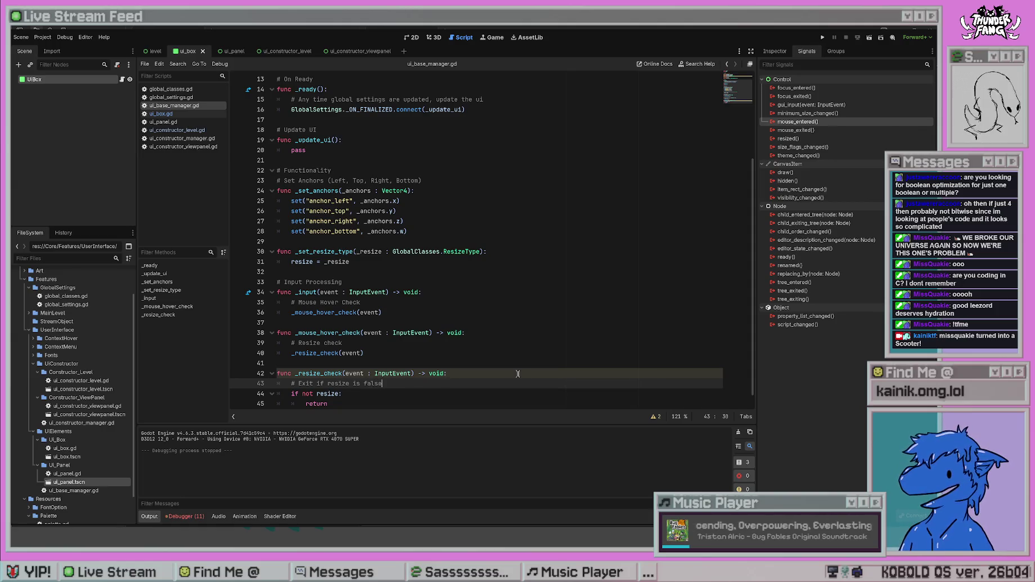
- Add a '# All mouse hover checks' comment above _mouse_hover_check
left_click(518, 373)
left_click(407, 361)
left_click(385, 320)
key("Return")
type("#")
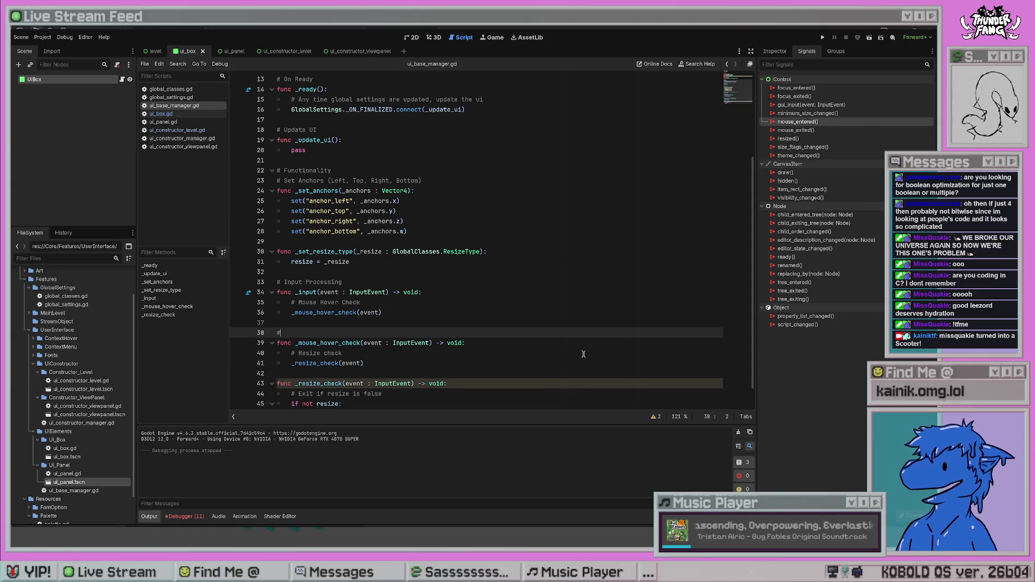
type(" All mouse hover checks")
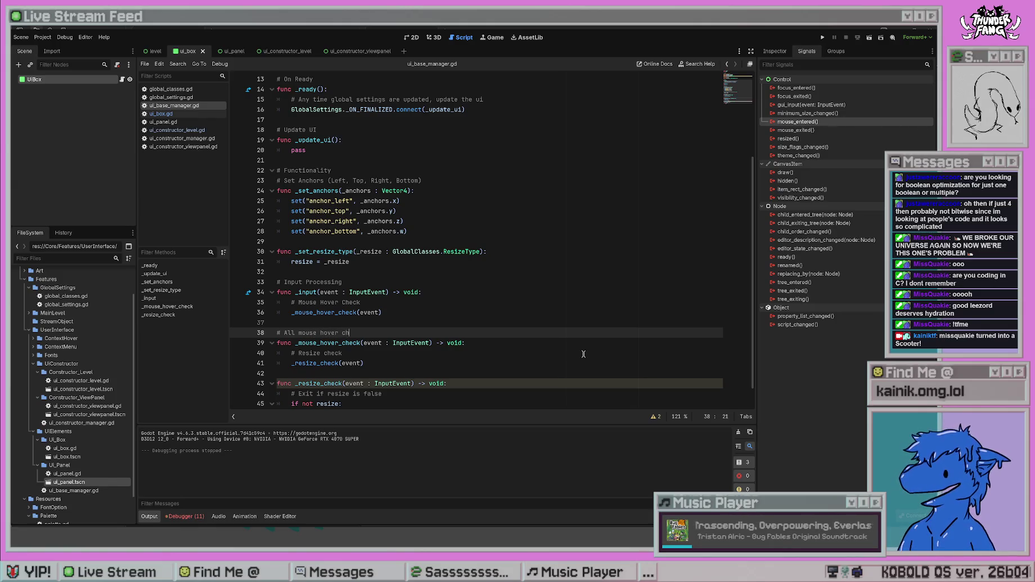
- Reword the header comment to '# All mouse hover processing'
key("BackSpace")
key("BackSpace")
key("BackSpace")
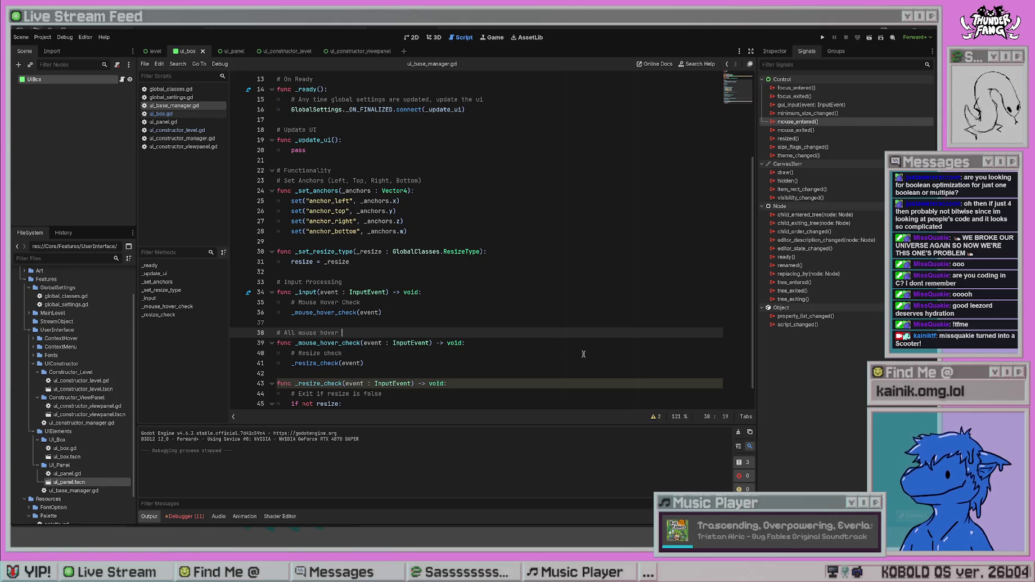
type("checks")
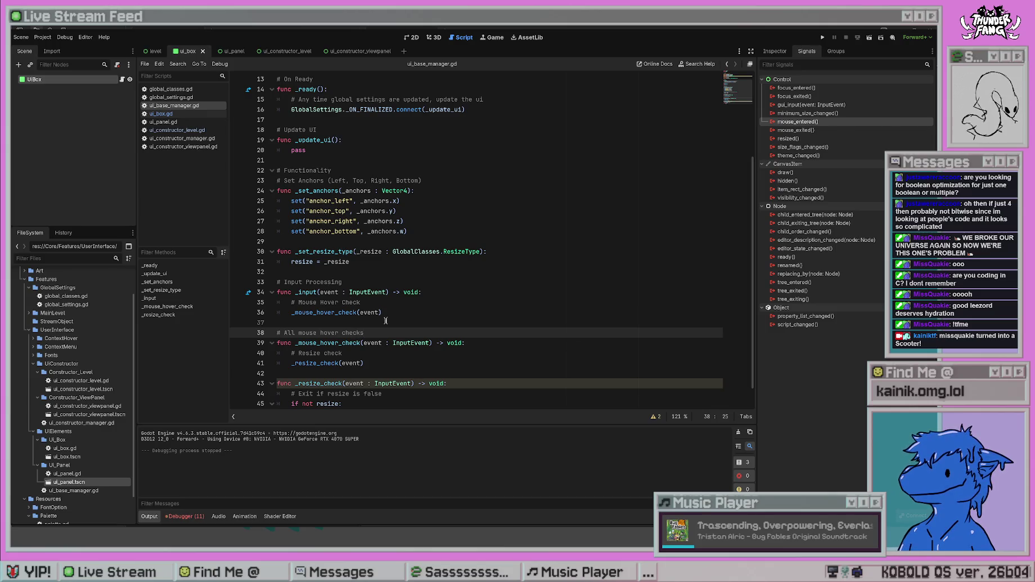
double_click(343, 332)
type("processing")
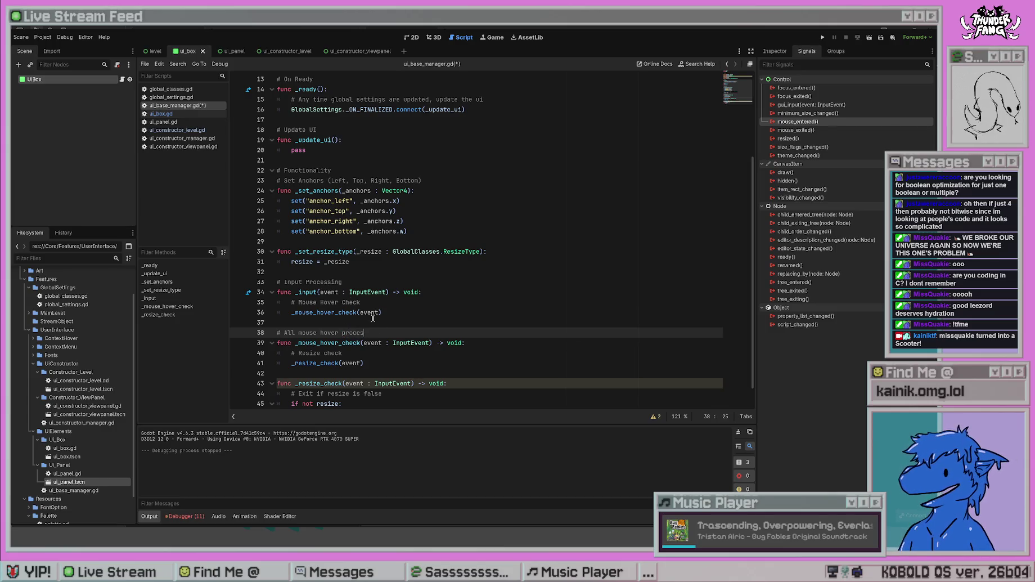
- Add a '# Resize check' heading comment above _resize_check
left_click(362, 373)
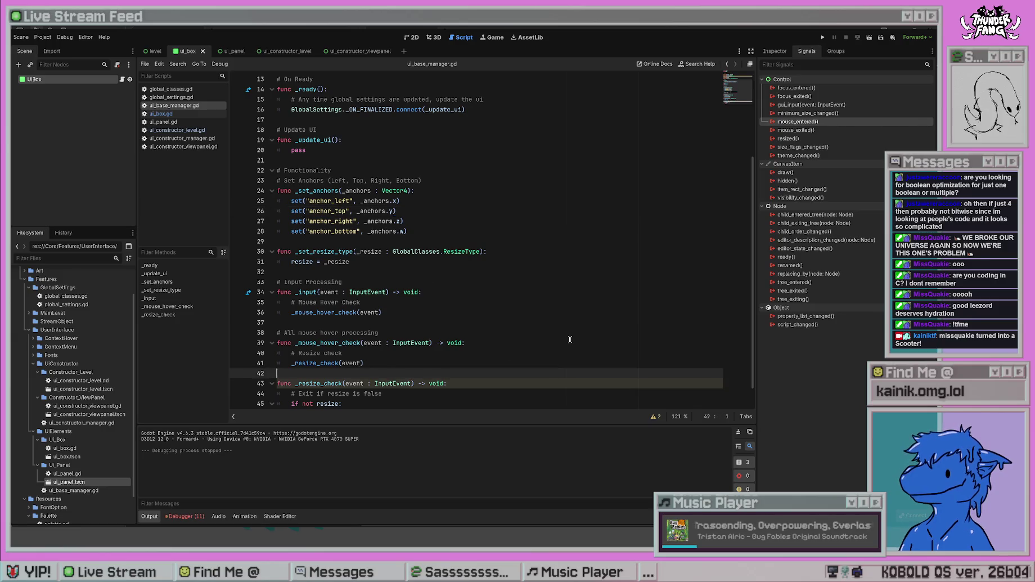
key("Return")
key("ctrl+s")
type("# Resize p")
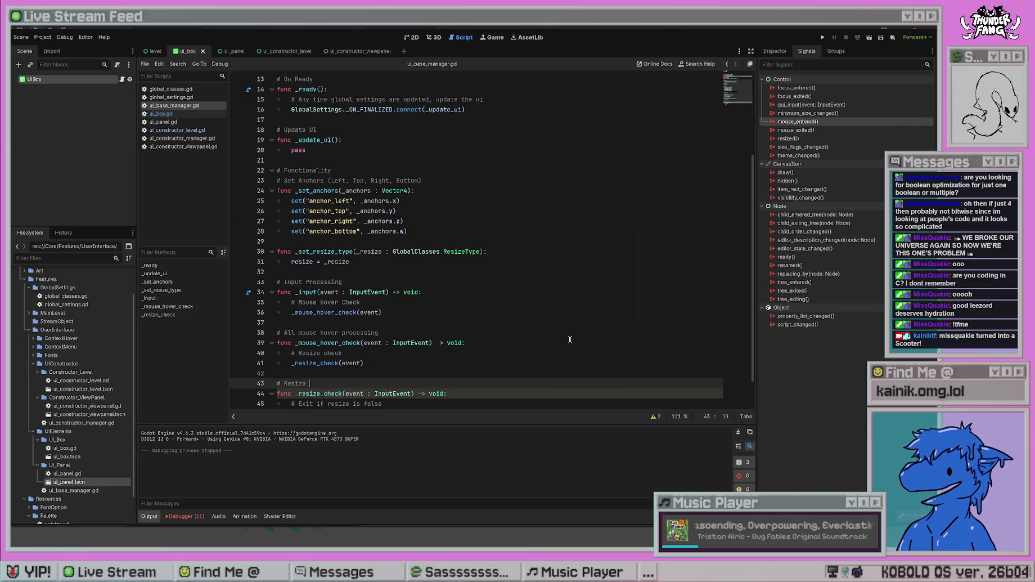
key("BackSpace")
type("check")
- Delete the inline '# Mouse Hover Check' comment line
left_click(570, 339)
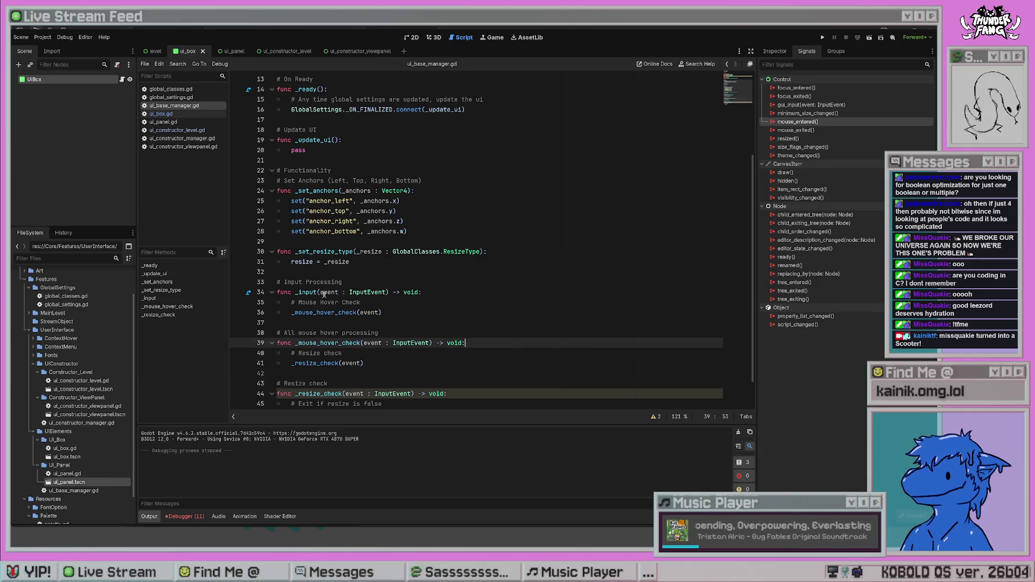
left_click(331, 282)
left_click(365, 266)
mouse_move(393, 302)
left_mouse_down()
mouse_move(418, 311)
mouse_move(396, 333)
left_mouse_up()
scroll(377, 333, "down", 1)
left_click(409, 364)
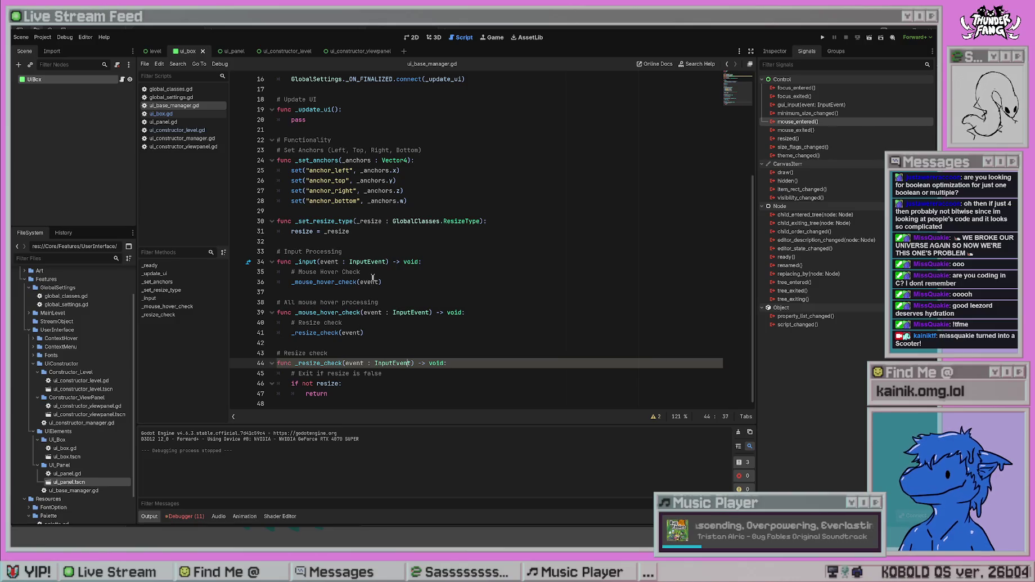
left_click(408, 393)
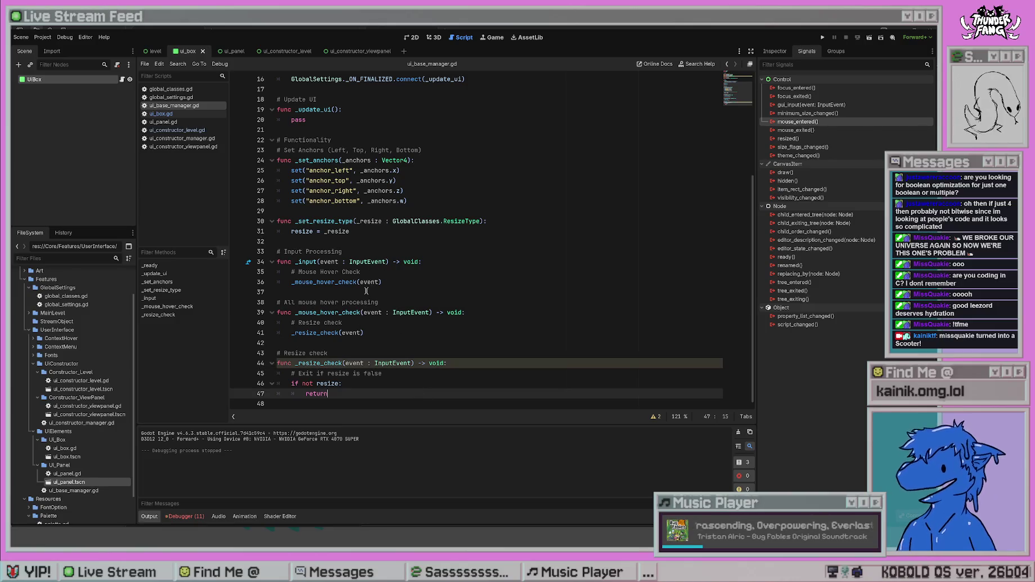
left_click(369, 272)
left_click_drag(370, 272, 229, 269)
key("BackSpace")
key("BackSpace")
- Delete the inner '# Resize check' comment from the function body
left_click_drag(363, 313, 242, 307)
key("BackSpace")
key("BackSpace")
left_click(456, 233)
left_click(442, 362)
- Change the word 'Exit' to 'Return' in the early-exit comment
left_click(419, 385)
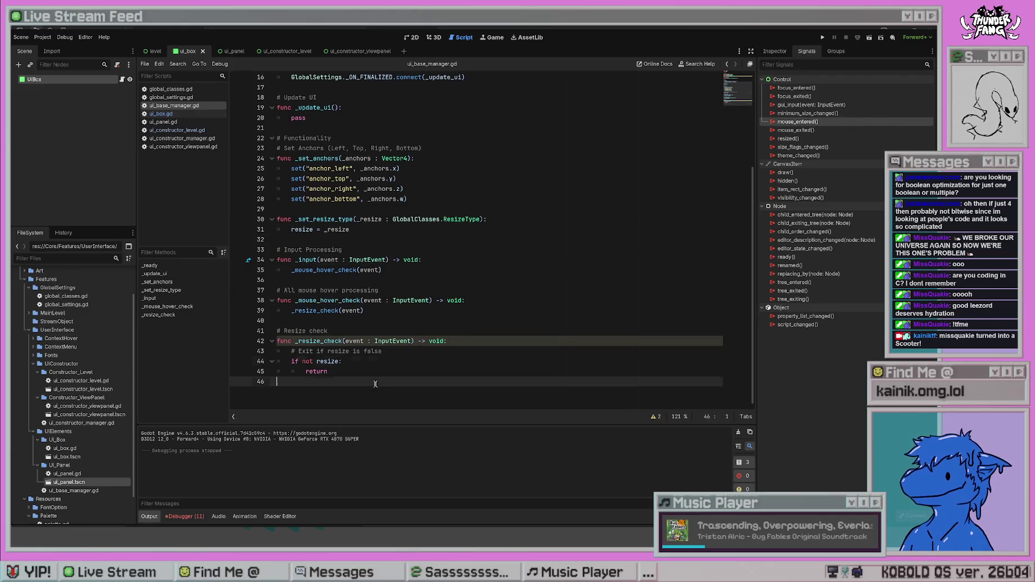
double_click(306, 351)
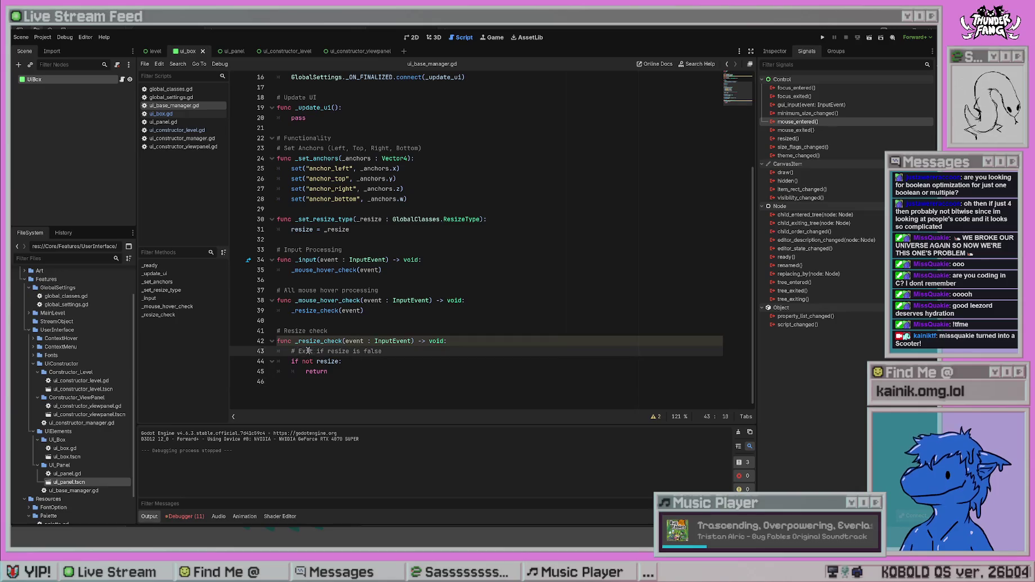
type("Return")
- Add '# Otherwise, check if mouse is inside shape' below the early return and save
left_click(448, 373)
left_click(379, 382)
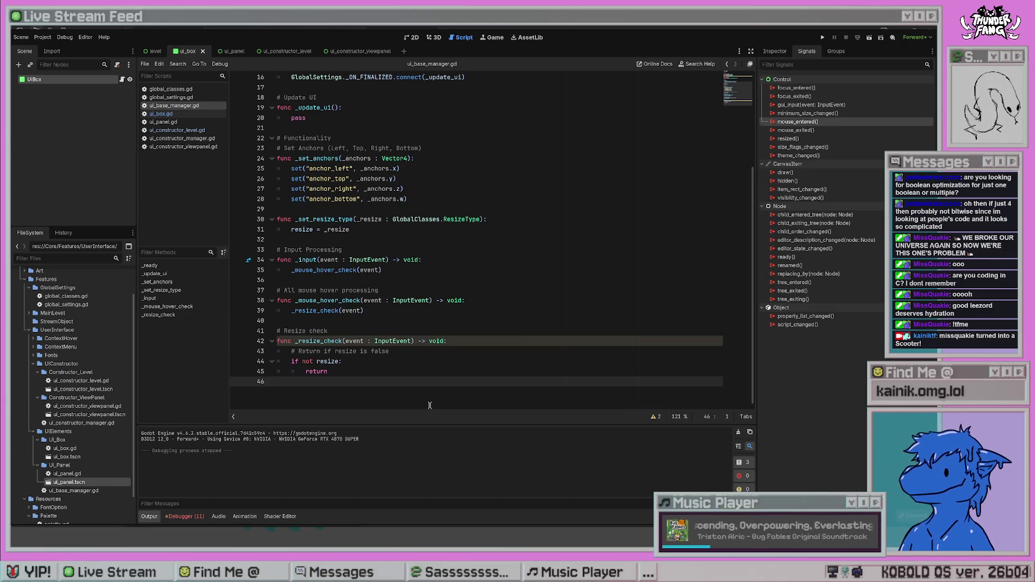
key("Tab")
key("Return")
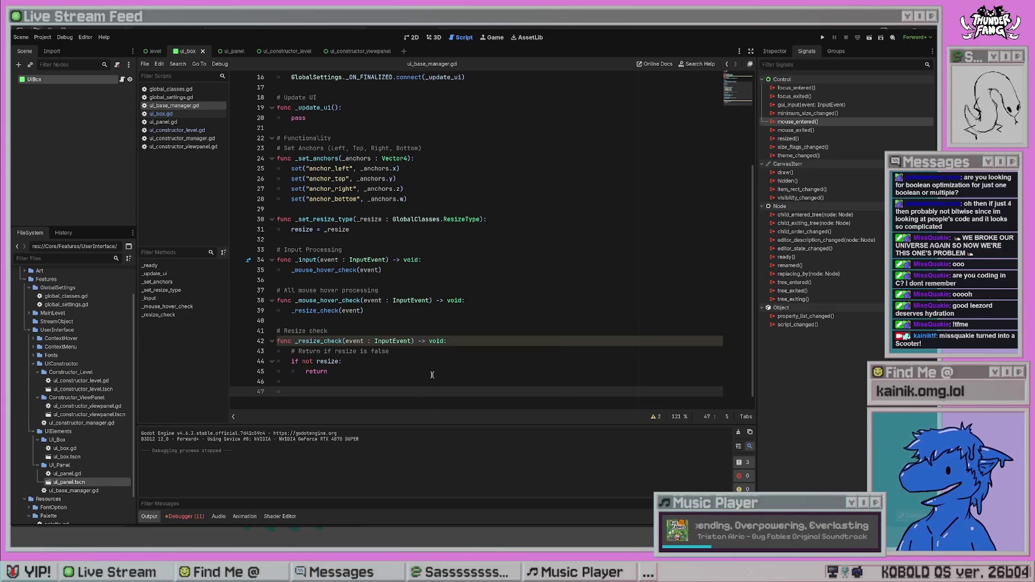
type("Others")
type("wise, ")
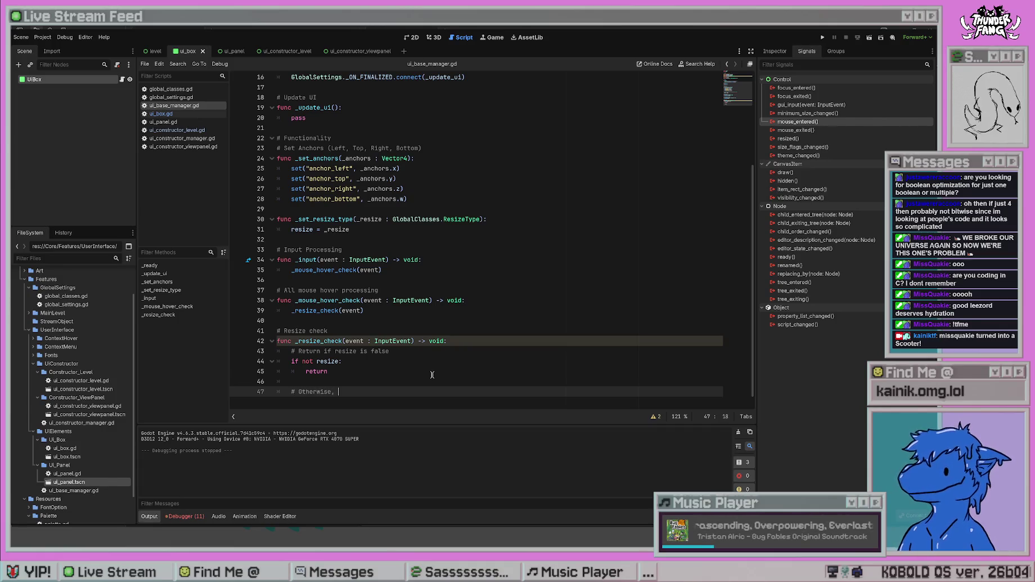
type("check if mous")
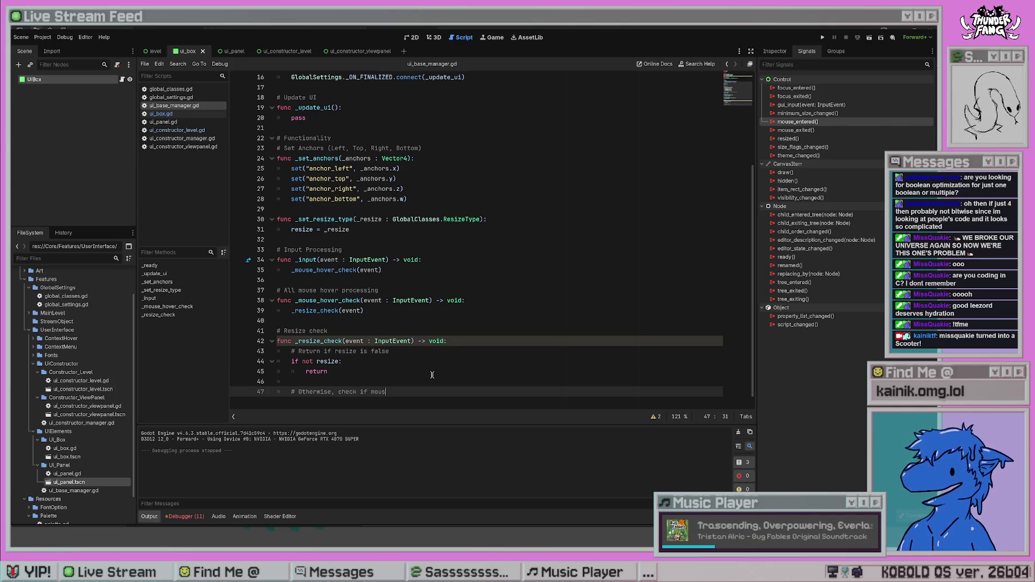
type("e is inside ")
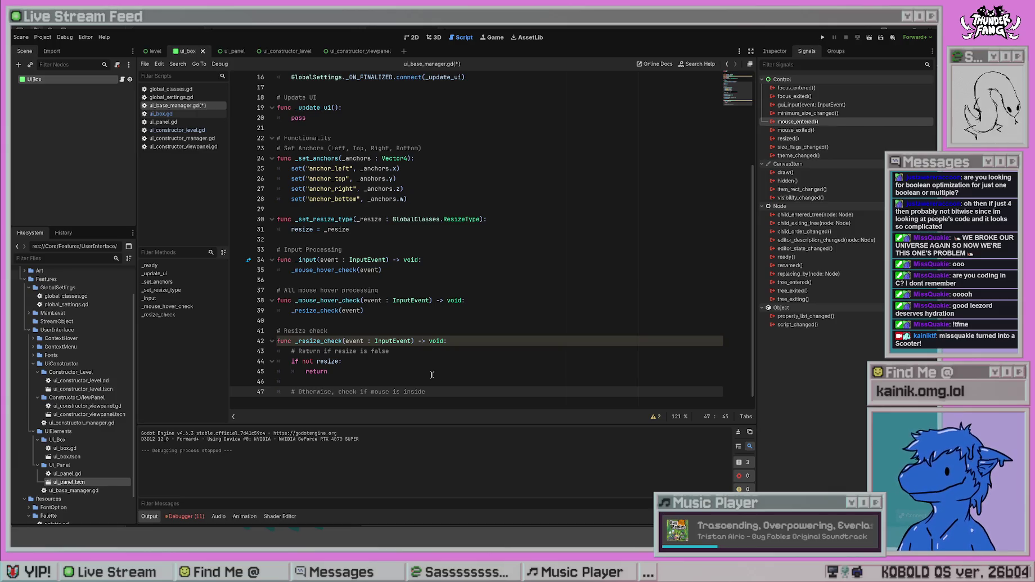
type("shape")
key("Return")
key("ctrl+s")
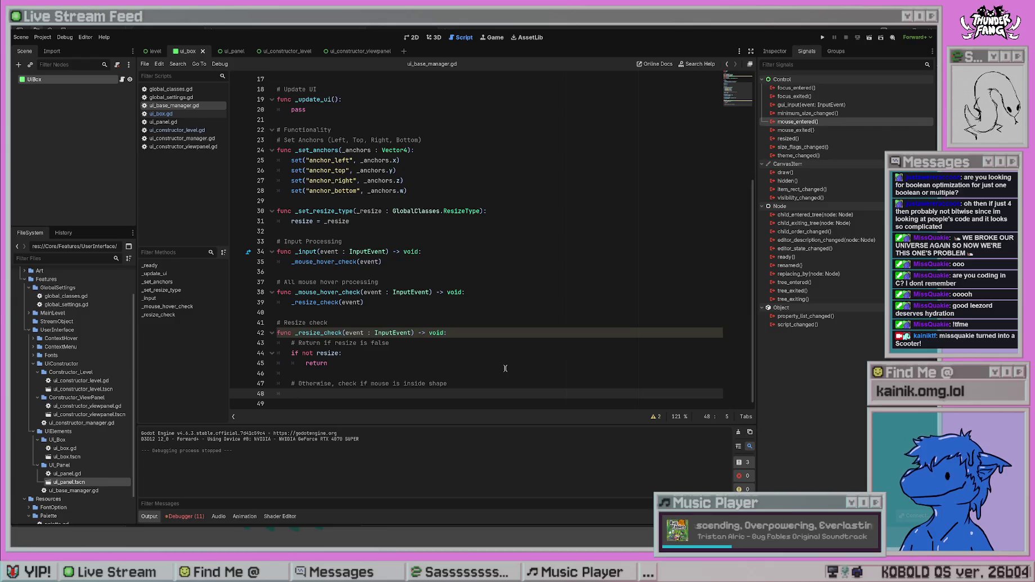
- Add print("mouse movement"), run the project to test it, stop, and clear Output
type("print(\"mo")
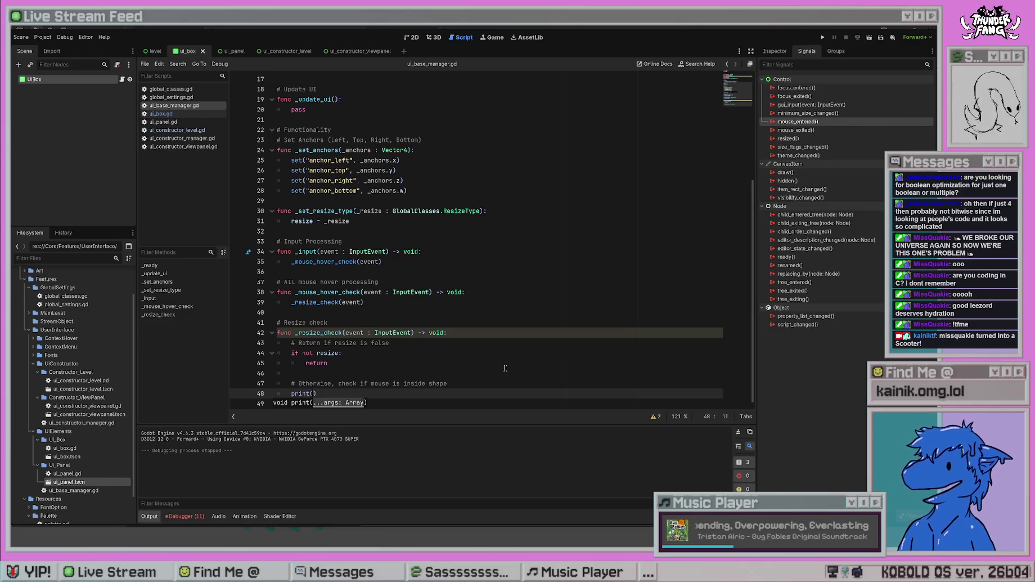
type("use movement")
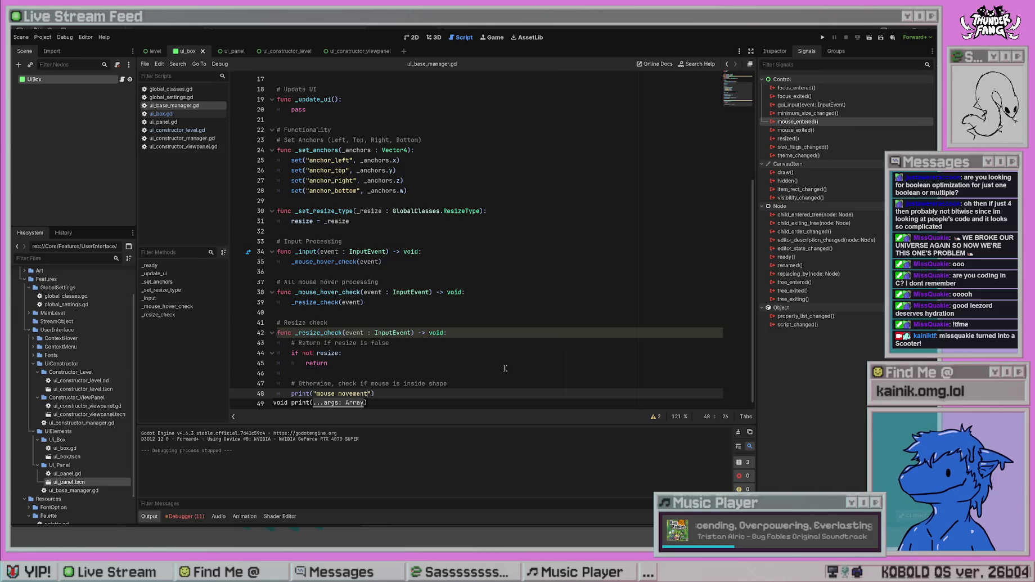
left_click(505, 368)
left_click(821, 37)
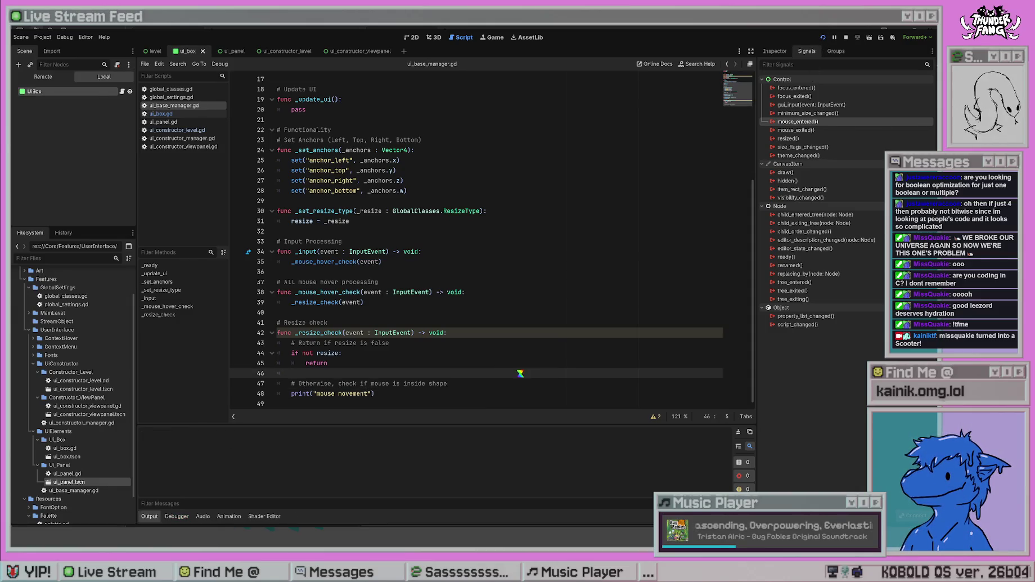
key("F8")
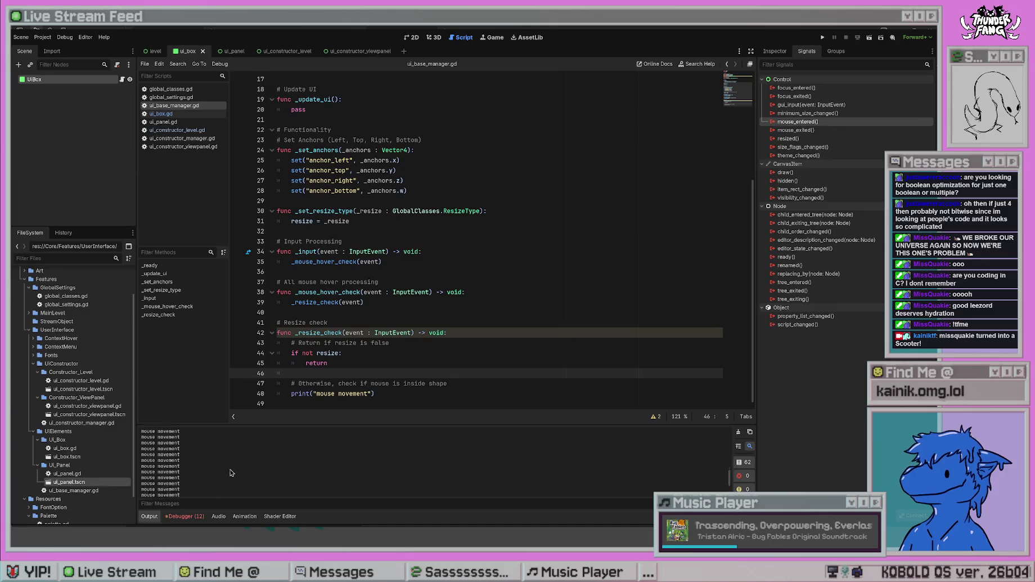
left_click(738, 432)
- Delete the temporary print("mouse movement") line from _resize_check
left_click(376, 302)
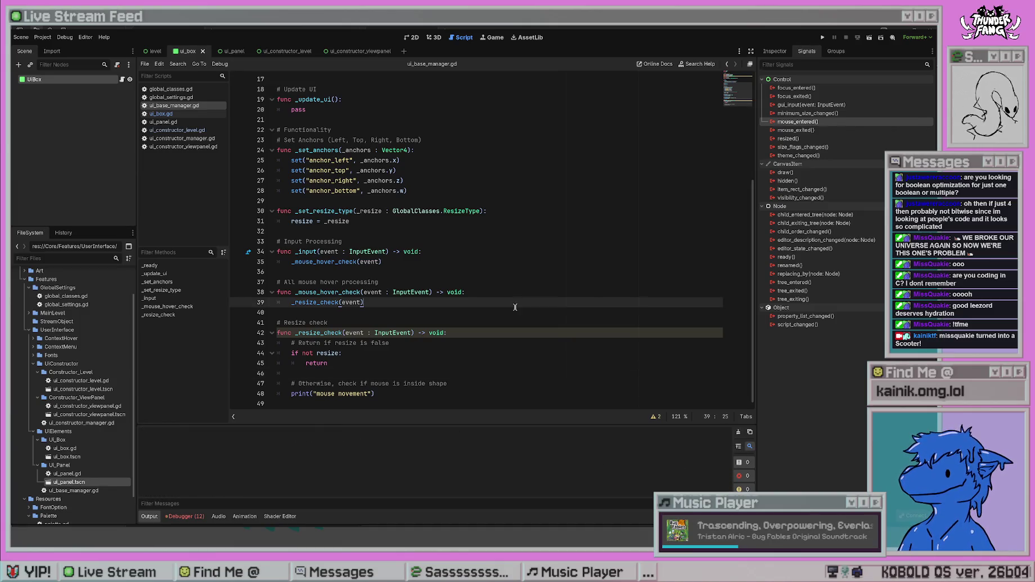
left_click_drag(390, 393, 291, 393)
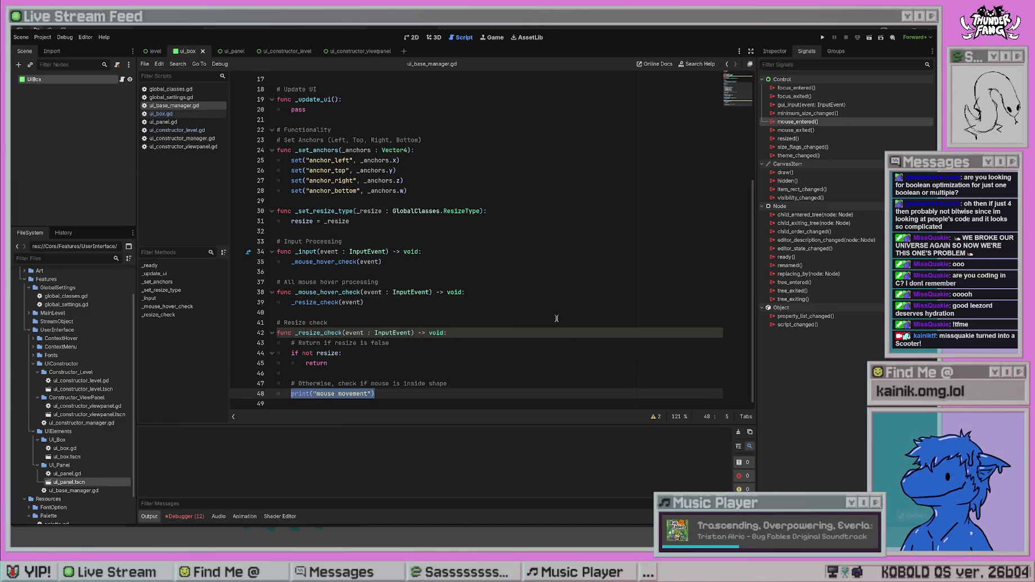
key("BackSpace")
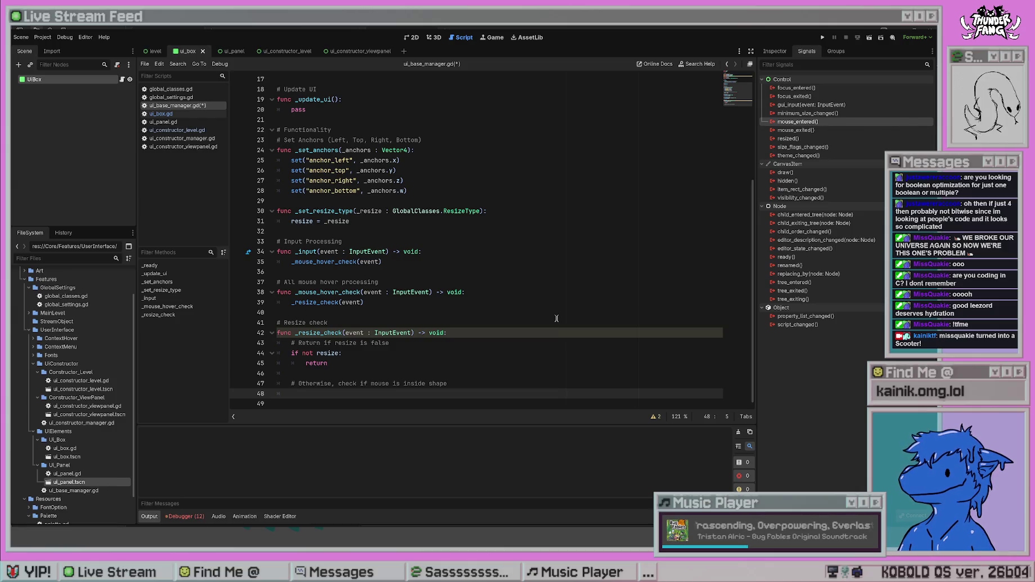
- Start a 'var center = get()' line and view UiBox's Layout size and position in the Inspector
type("var cent")
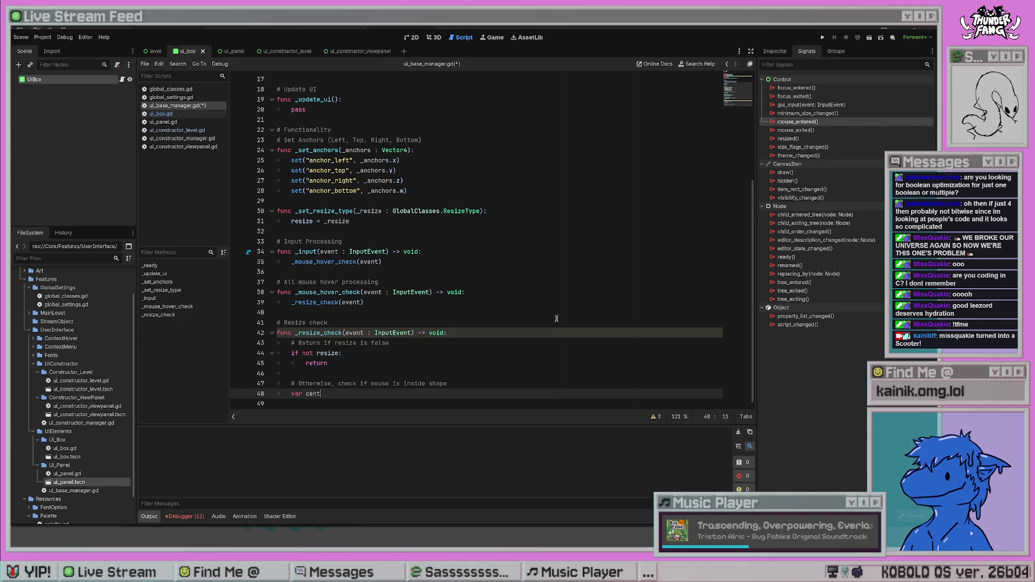
type("er = ")
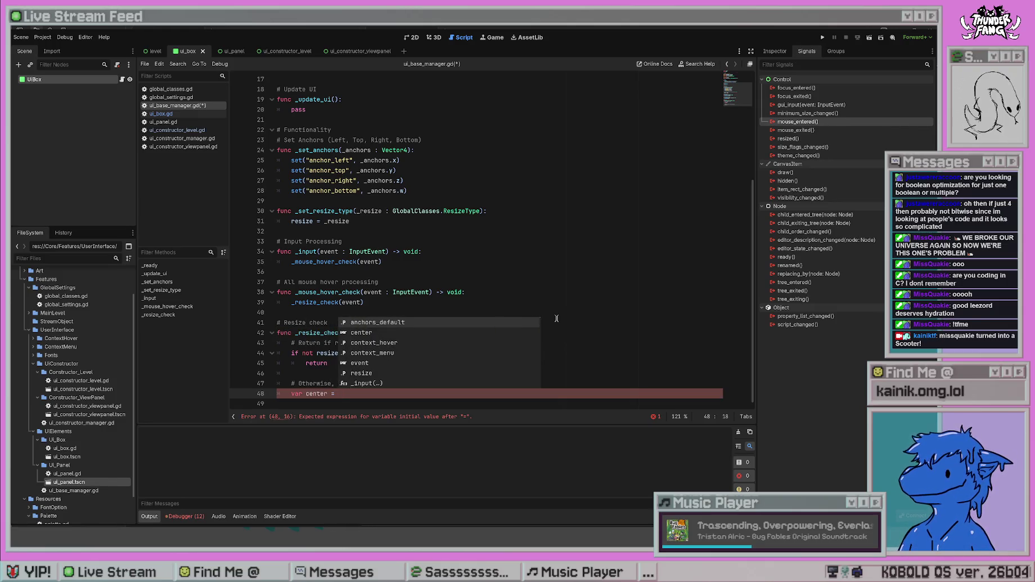
type("get")
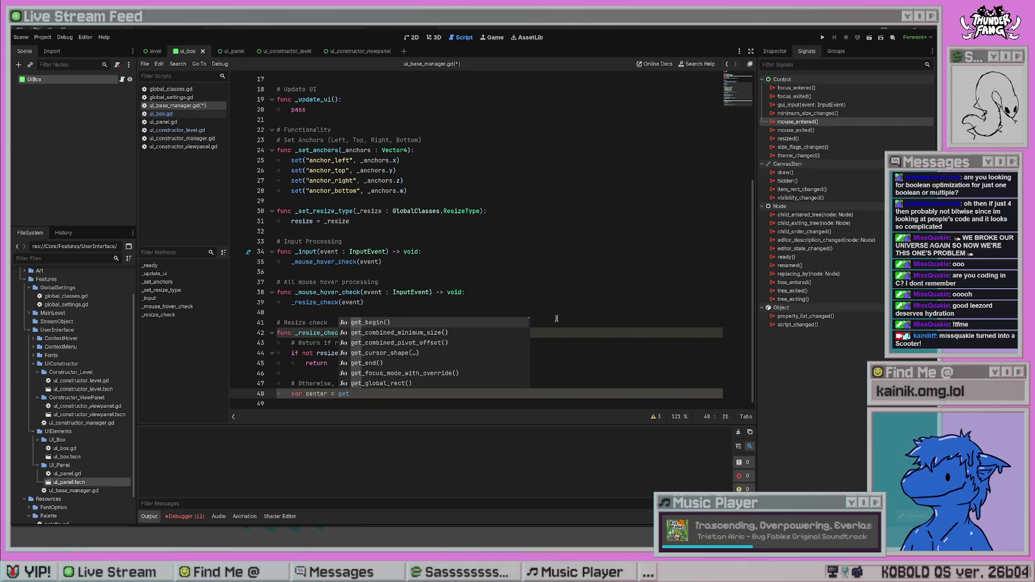
type("()")
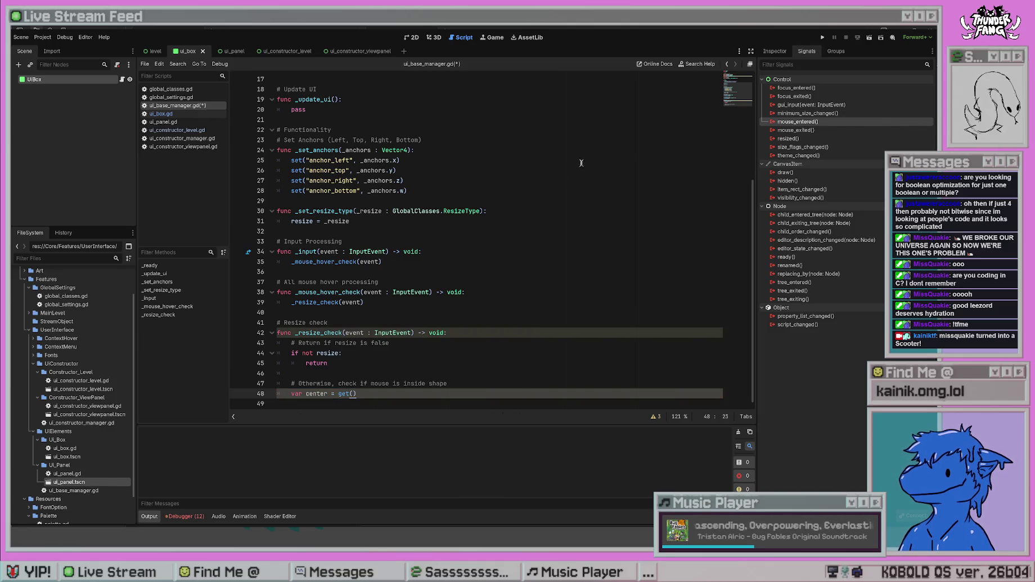
left_click(765, 56)
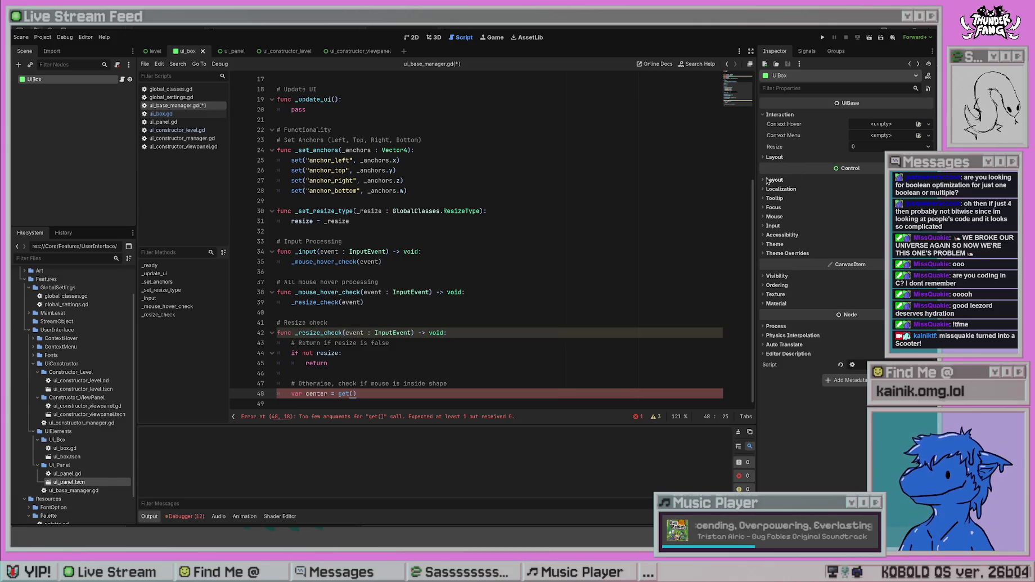
left_click(765, 180)
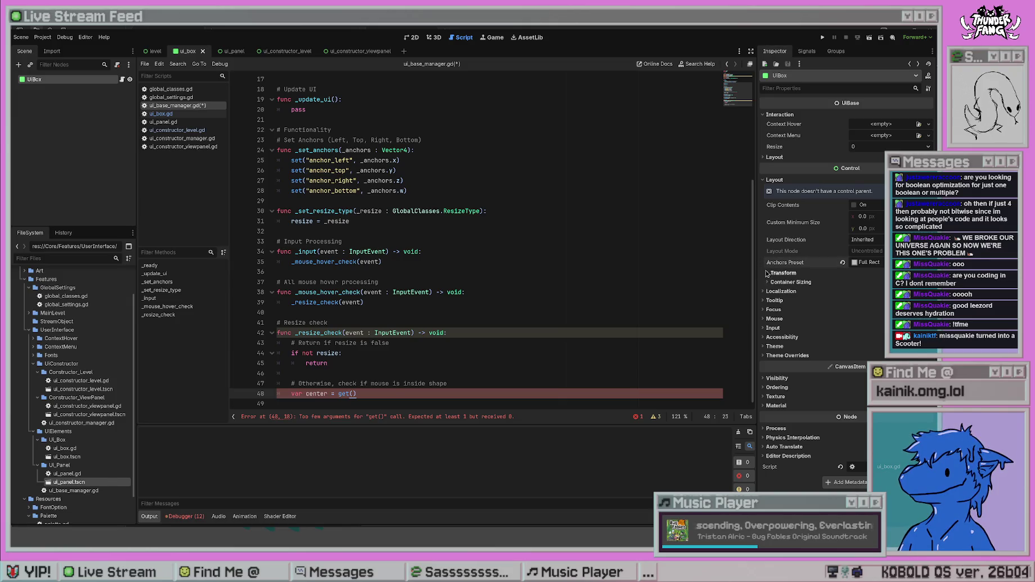
left_click(767, 273)
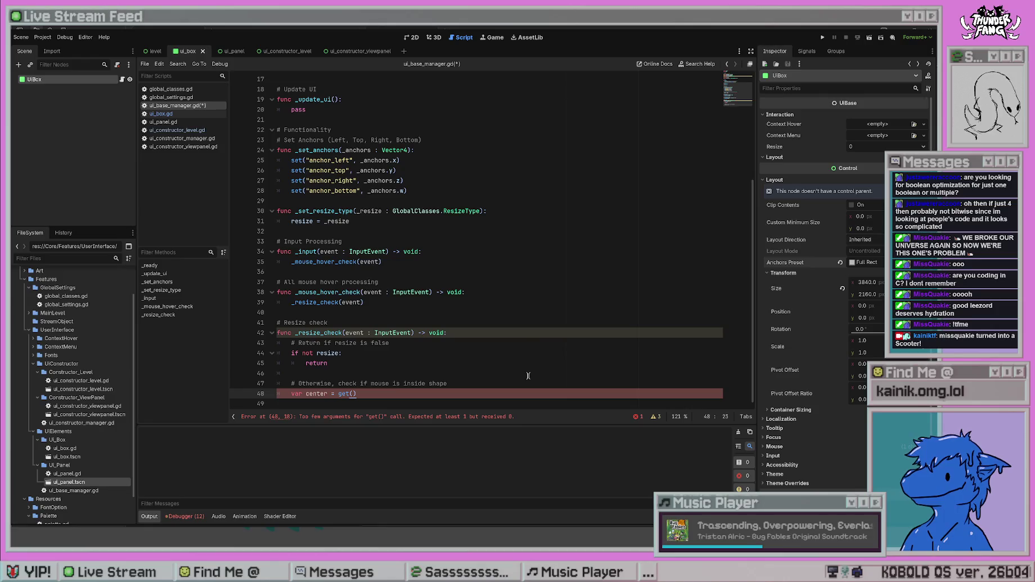
- Replace get() with get_rect() via autocomplete so center holds the box rect
left_click(544, 369)
left_click(488, 393)
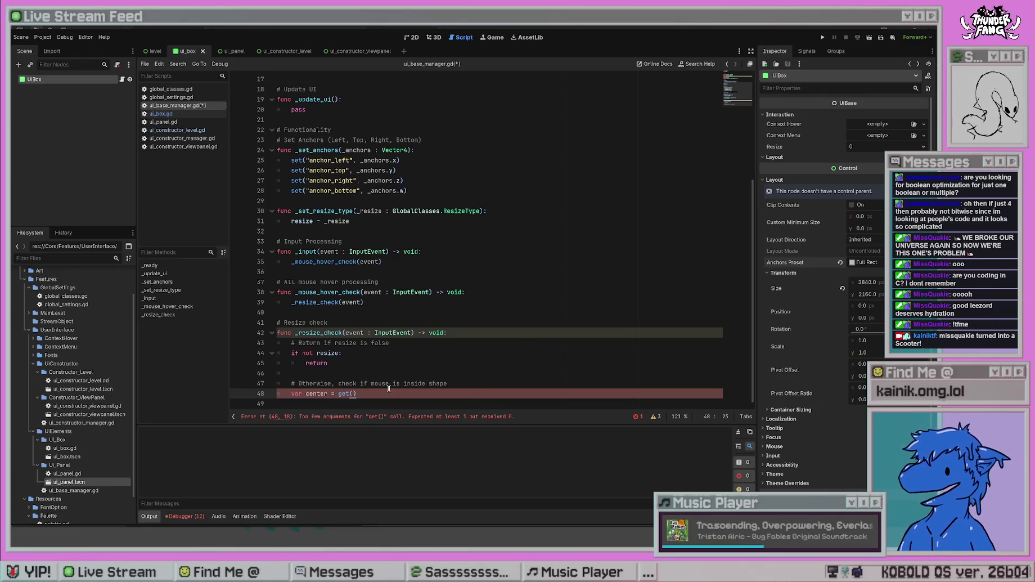
left_click_drag(358, 393, 338, 394)
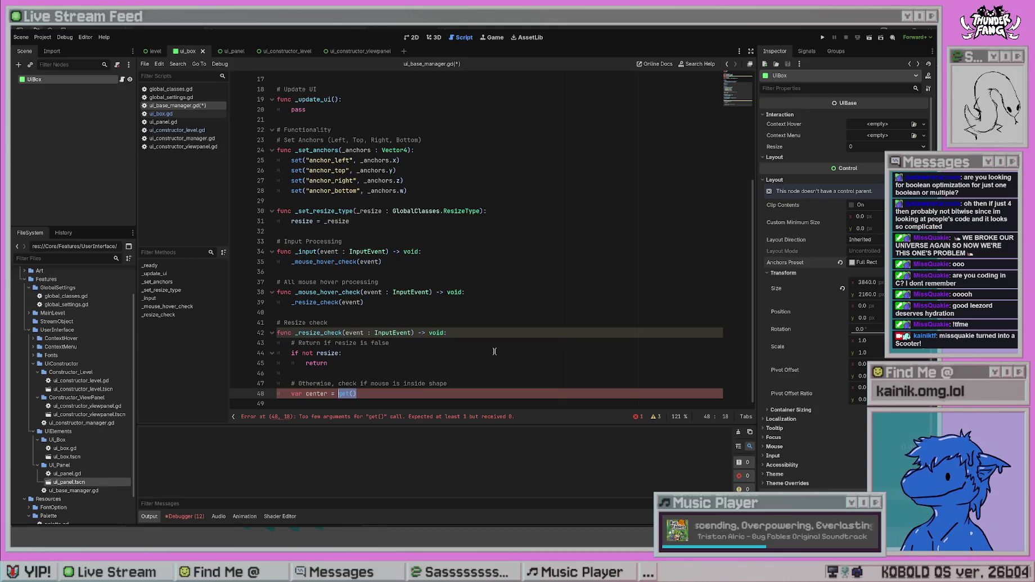
key("BackSpace")
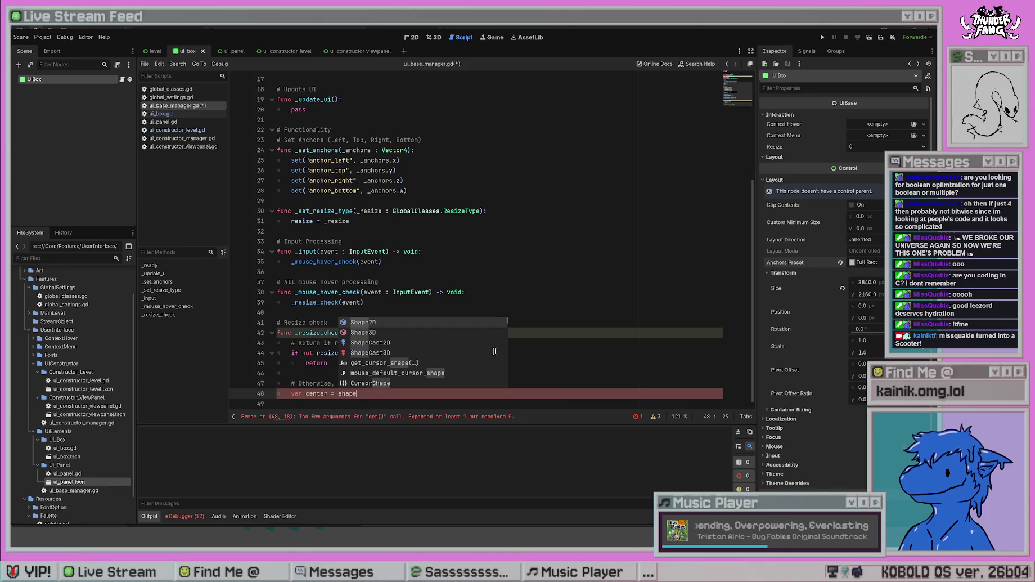
type("get")
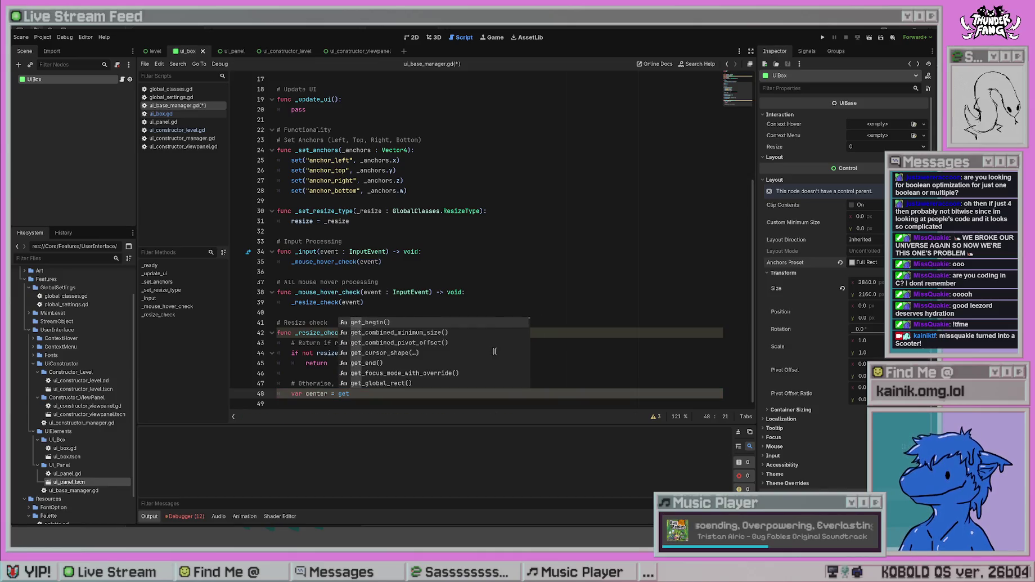
scroll(494, 351, "down", 4)
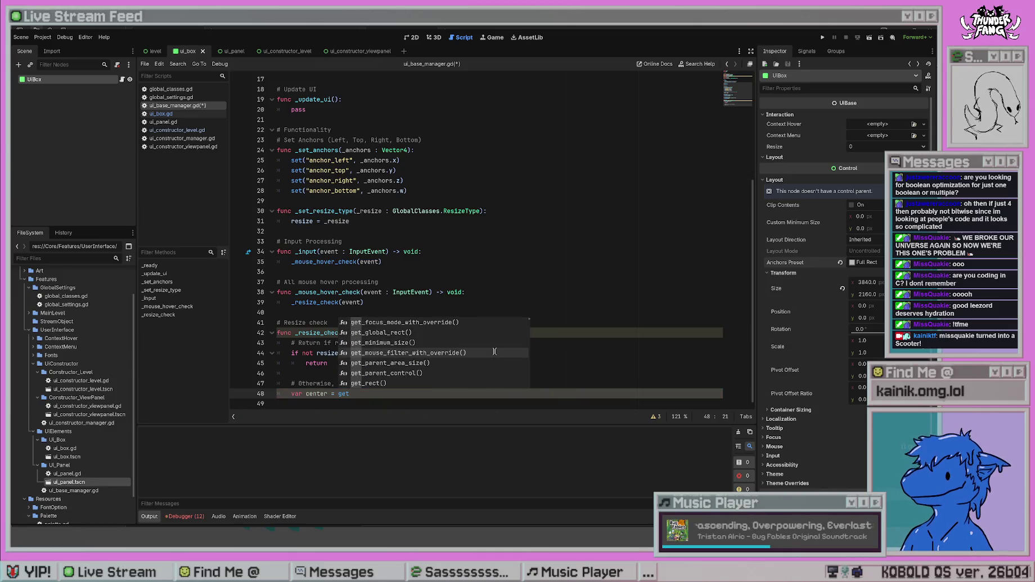
scroll(494, 351, "down", 1)
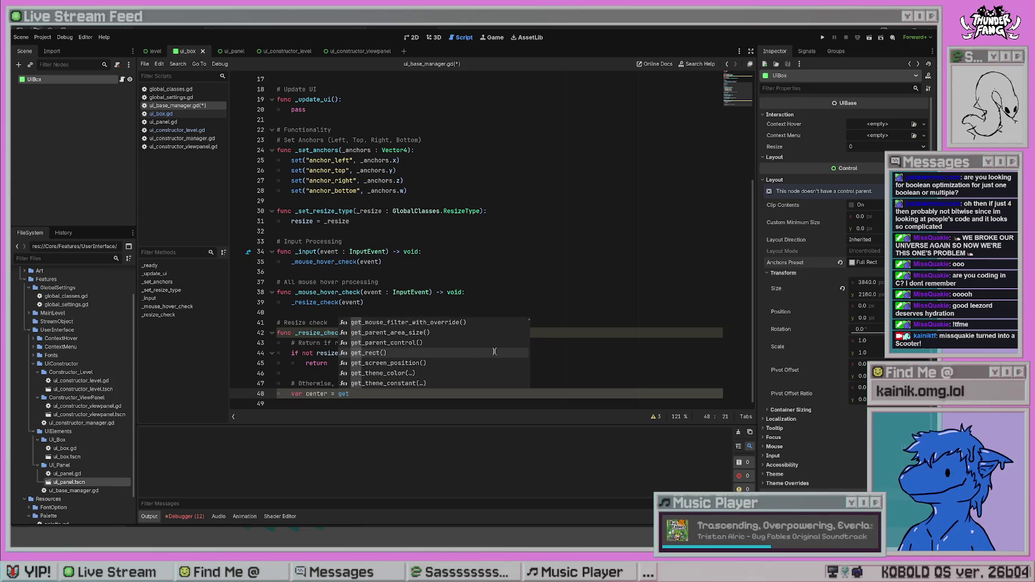
left_click(494, 351)
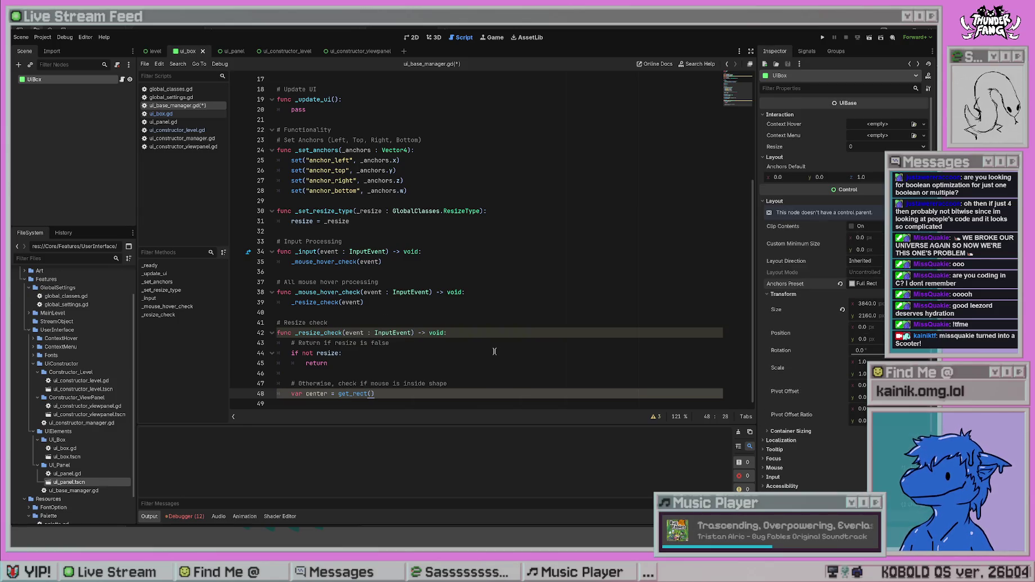
left_click(336, 347)
- Rename the variable center to ui_rect and save the script
double_click(317, 393)
type("ui_")
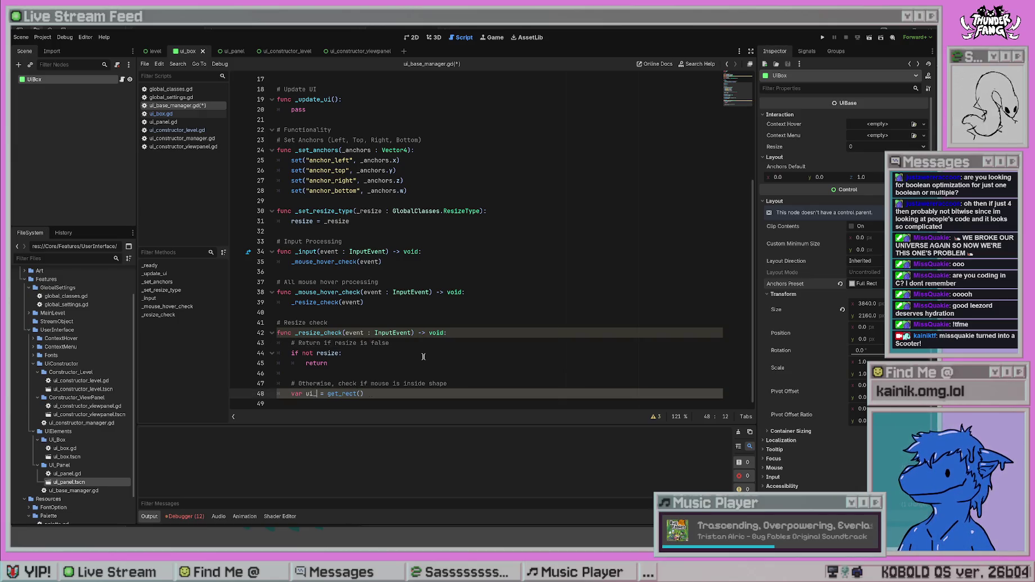
type("rect")
key("ctrl+s")
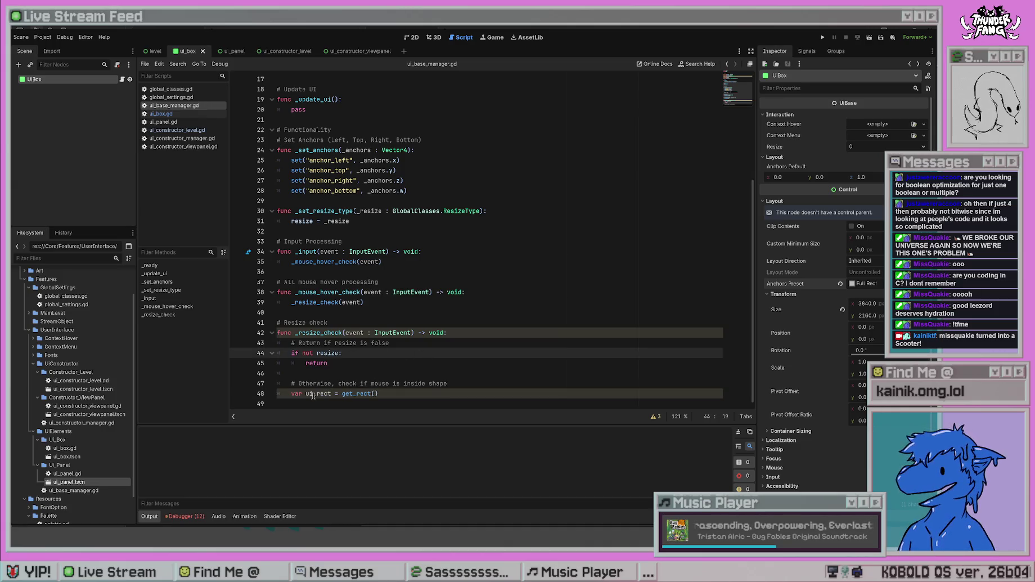
left_click(420, 393)
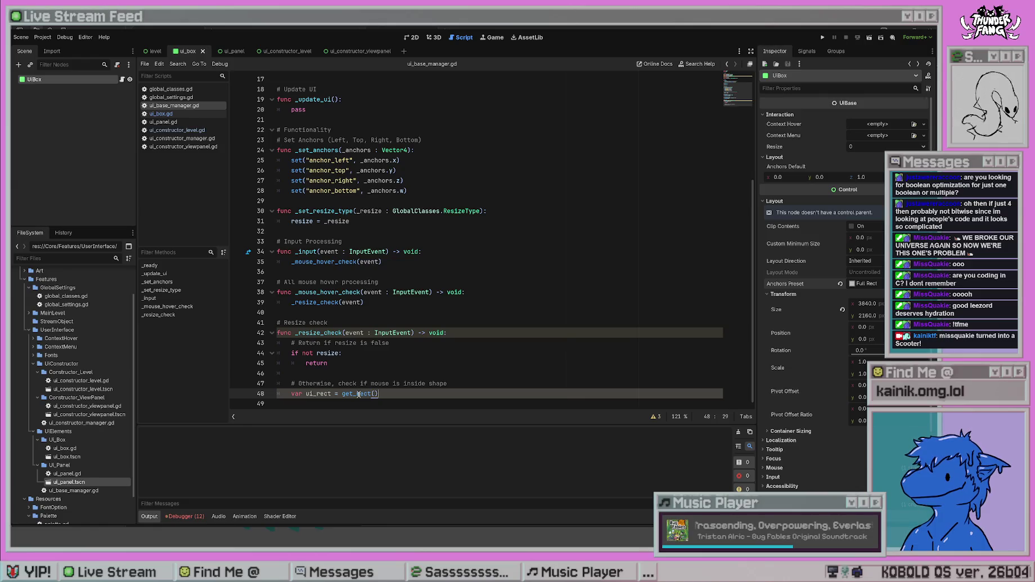
- Remove the blank line after return, add an empty line below ui_rect, and save
left_click(398, 363)
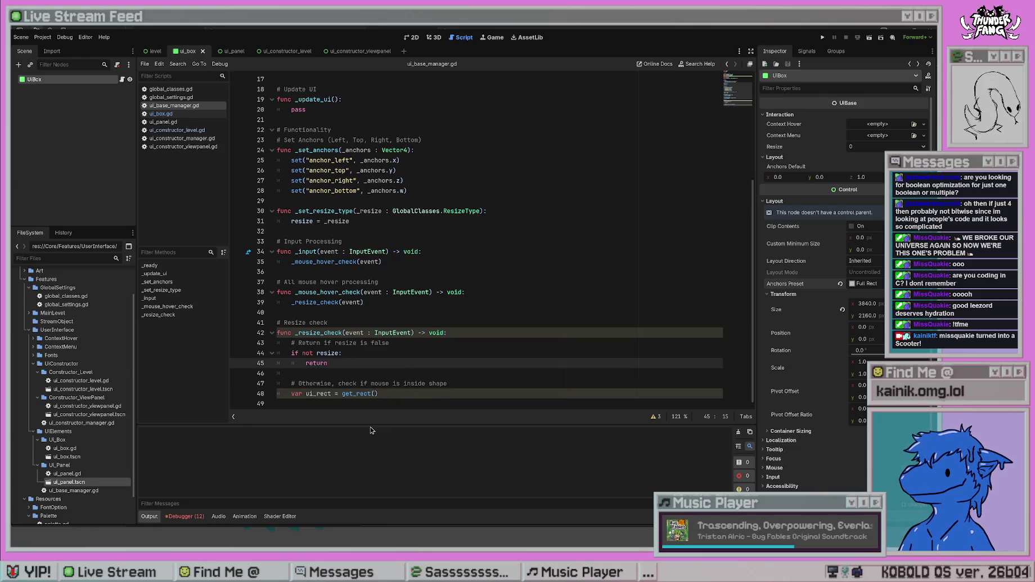
left_click(410, 393)
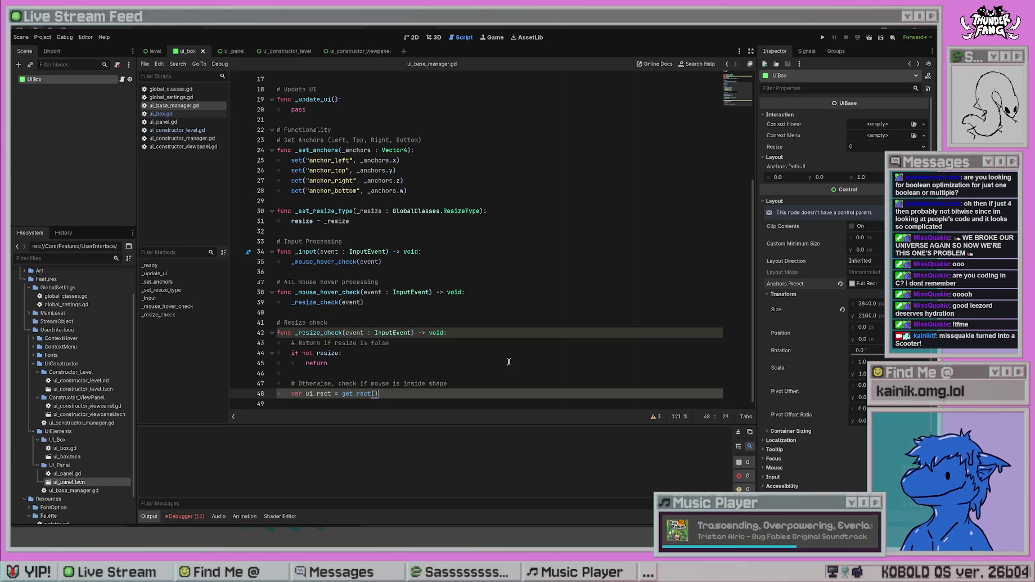
key("Return")
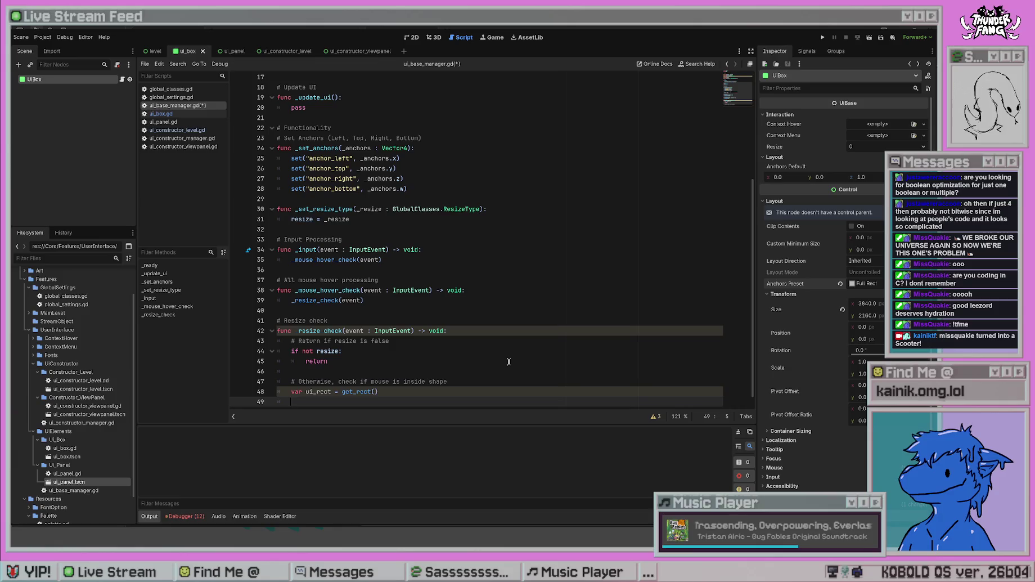
scroll(508, 362, "up", 5)
scroll(507, 363, "down", 5)
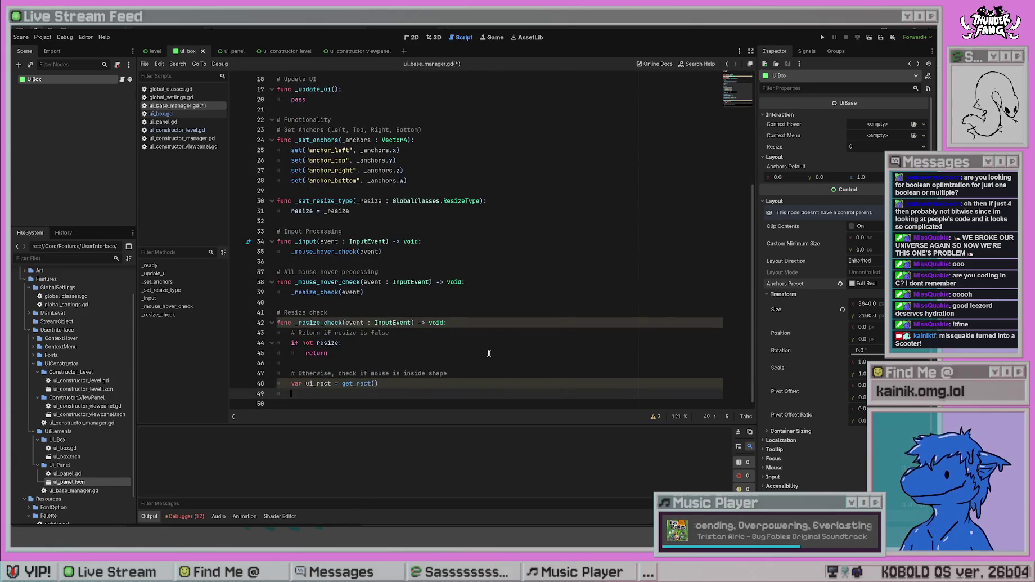
left_click(402, 363)
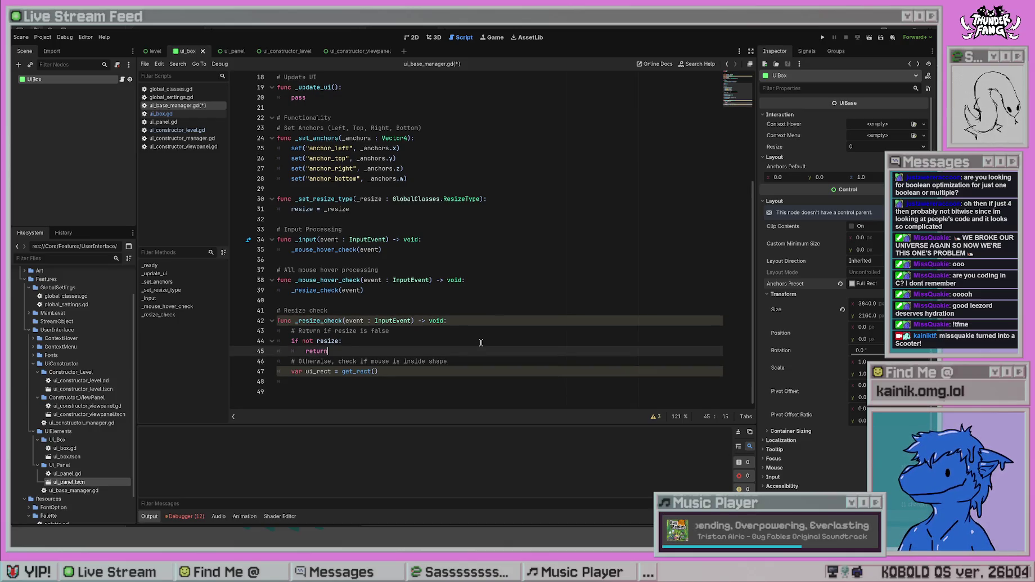
key("BackSpace")
key("BackSpace")
left_click(481, 342)
left_click(418, 383)
key("ctrl+s")
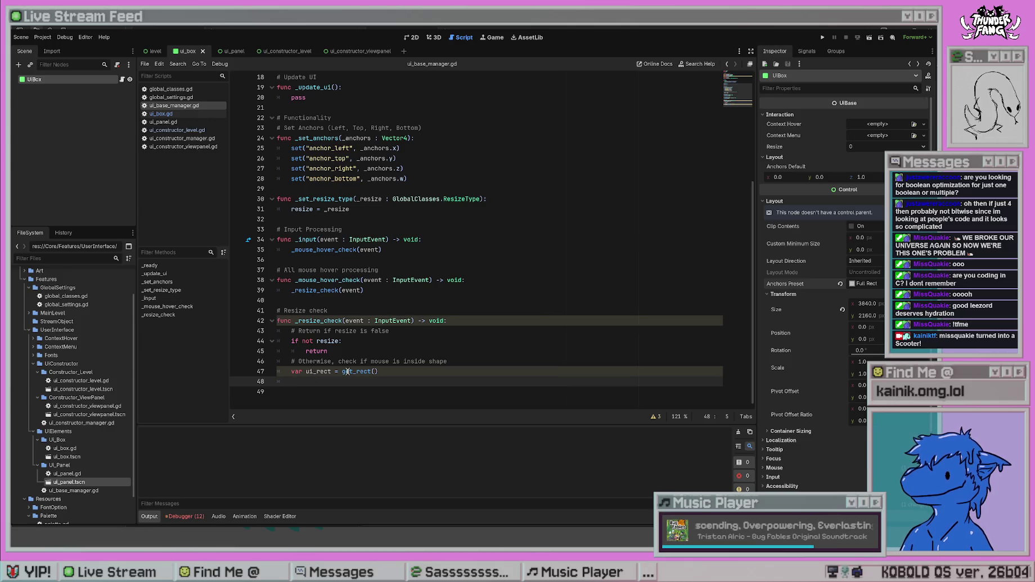
- Start an unfinished 'if' line after the ui_rect assignment
type("if ")
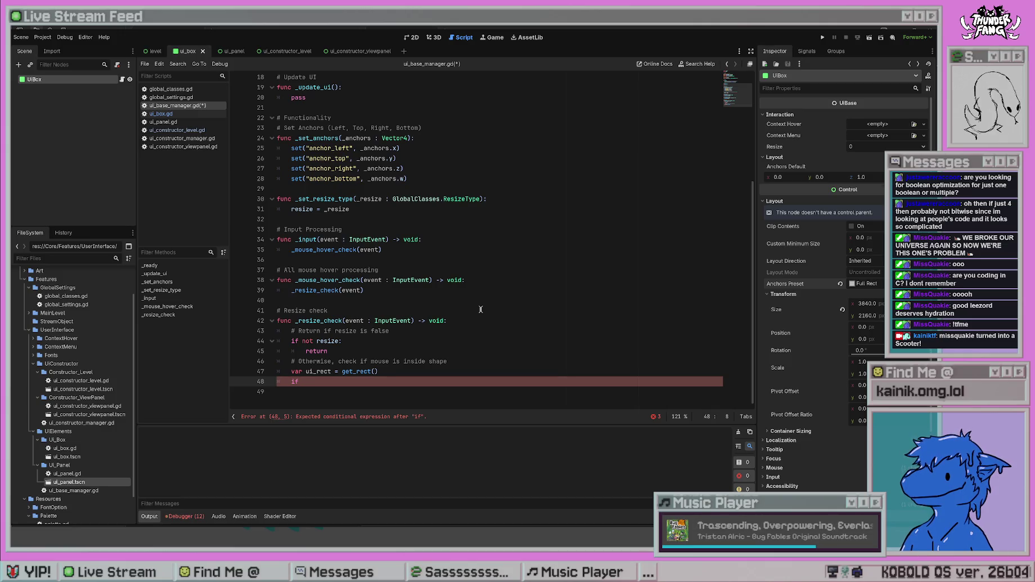
type("mouse_")
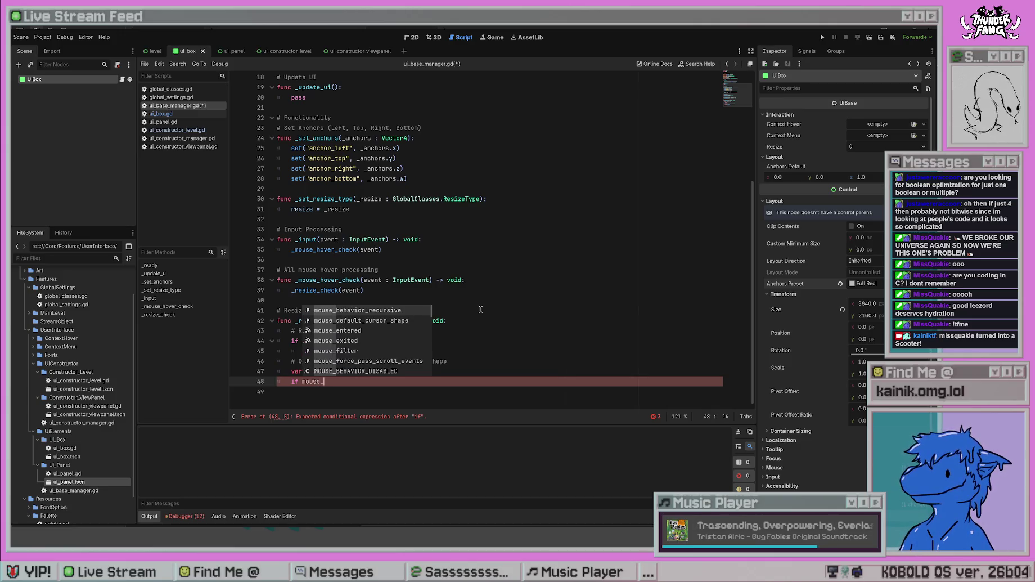
key("BackSpace")
key("BackSpace")
key("BackSpace")
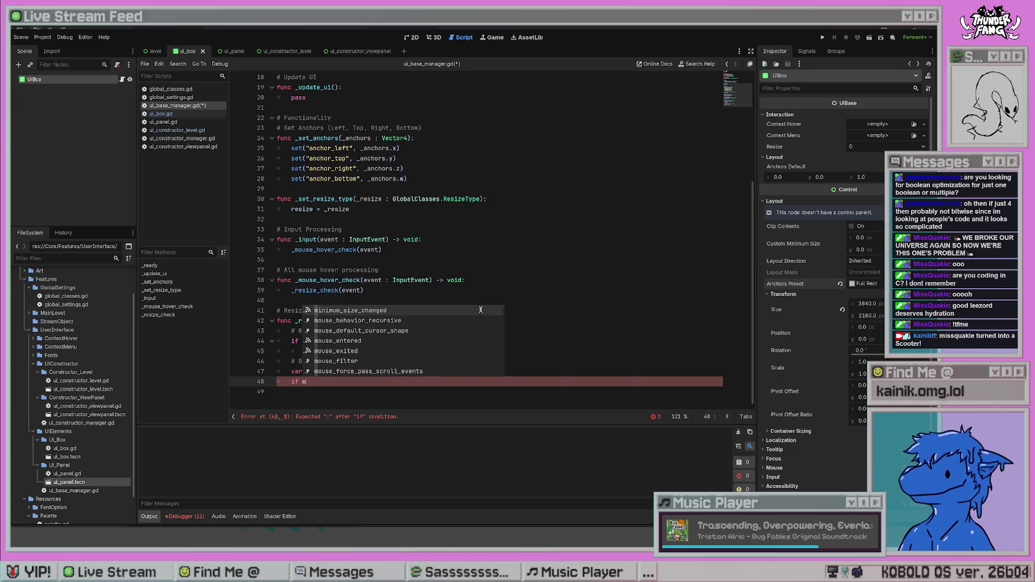
left_click(504, 237)
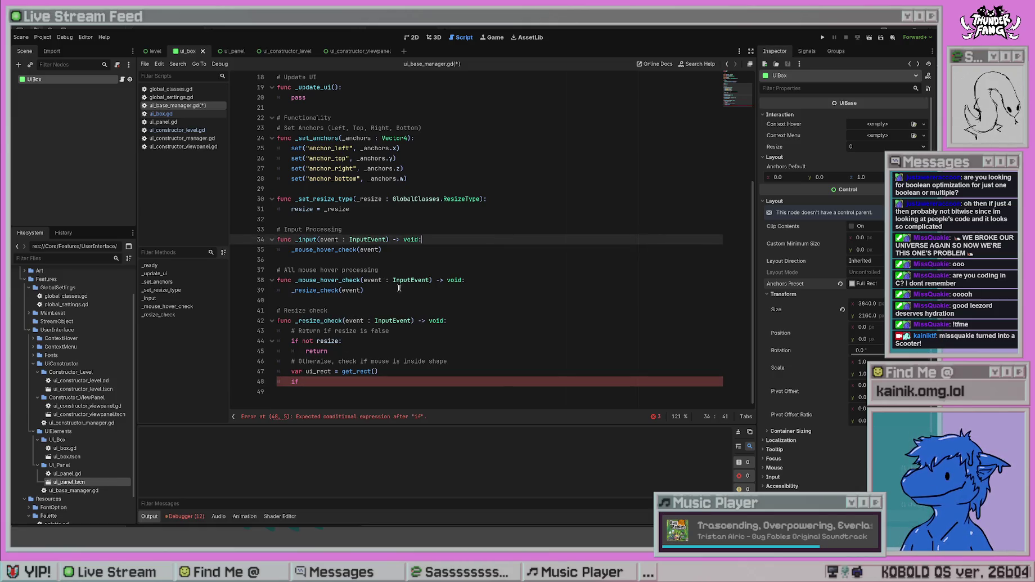
- Add a blank opening line in _mouse_hover_check, leaving the mouse-inside comment unchanged
left_click(357, 350)
left_click(440, 364)
key("Return")
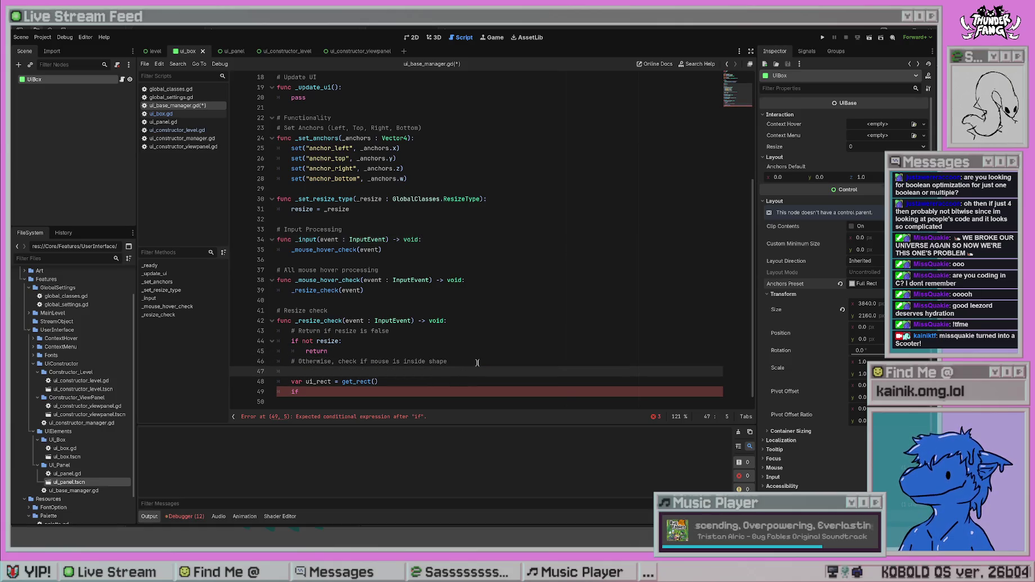
key("BackSpace")
key("BackSpace")
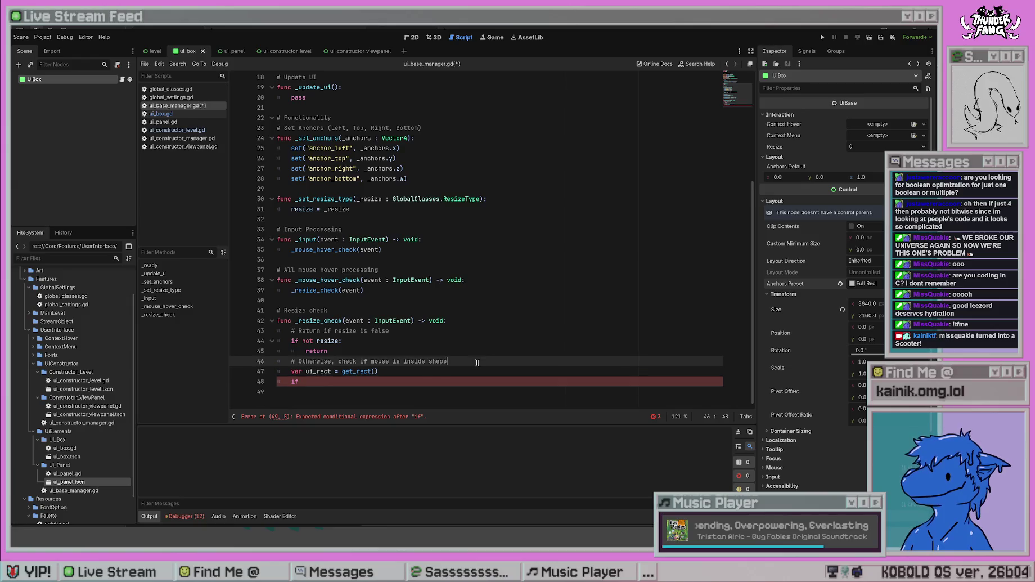
mouse_move(477, 362)
left_mouse_down()
mouse_move(313, 361)
mouse_move(338, 361)
left_mouse_up()
type("det")
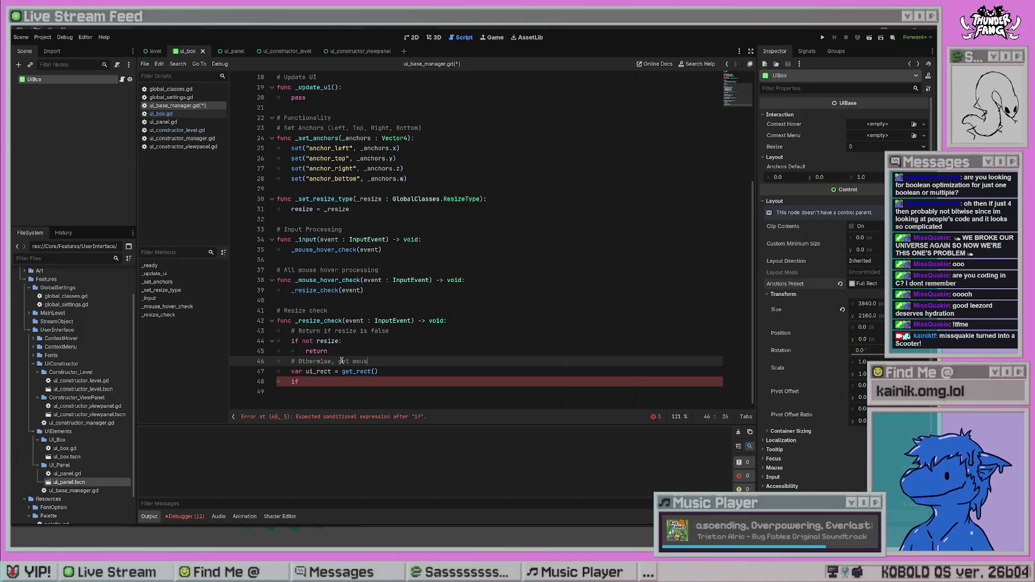
key("ctrl+z")
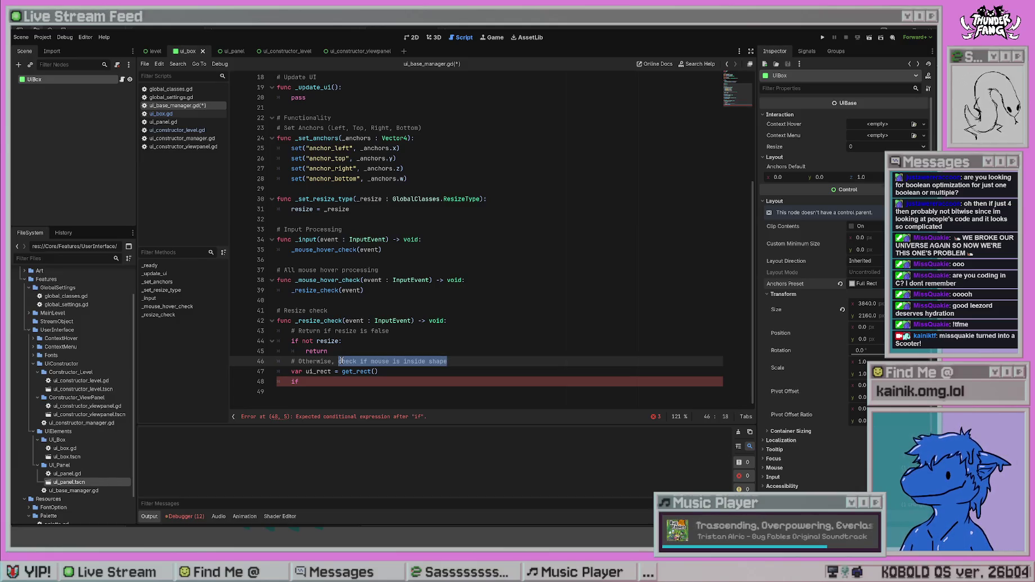
left_click(391, 291)
left_click(507, 277)
key("Return")
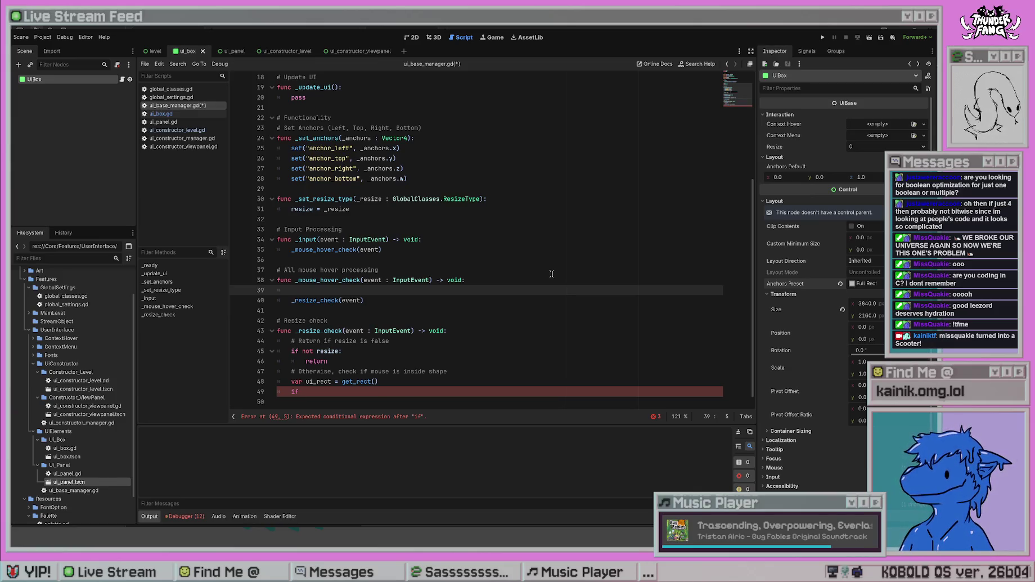
- Declare 'var mouse_event = event as InputEventMouse' at the start of _mouse_hover_check
type("var mouse_")
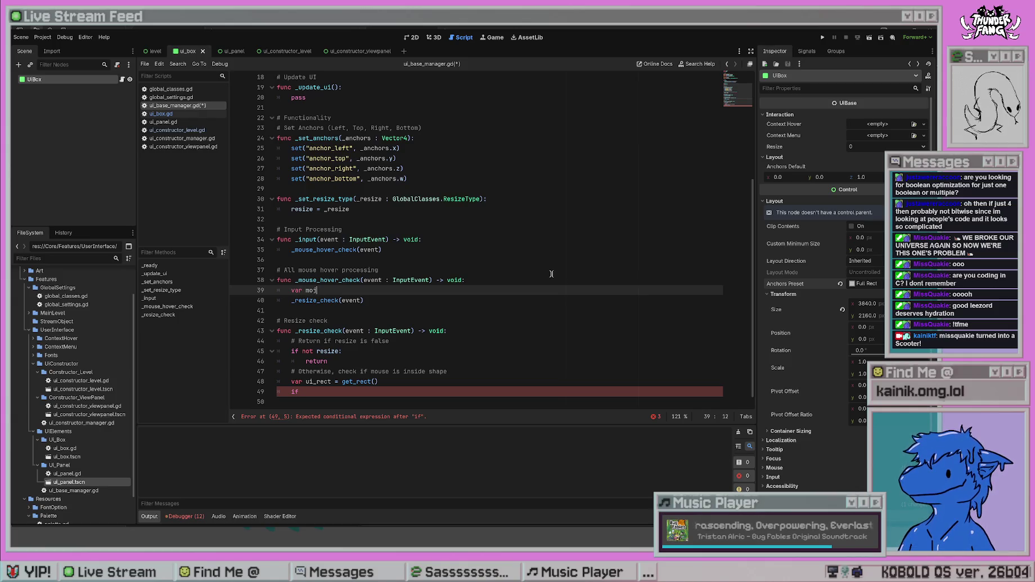
type("event ")
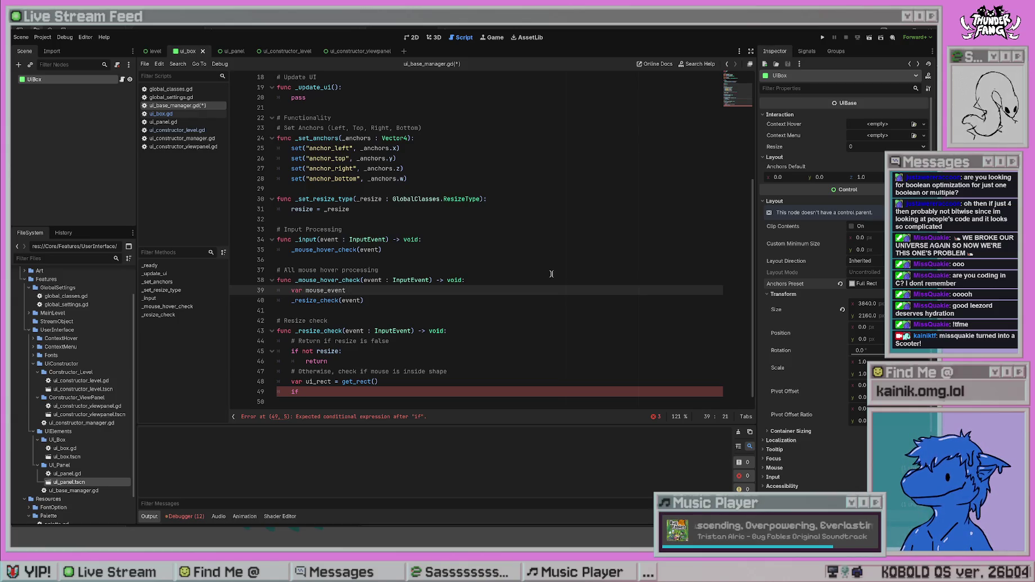
type("= event as")
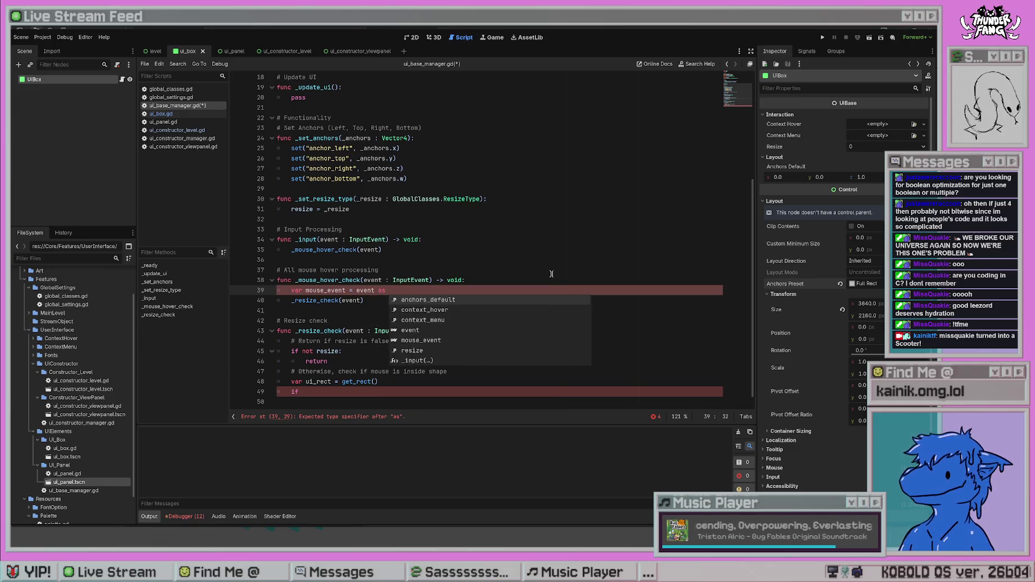
type(" InputEv")
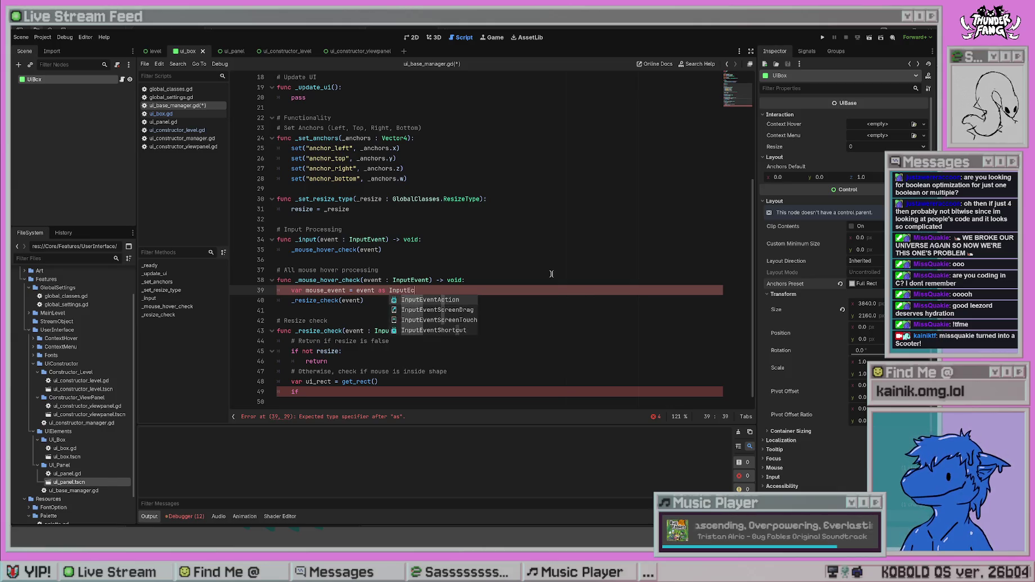
type("entMouse")
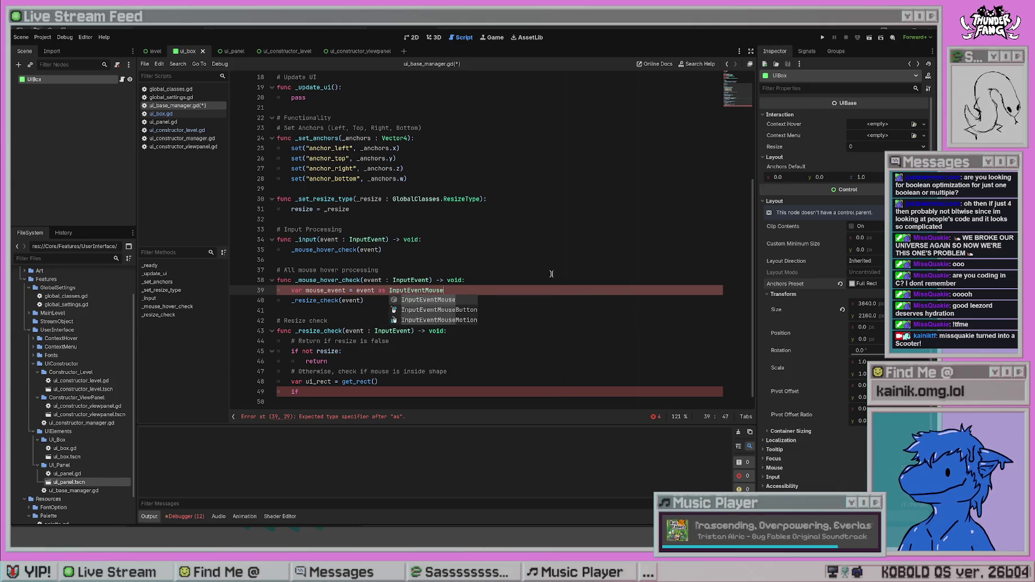
key("Return")
left_click(369, 303)
key("ctrl+s")
- Remove the stray colon before the equals sign in the mouse_event line and save
left_click(351, 290)
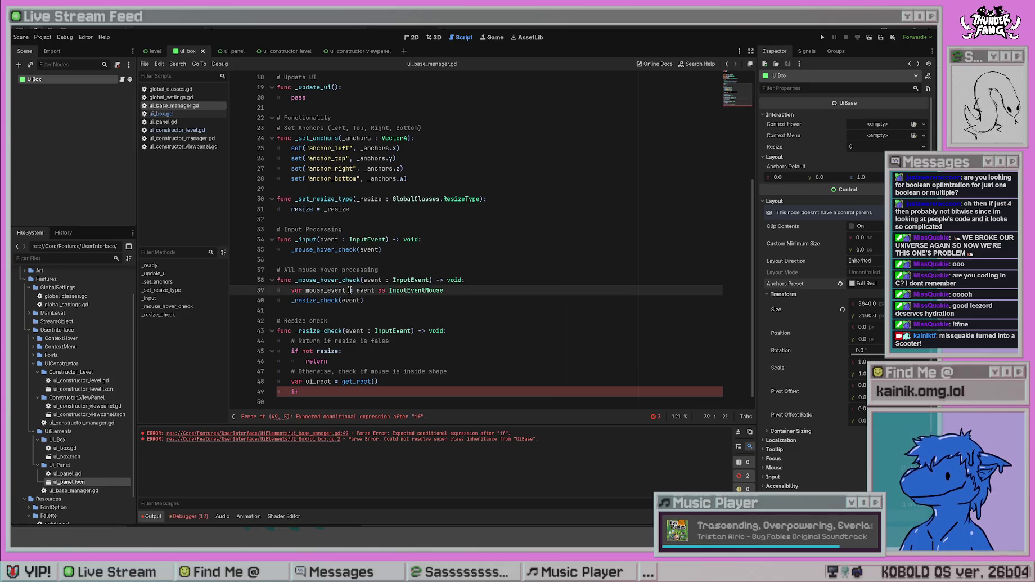
left_click(444, 251)
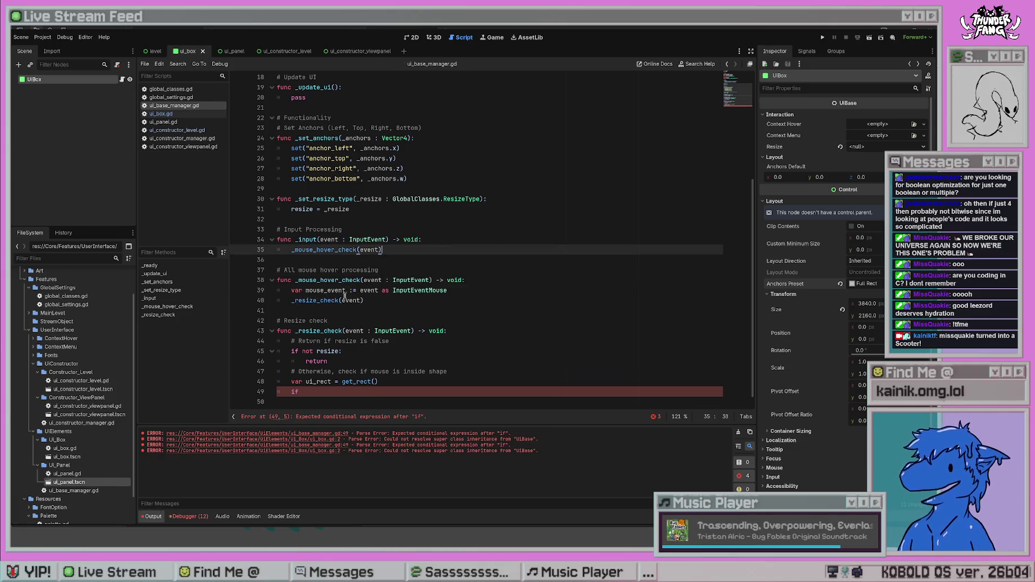
left_click(351, 291)
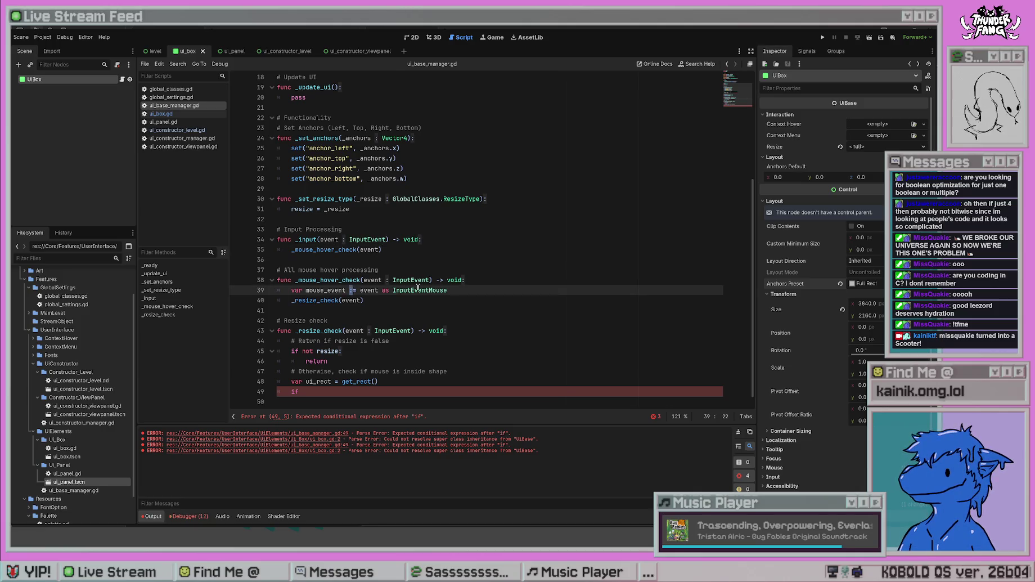
key("BackSpace")
key("ctrl+s")
left_click(405, 340)
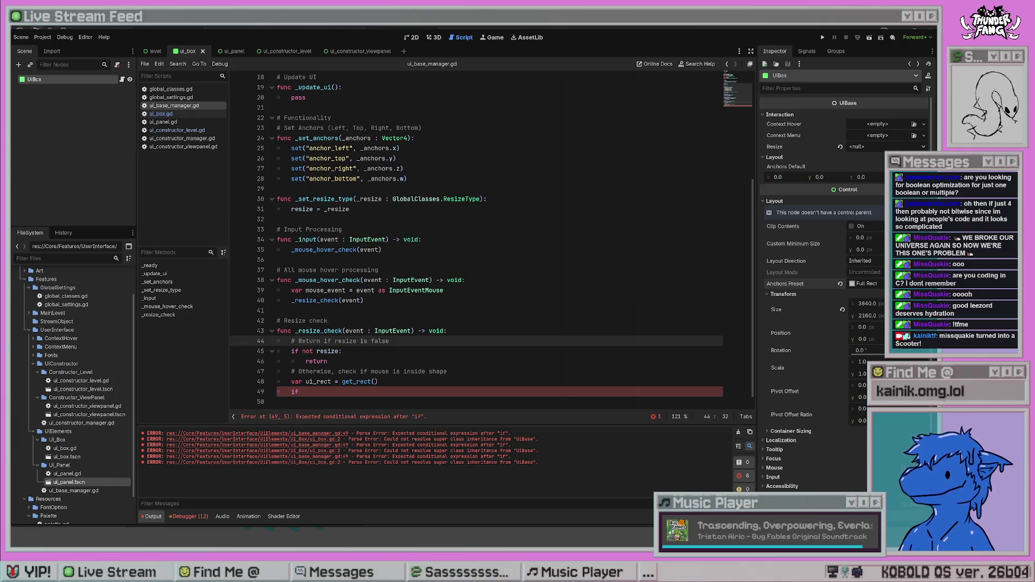
left_click(360, 290)
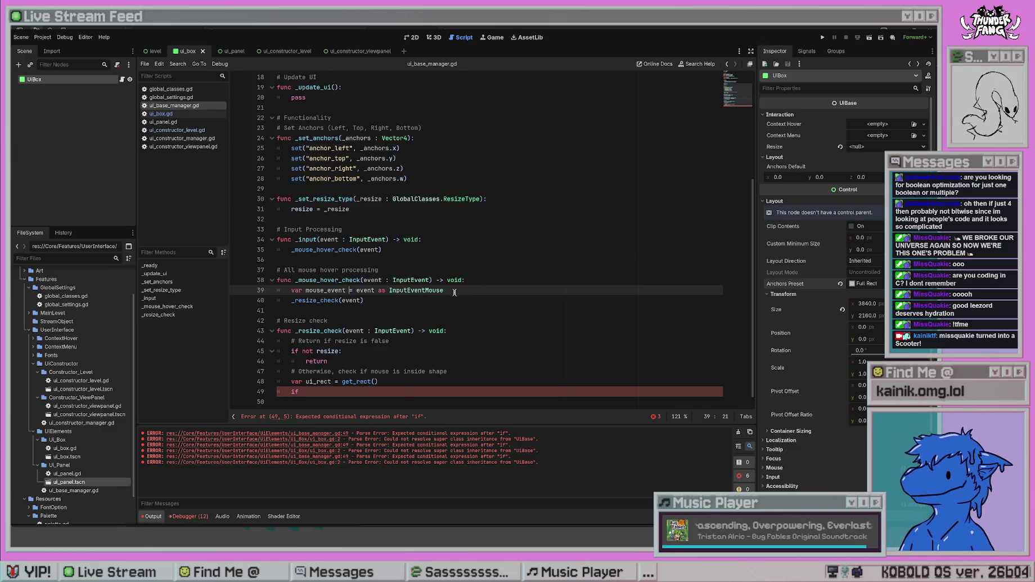
- Replace the cast on the mouse_event declaration with a ': InputEventMouse' type hint and save
key("End")
key("shift+ctrl+Left")
key("shift+ctrl+Left")
key("shift+ctrl+Left")
key("BackSpace")
key("BackSpace")
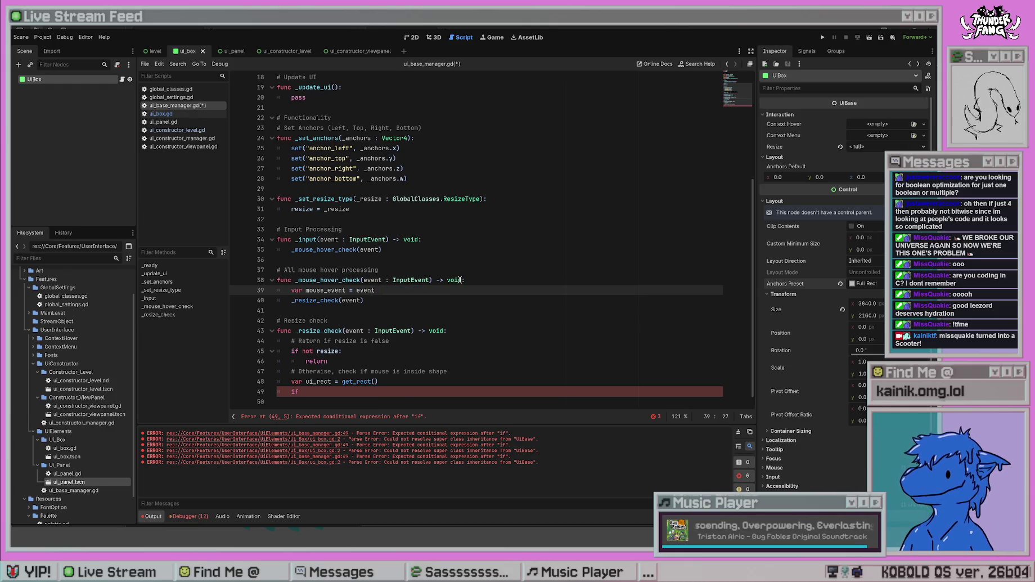
type(": InputEvent")
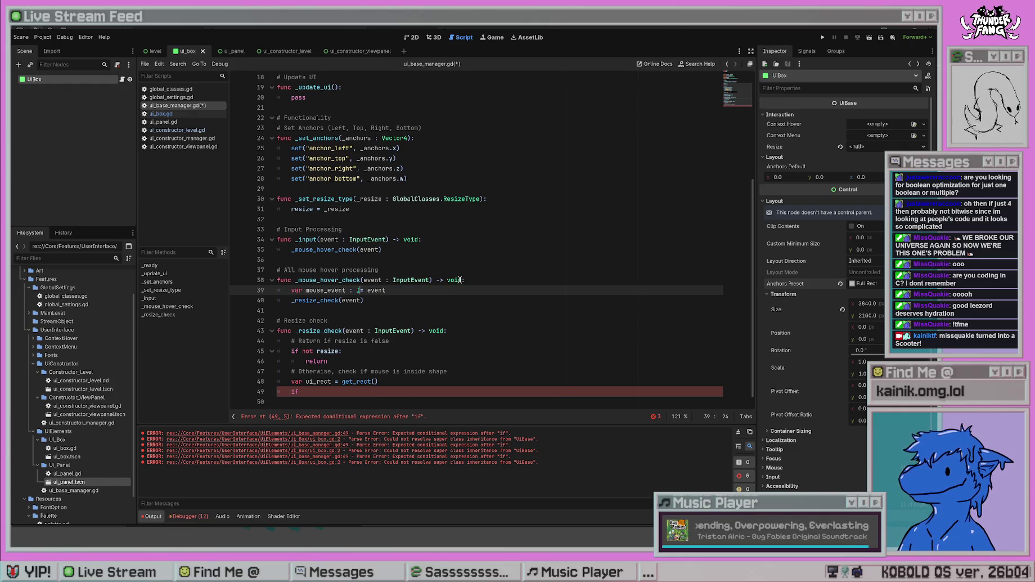
type("Mouse")
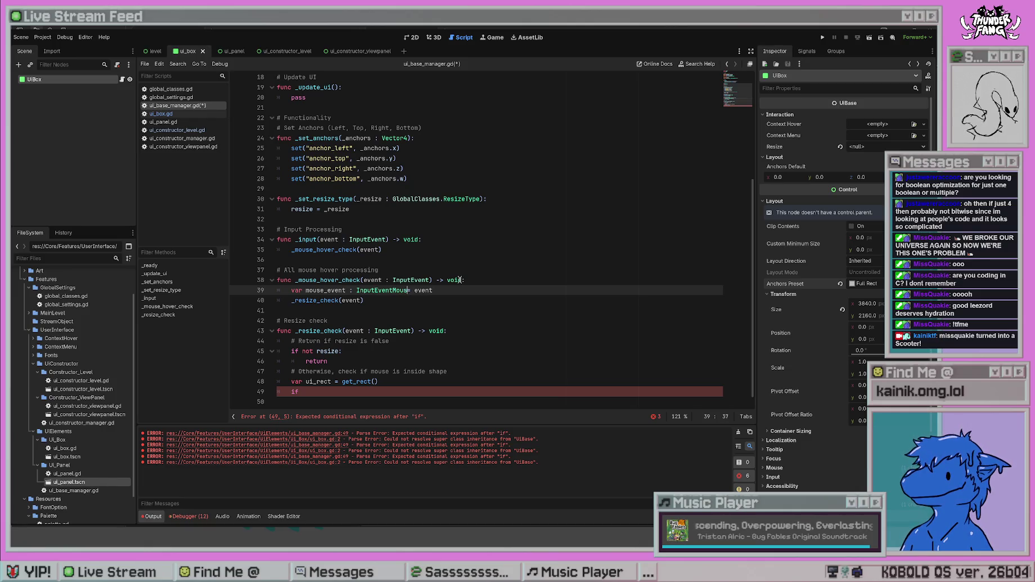
type("=")
left_click(462, 280)
key("ctrl+s")
- Pass mouse_event to the _resize_check call and type its parameter as InputEventMouse, then save
left_click(495, 351)
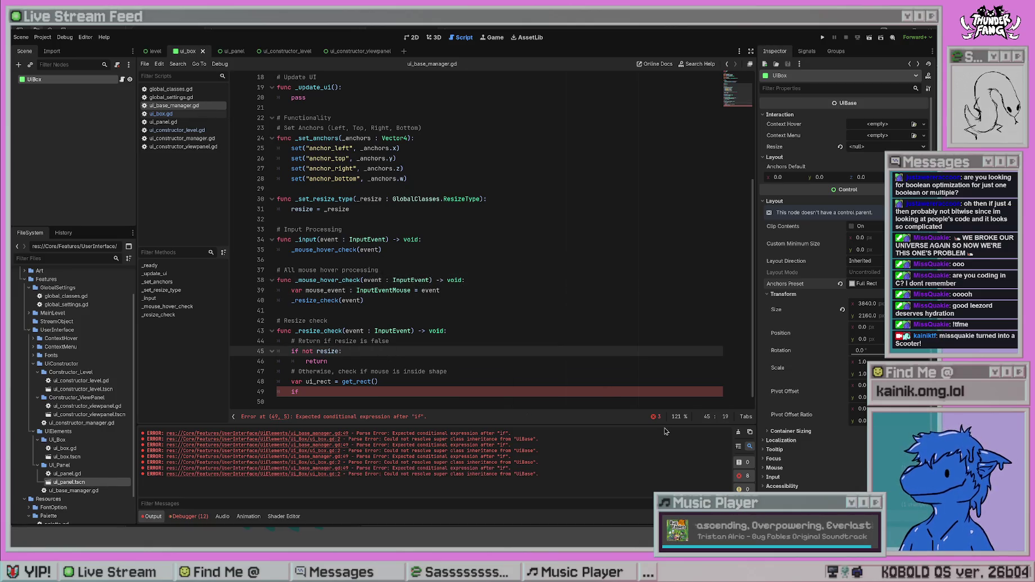
left_click(551, 310)
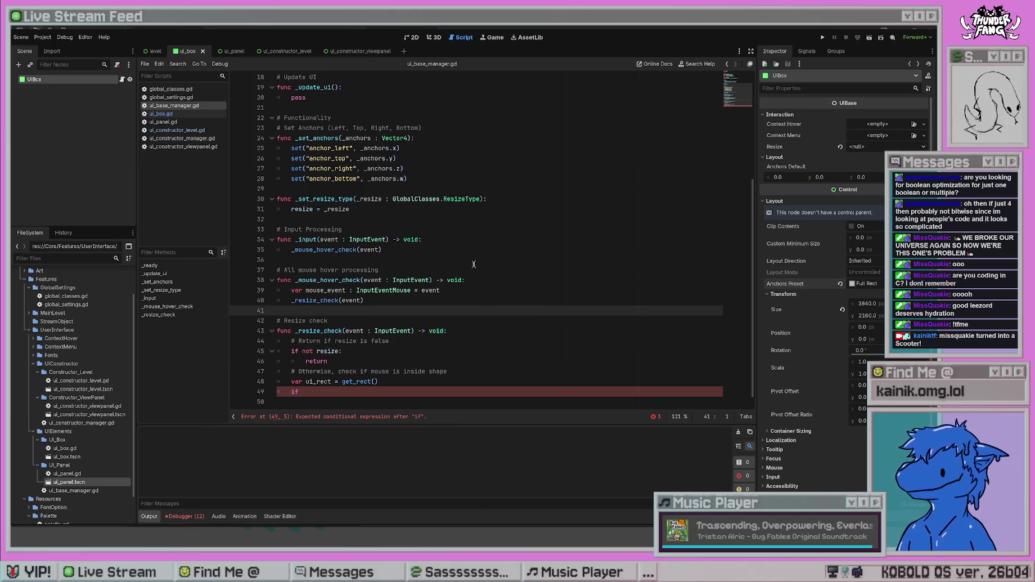
left_click(437, 322)
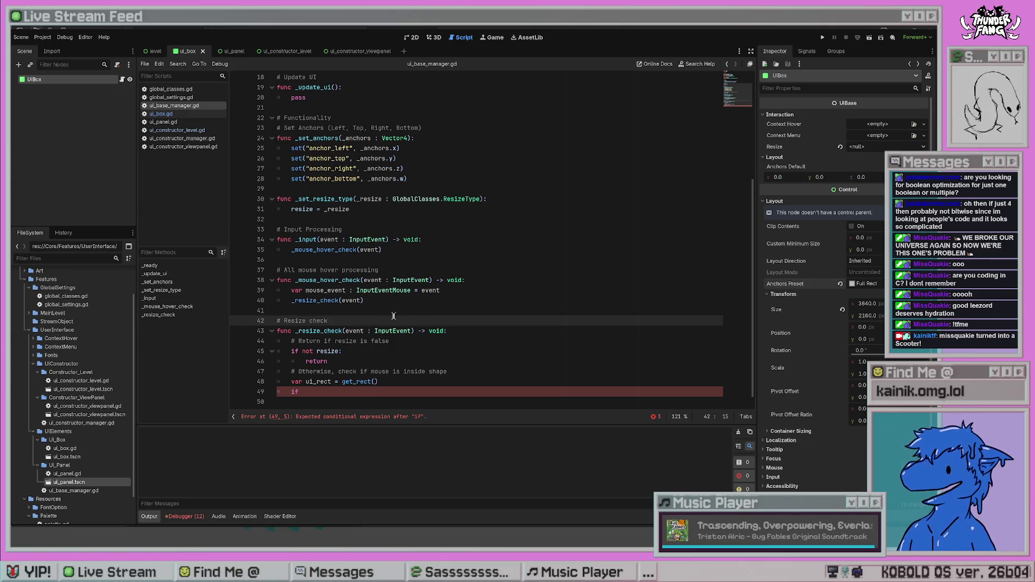
double_click(355, 300)
key("Down")
key("Down")
key("Down")
key("Right")
key("Right")
key("Right")
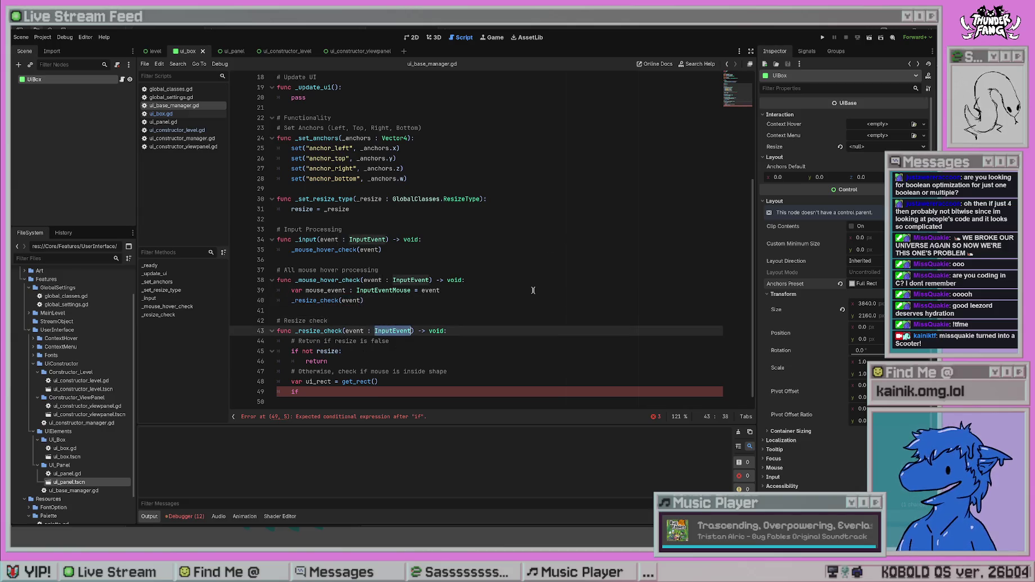
type("EventMouse")
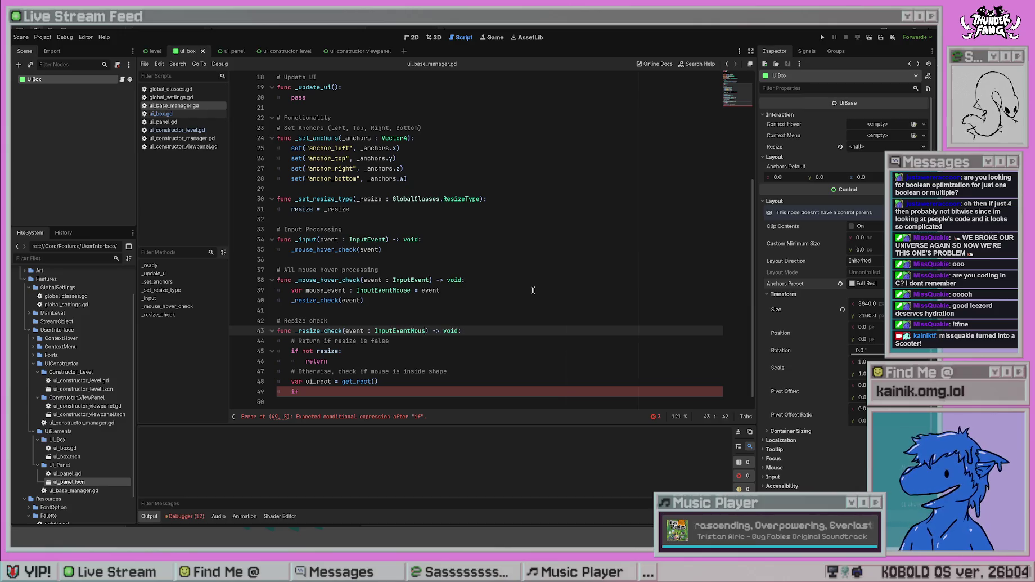
double_click(353, 298)
type("mous")
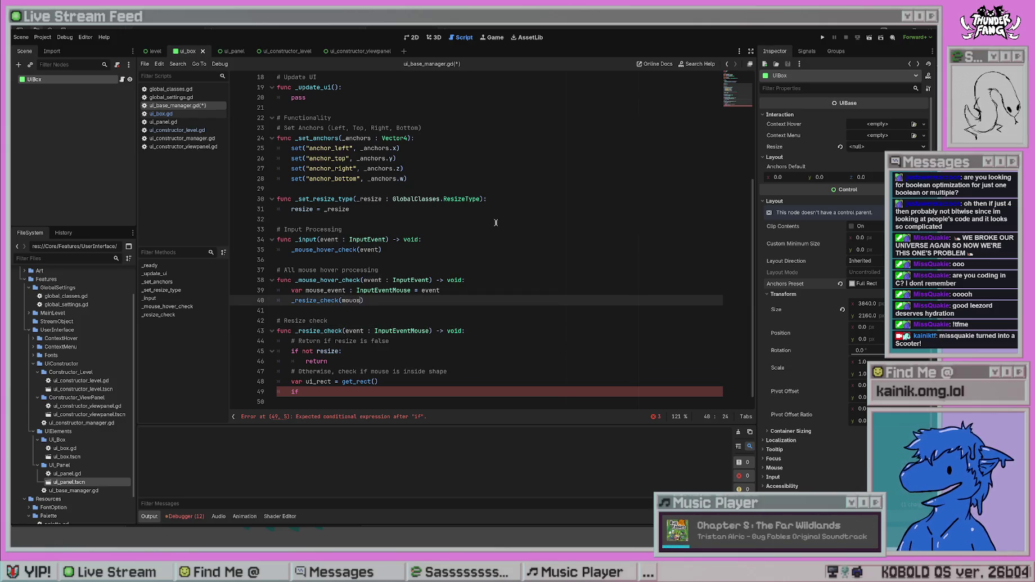
type("e_event")
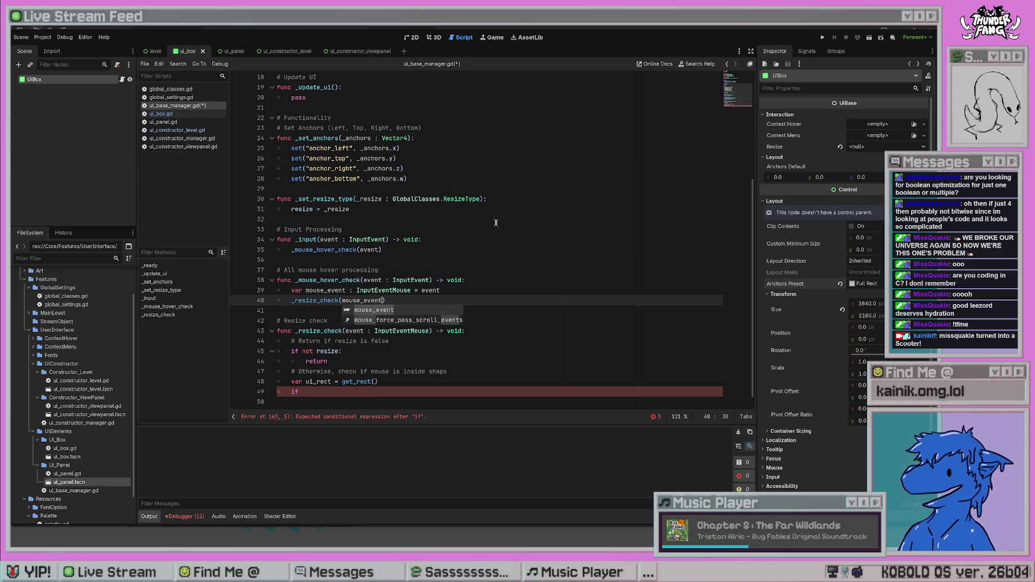
key("Return")
key("ctrl+s")
- Rename _resize_check's event parameter on line 43 to mouse_event, save, and clear the parse errors
left_click(360, 360)
double_click(360, 331)
type("mouse_event")
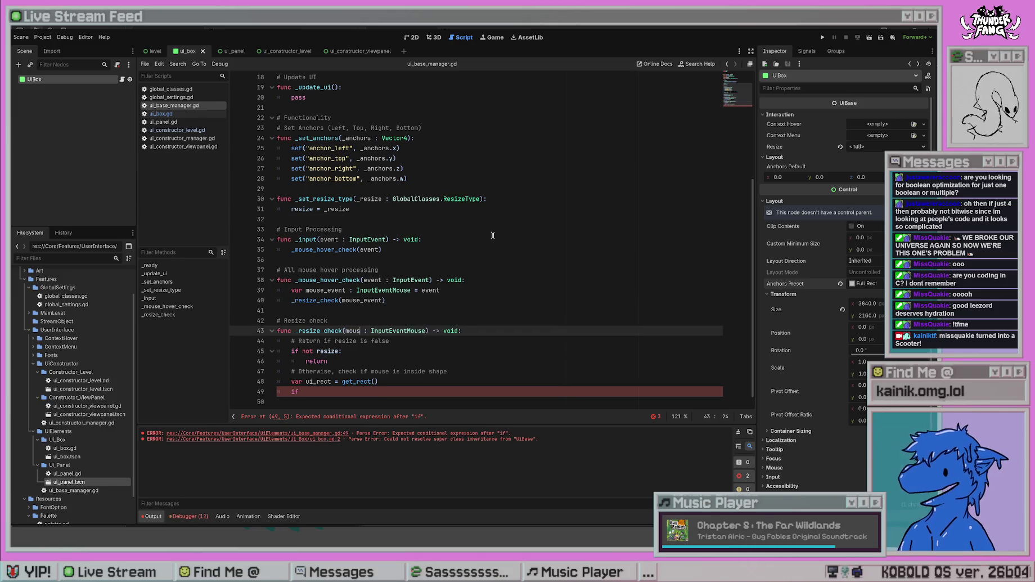
key("ctrl+s")
left_click(492, 239)
left_click(534, 320)
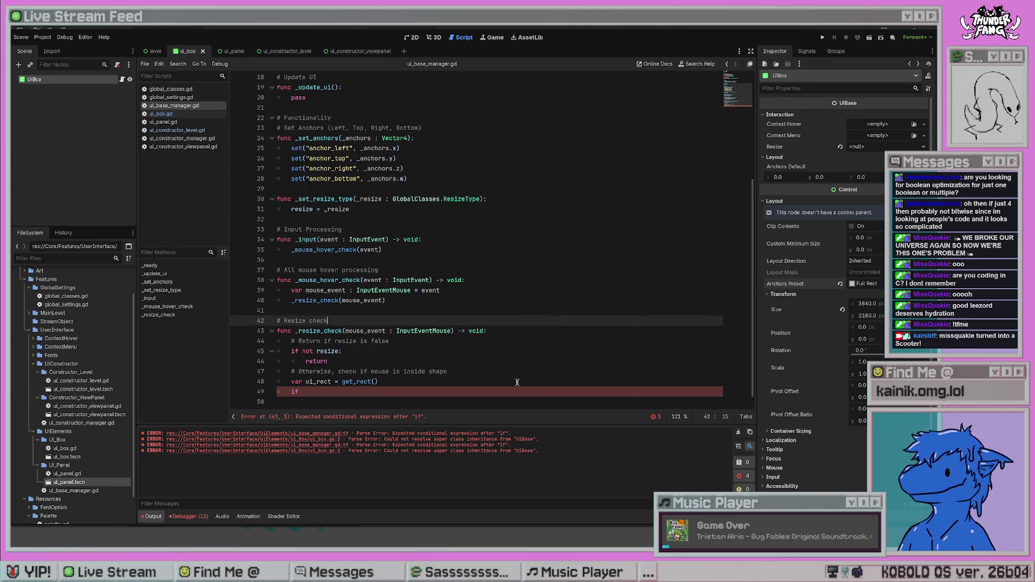
left_click(739, 431)
left_click(495, 332)
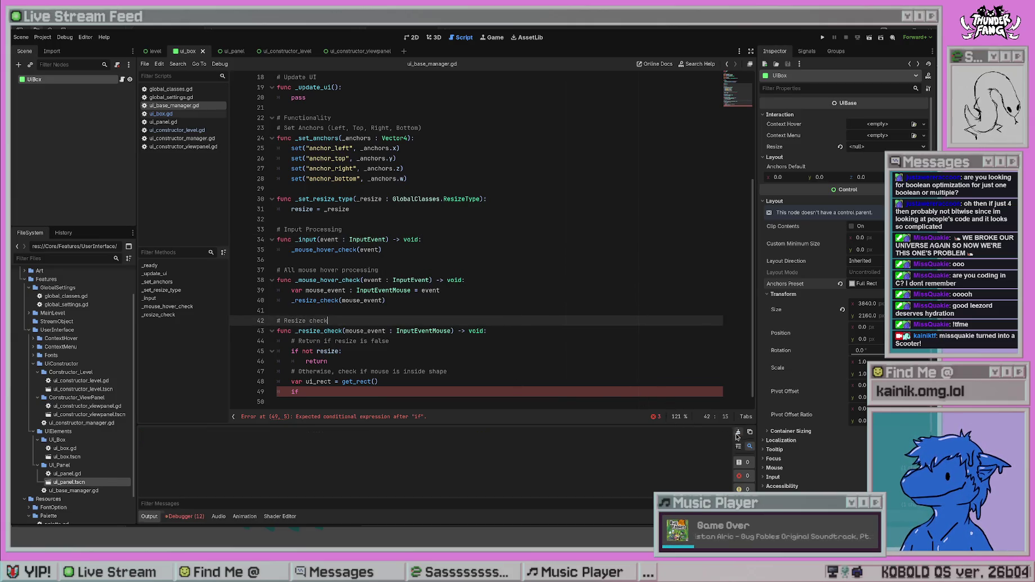
- Begin the line-49 if condition as a mouse_event.position distance_to comparison involving ui_rect
left_click(426, 391)
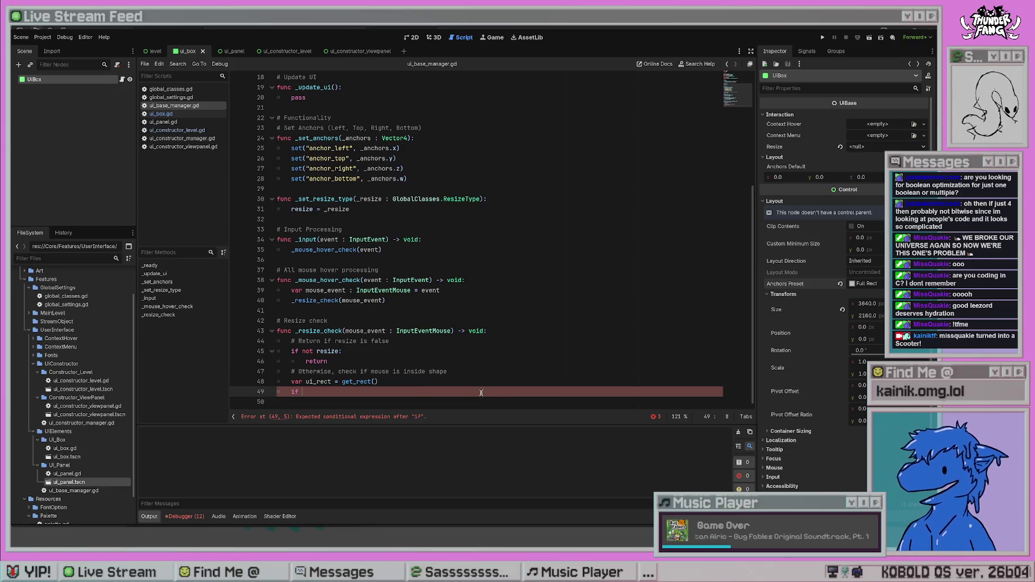
type("mous")
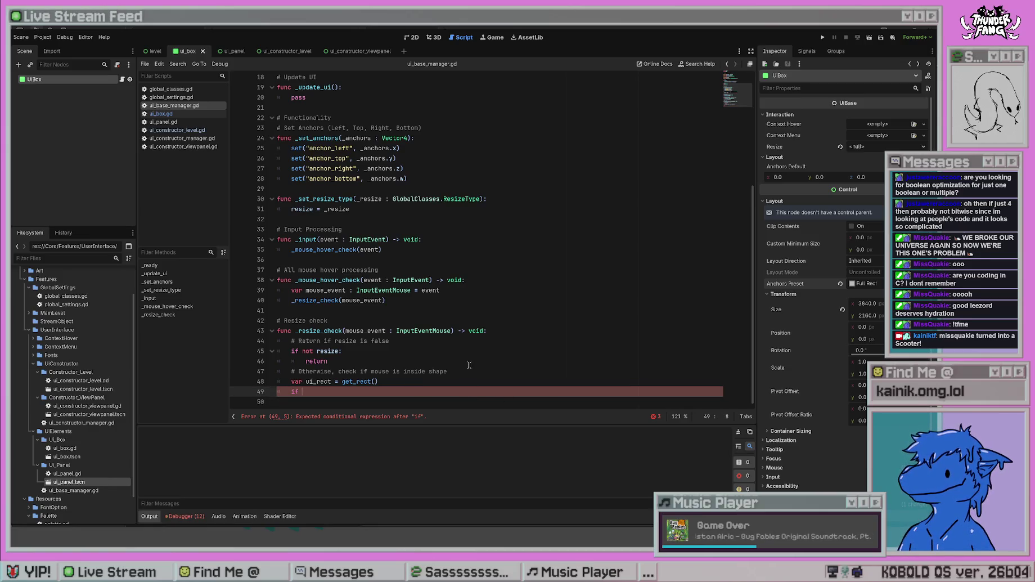
type("e_event.")
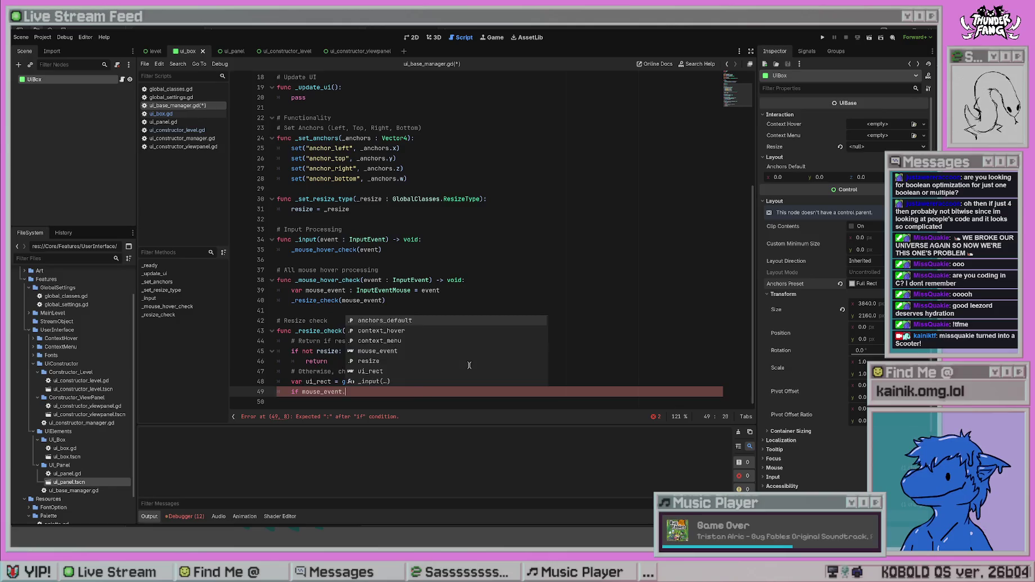
type("position")
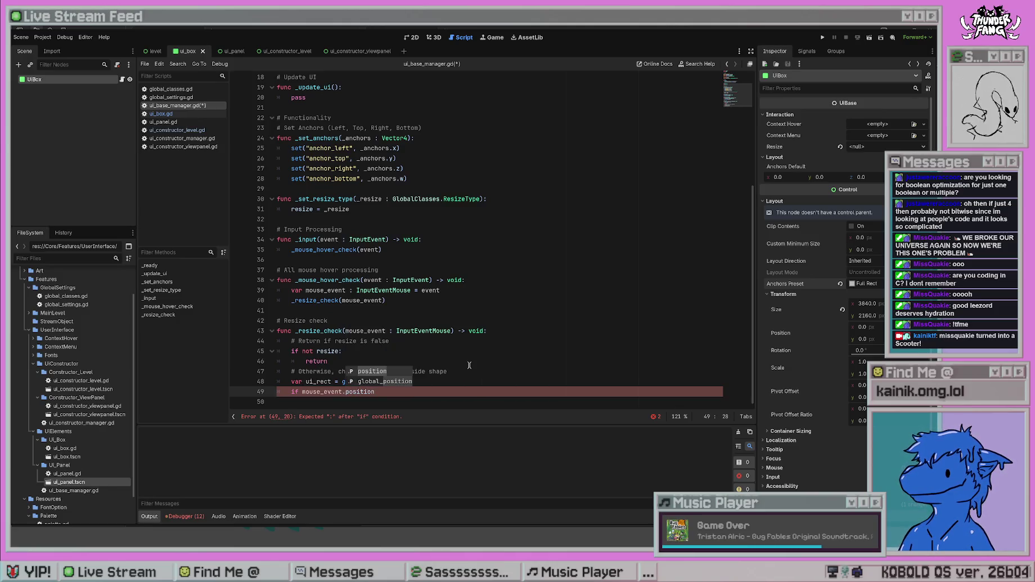
key("Escape")
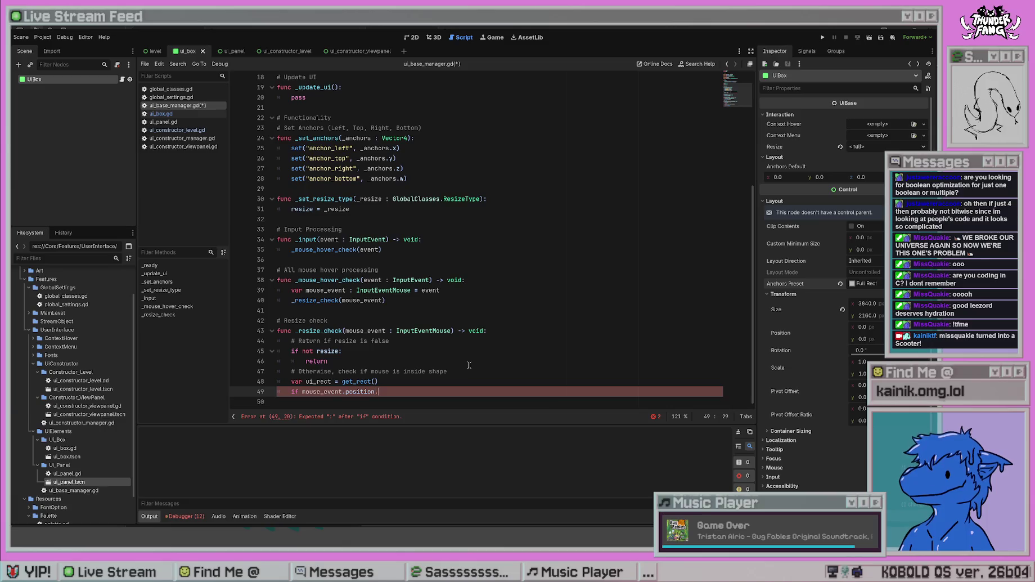
type("dista")
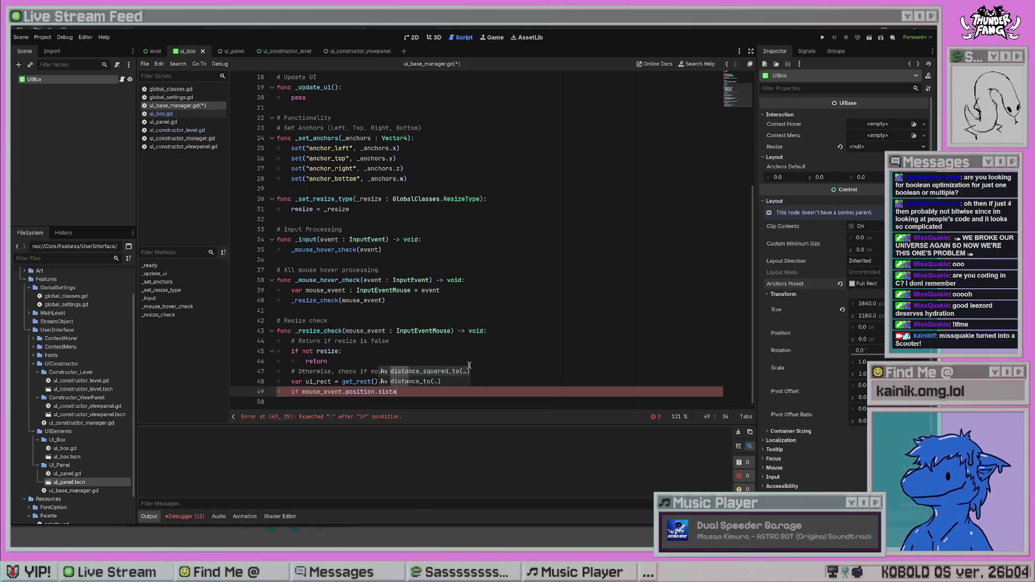
key("Return")
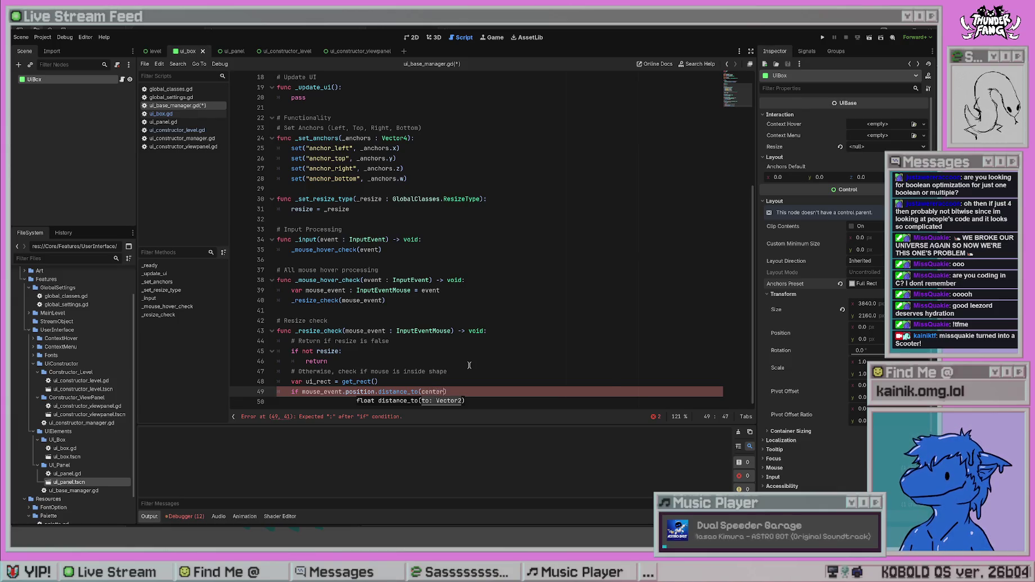
type("ter)")
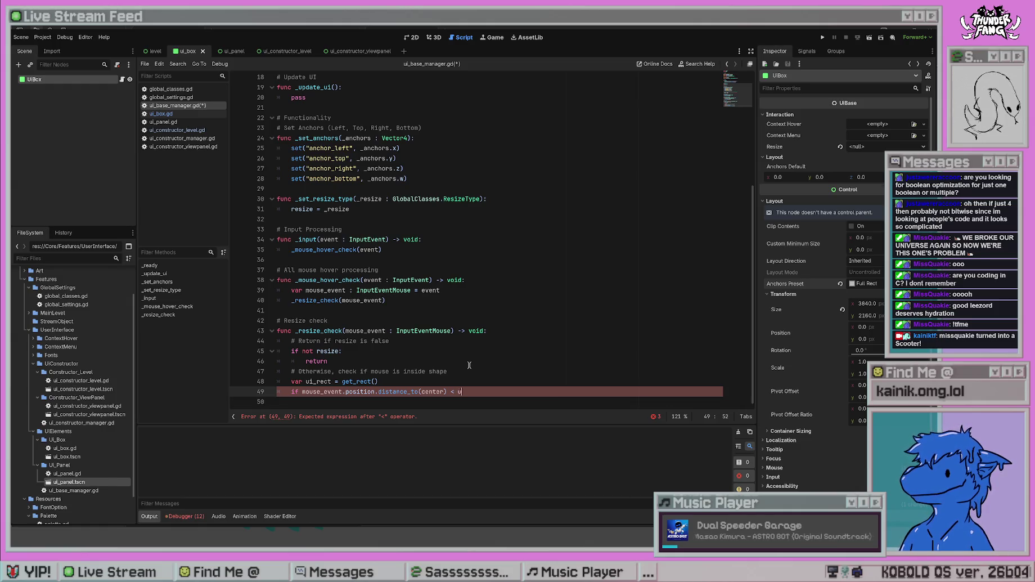
type("ui_")
key("Return")
- Call has_point on ui_rect, after trying and removing intersects
type(".c")
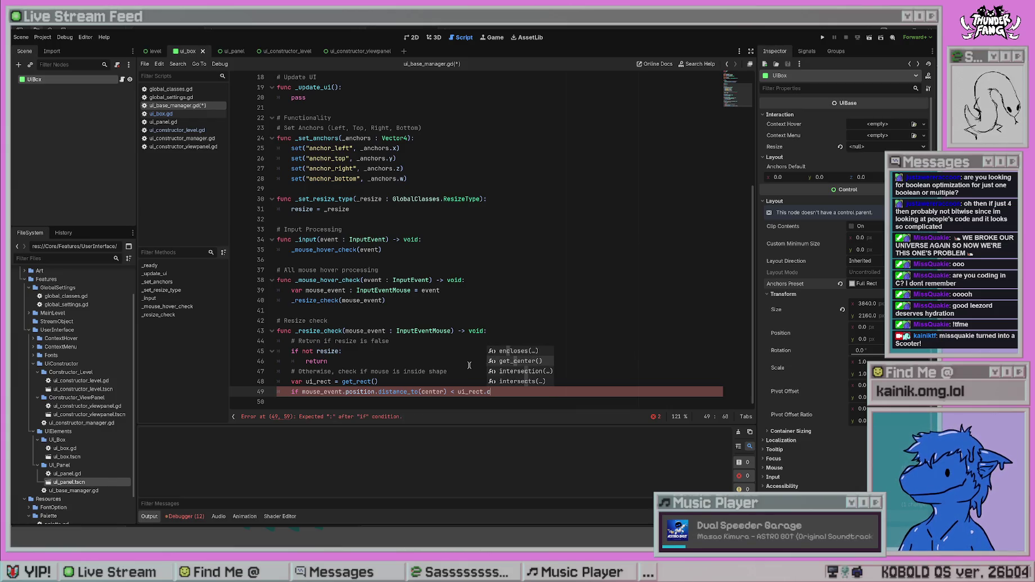
key("Down")
key("Down")
key("Return")
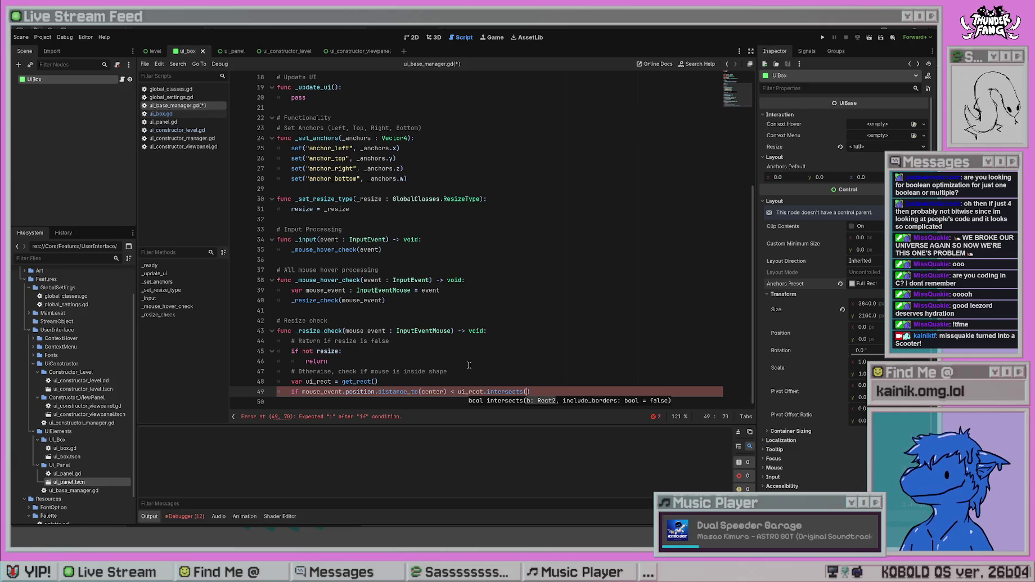
key("BackSpace")
key("BackSpace")
key("BackSpace")
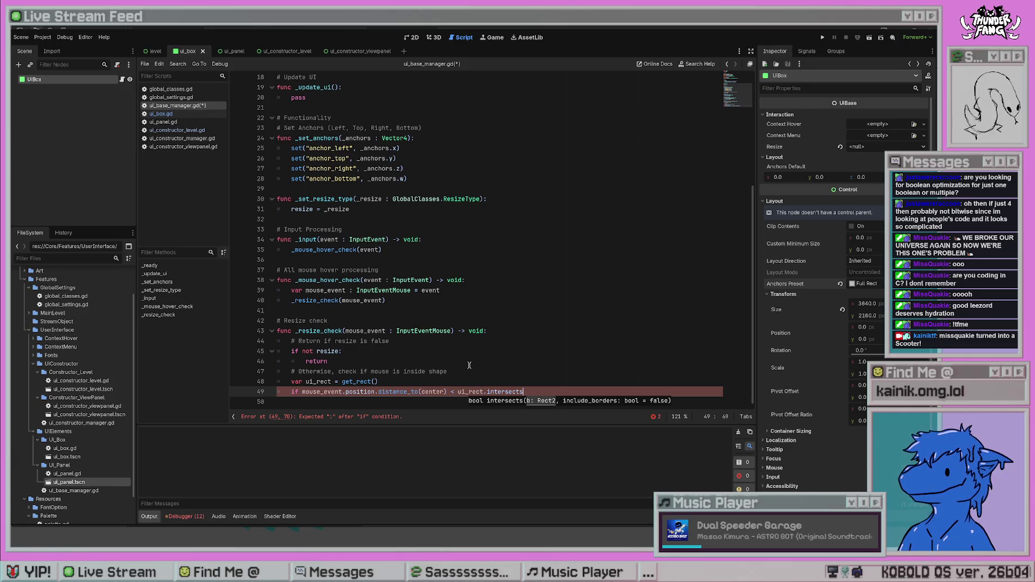
type(".p")
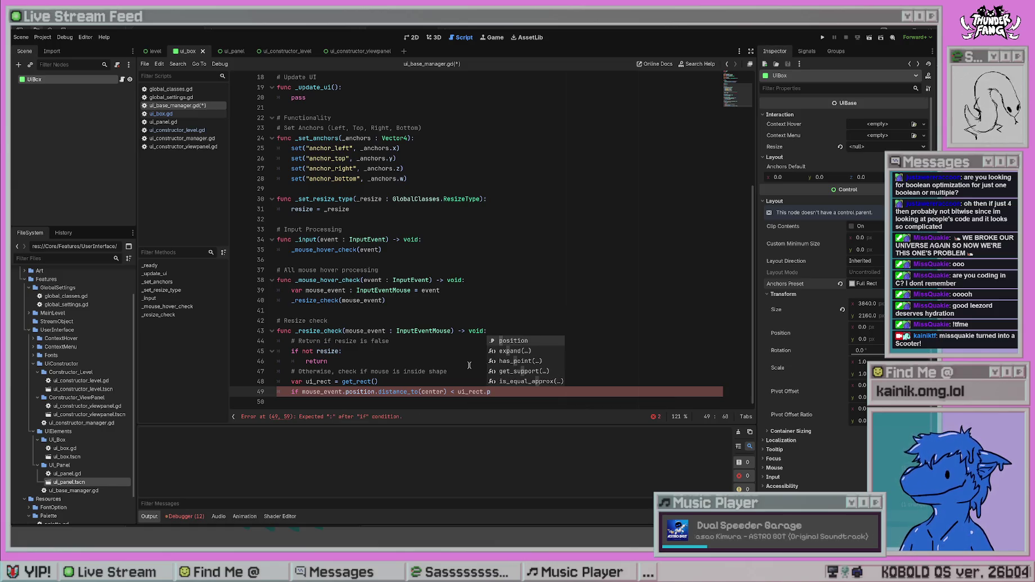
key("Down")
key("Down")
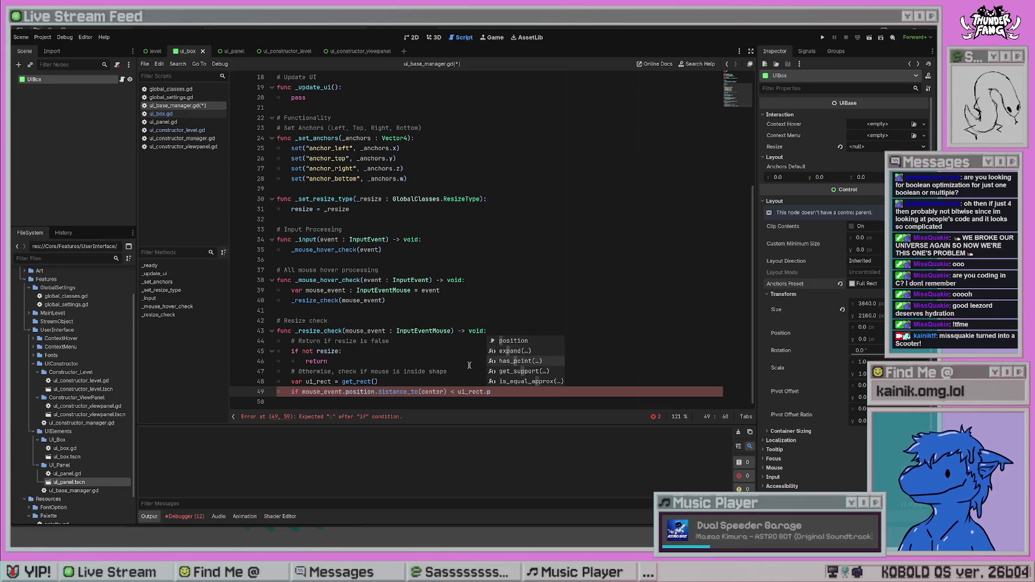
key("Return")
- Move mouse_event.position into has_point's parentheses, delete the distance_to comparison, and end the line with a colon
key("Up")
key("Up")
key("Up")
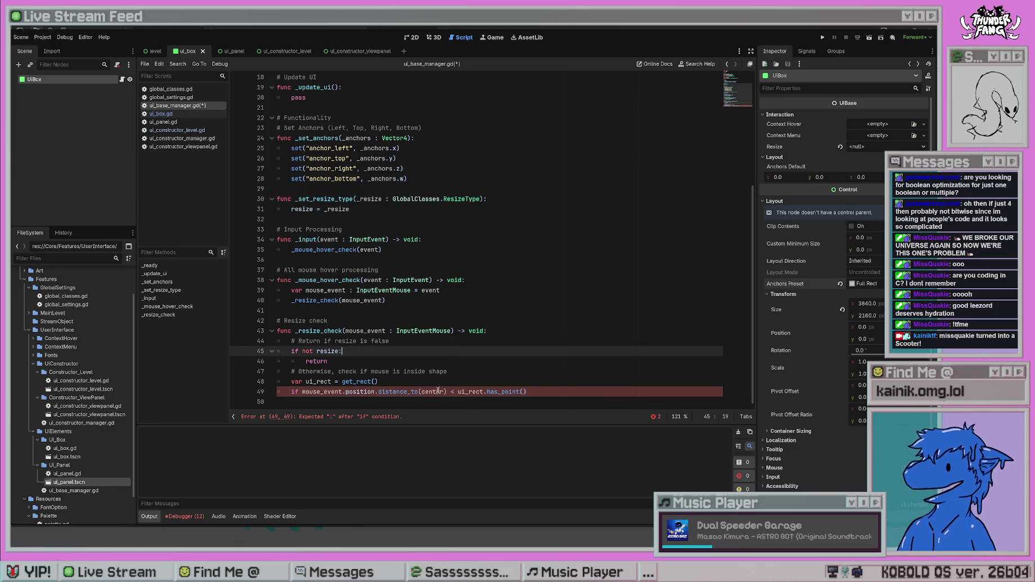
left_click_drag(302, 391, 376, 391)
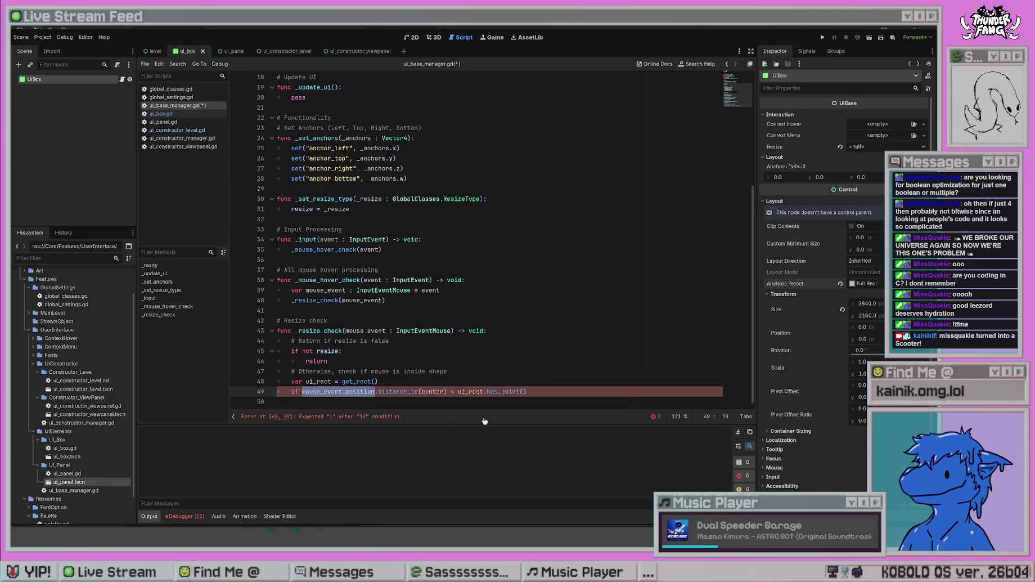
key("ctrl+x")
key("End")
key("Left")
key("ctrl+v")
left_click_drag(385, 391, 302, 391)
key("BackSpace")
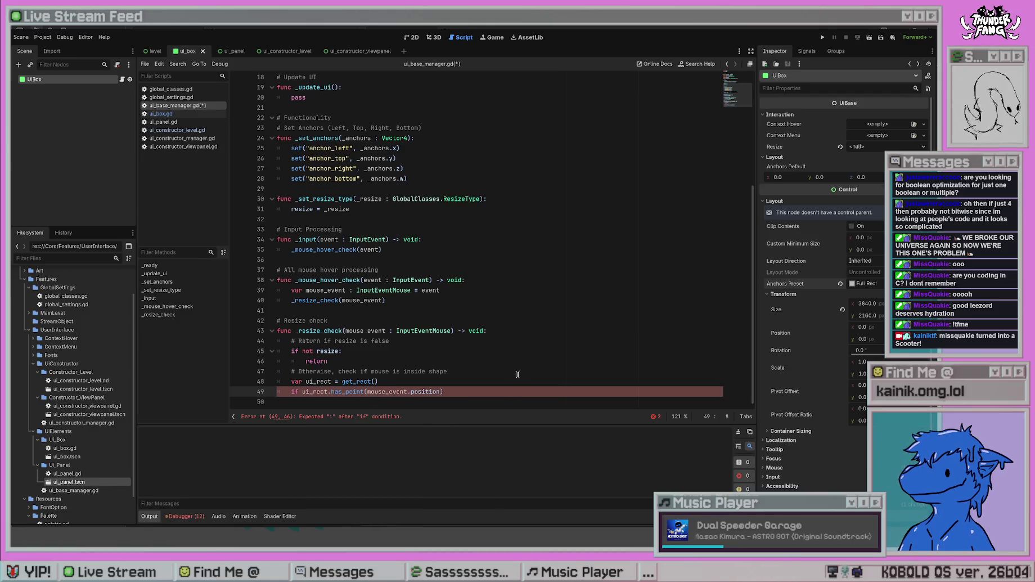
key("End")
type(":")
key("Return")
- Write print("mouse is inside rect at: " + mouse_event.position) in the if body and save
type("(\"mouse is inside r")
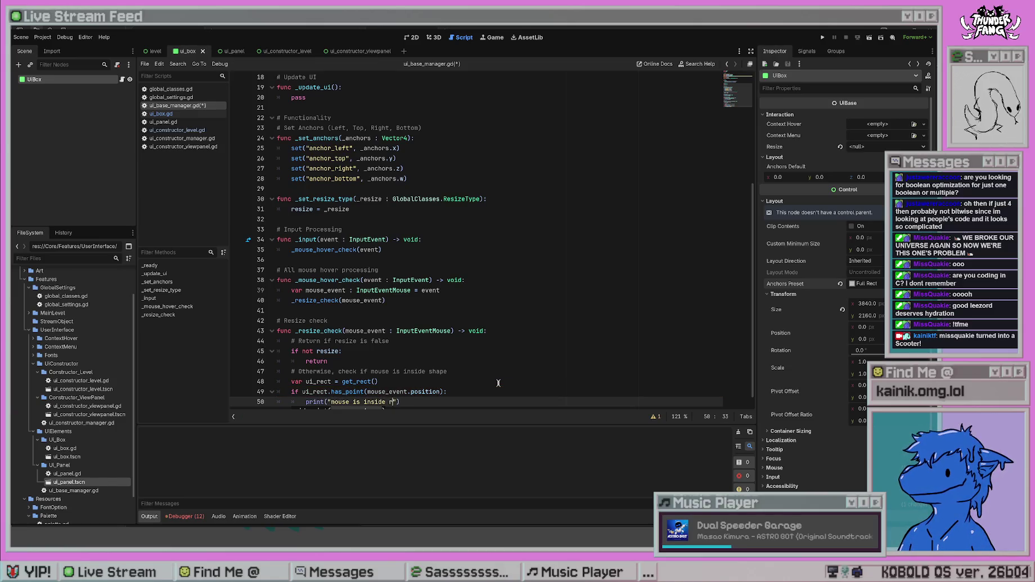
type("ect at: \" ")
type("+ ")
type("mouse_ev")
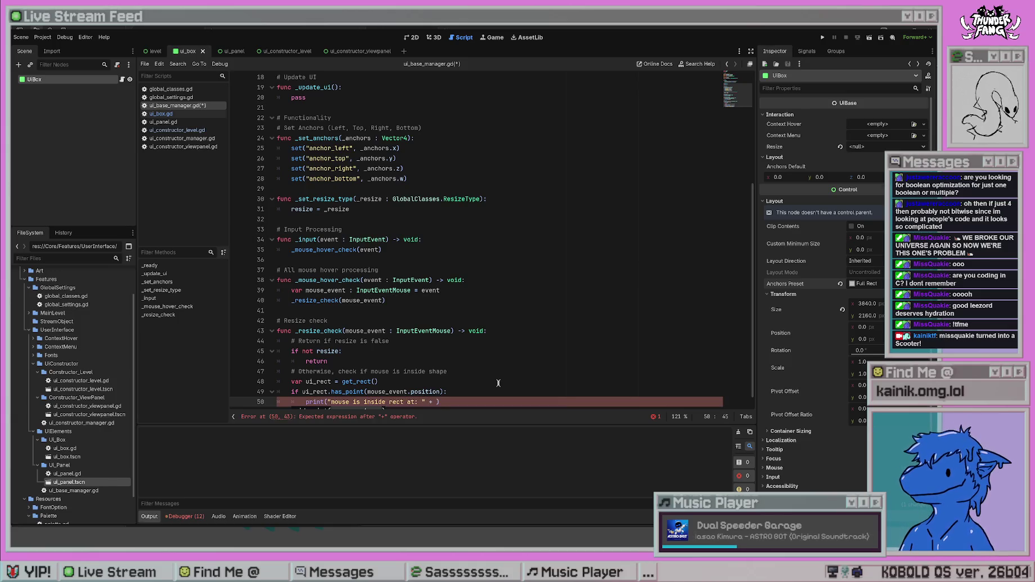
type("ent.position")
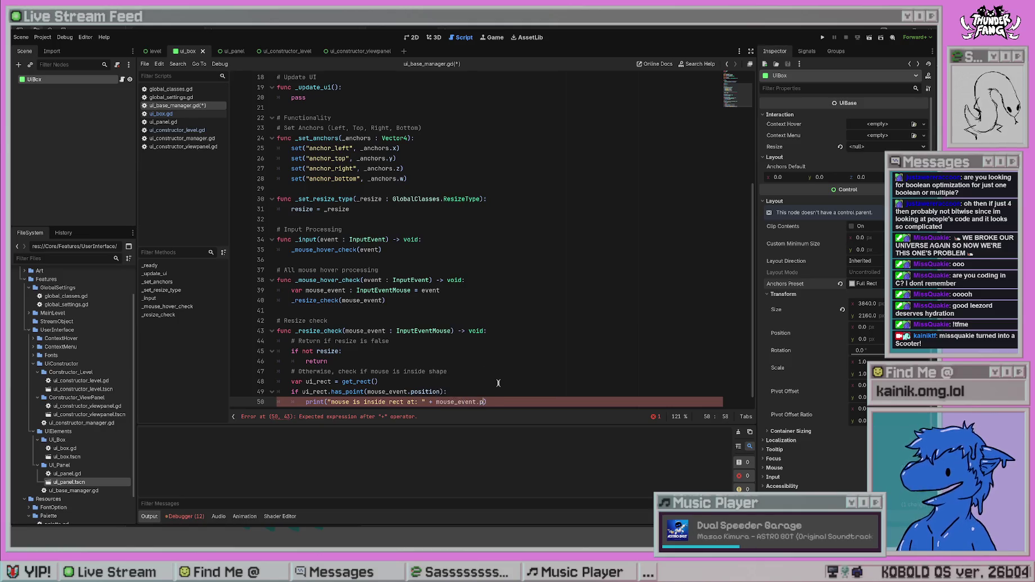
left_click(501, 311)
key("ctrl+s")
left_click(467, 381)
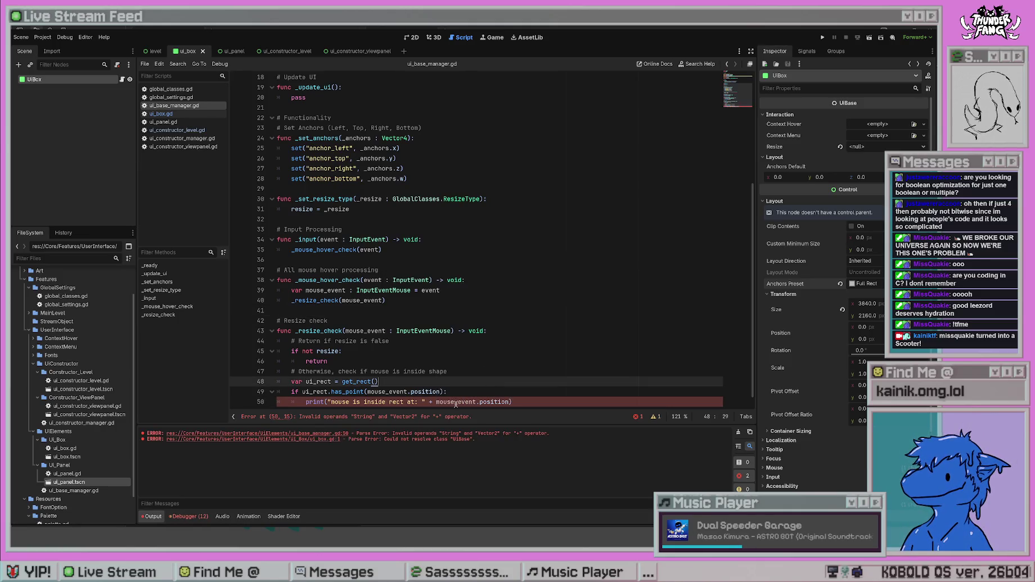
left_click(512, 402)
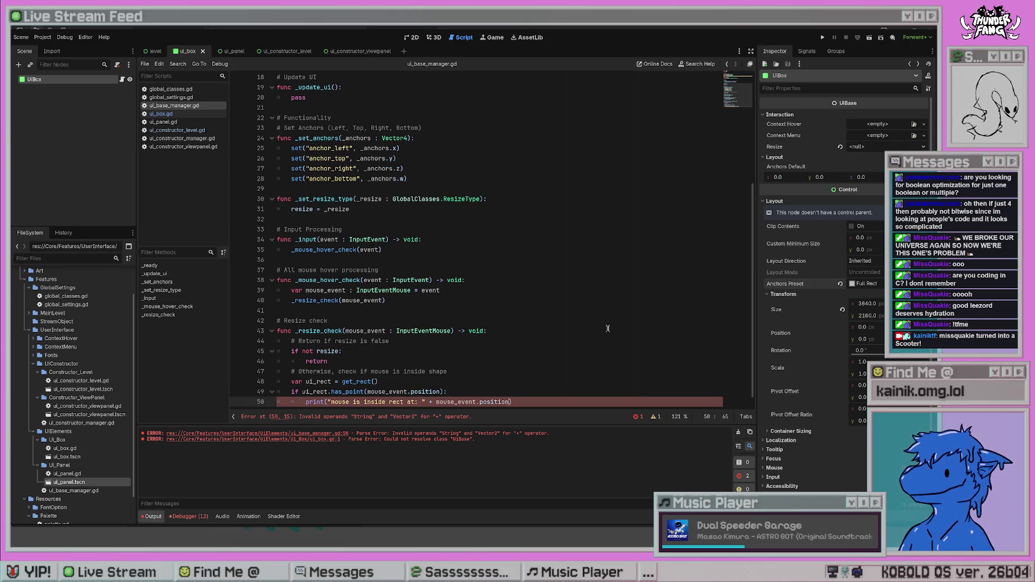
- Append .x with a ToString() conversion to mouse_event.position in the print message
type(".to")
key("BackSpace")
key("BackSpace")
key("BackSpace")
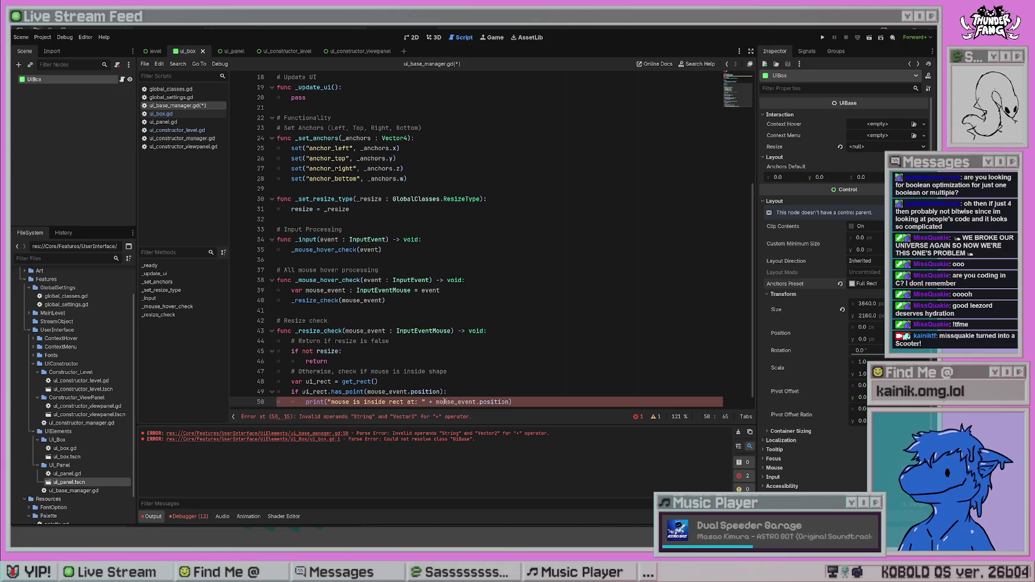
type(".st")
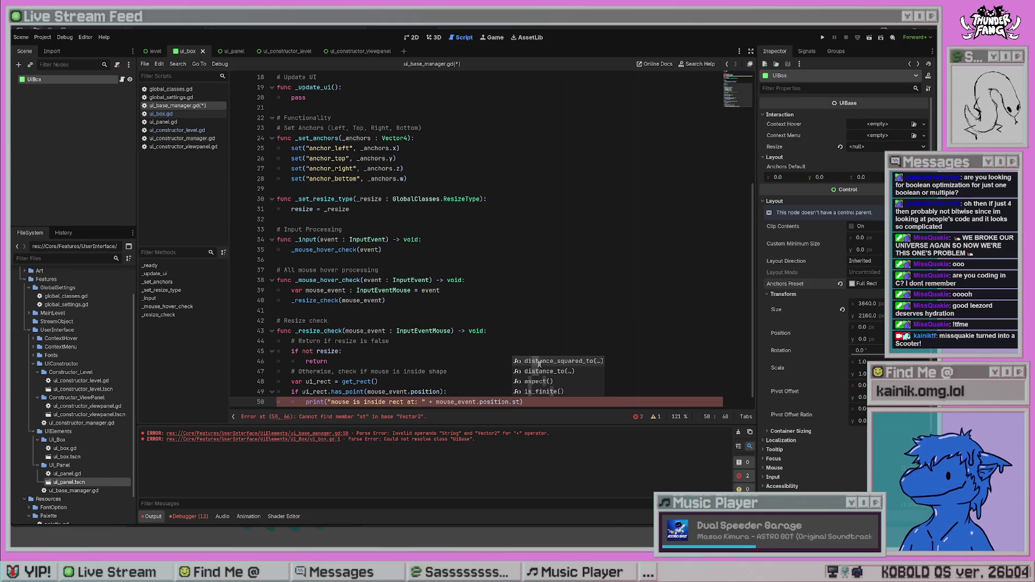
key("BackSpace")
key("BackSpace")
key("BackSpace")
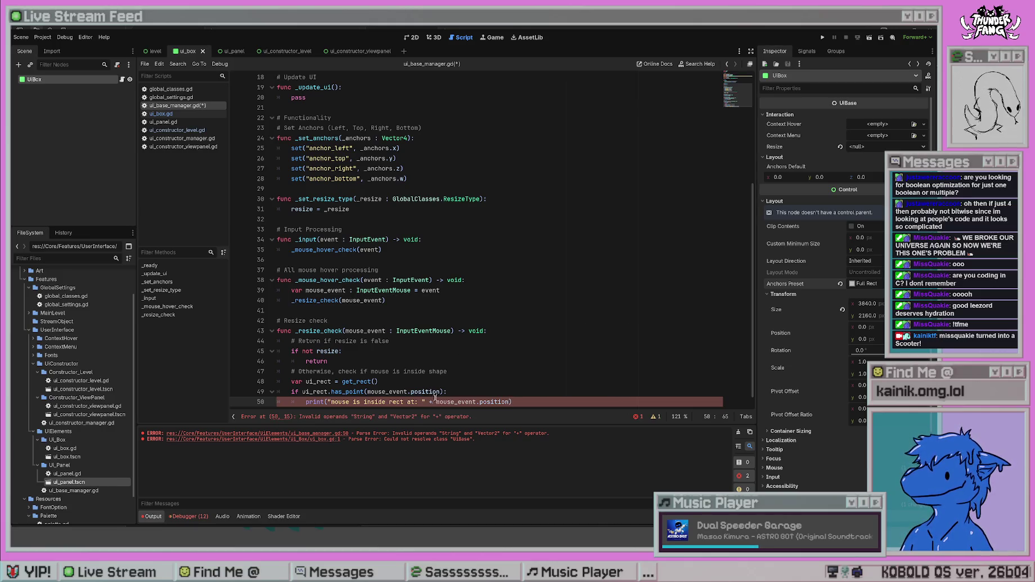
key("BackSpace")
key("End")
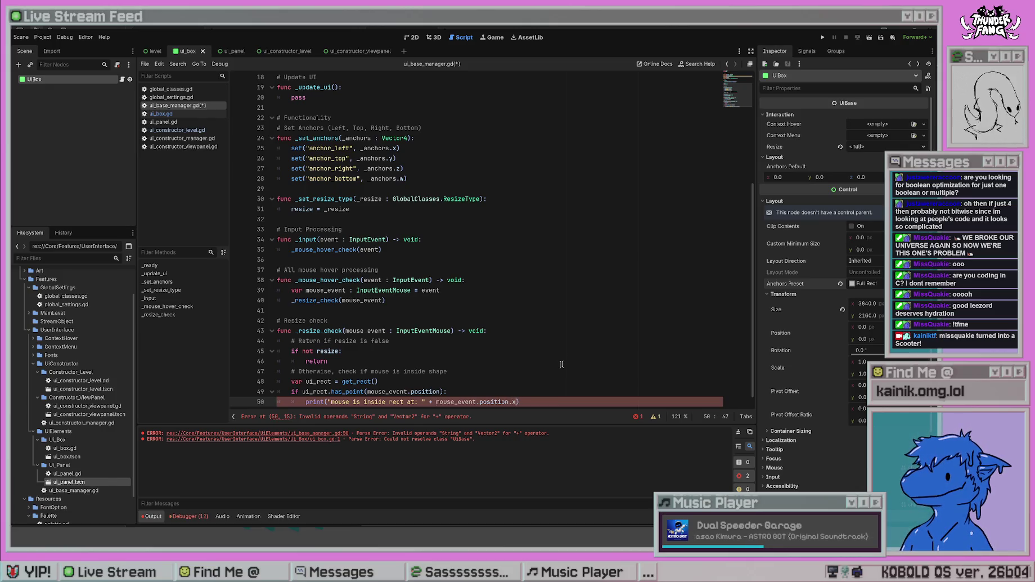
type(".to")
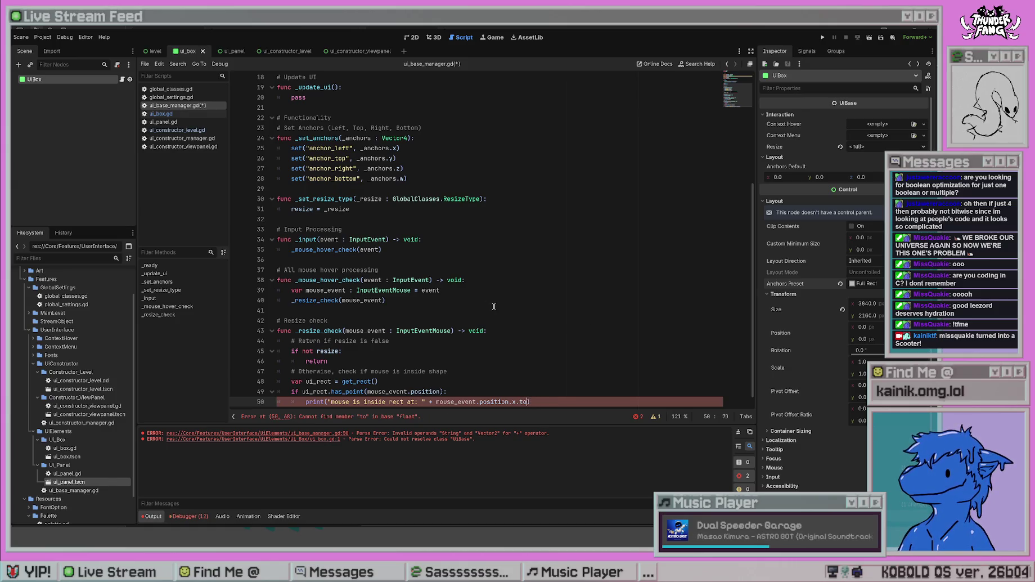
type("tring()")
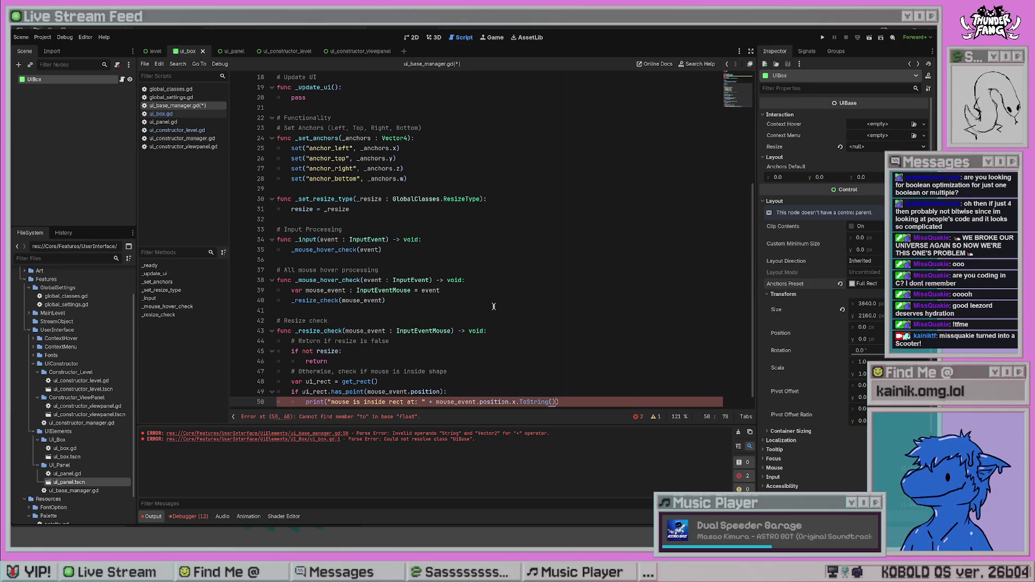
left_click(494, 306)
left_click_drag(551, 401, 436, 401)
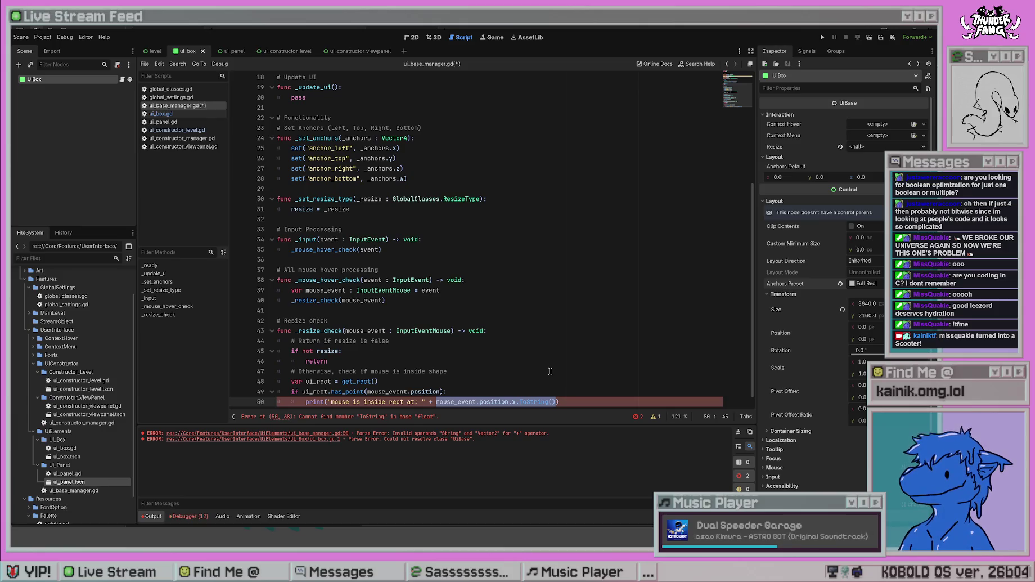
- Rework the concatenation to use to_string() on mouse_event.position and save
type("mouse_event.positi")
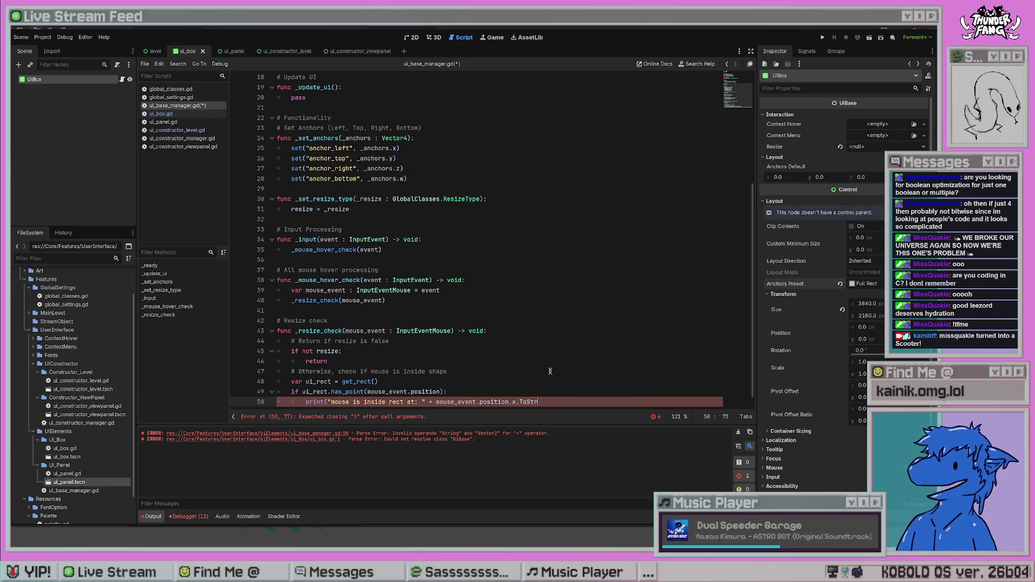
key("BackSpace")
key("BackSpace")
key("BackSpace")
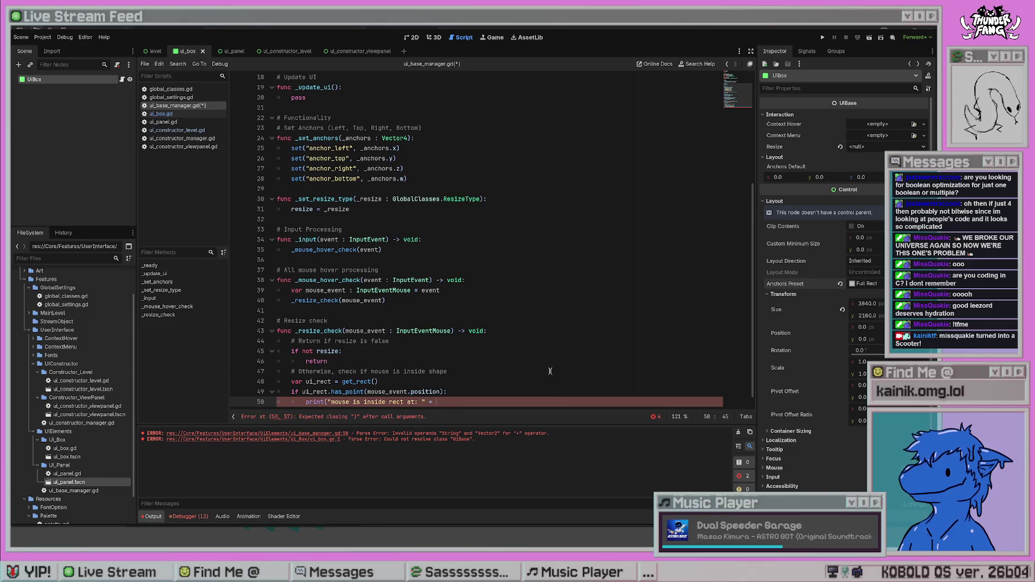
type("string")
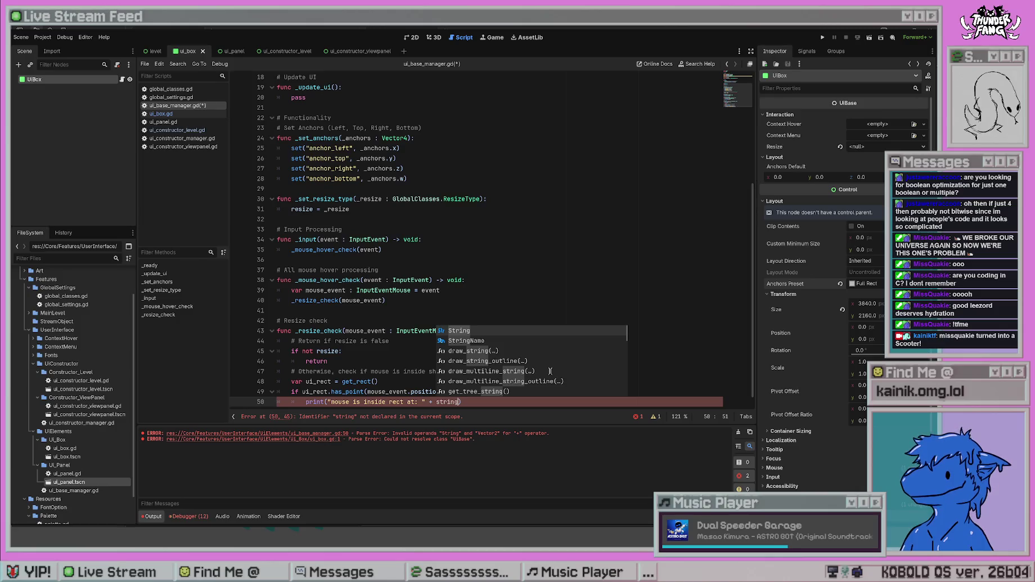
key("Down")
key("Down")
key("Down")
key("Down")
key("Down")
key("Down")
key("Return")
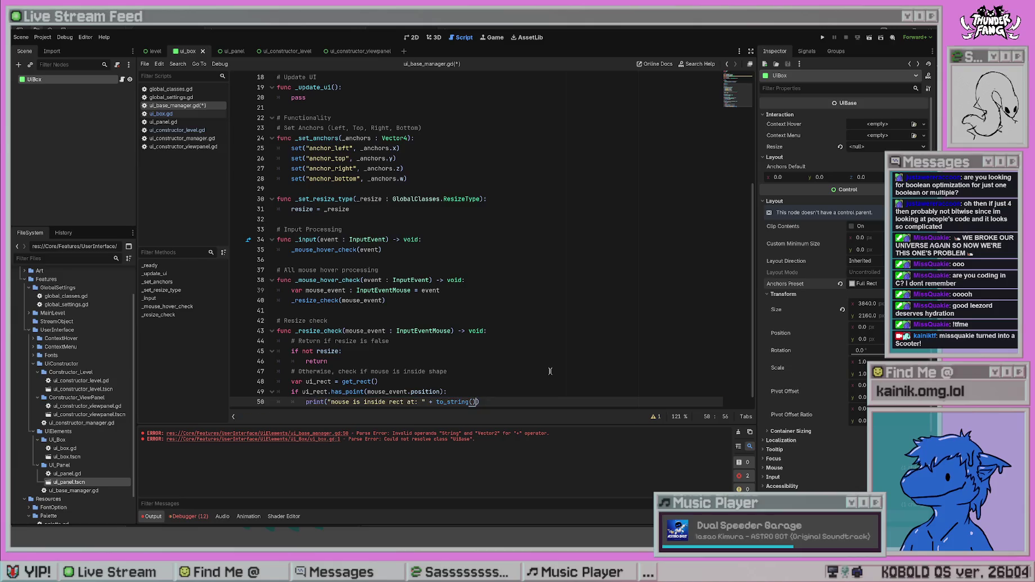
type("mouse")
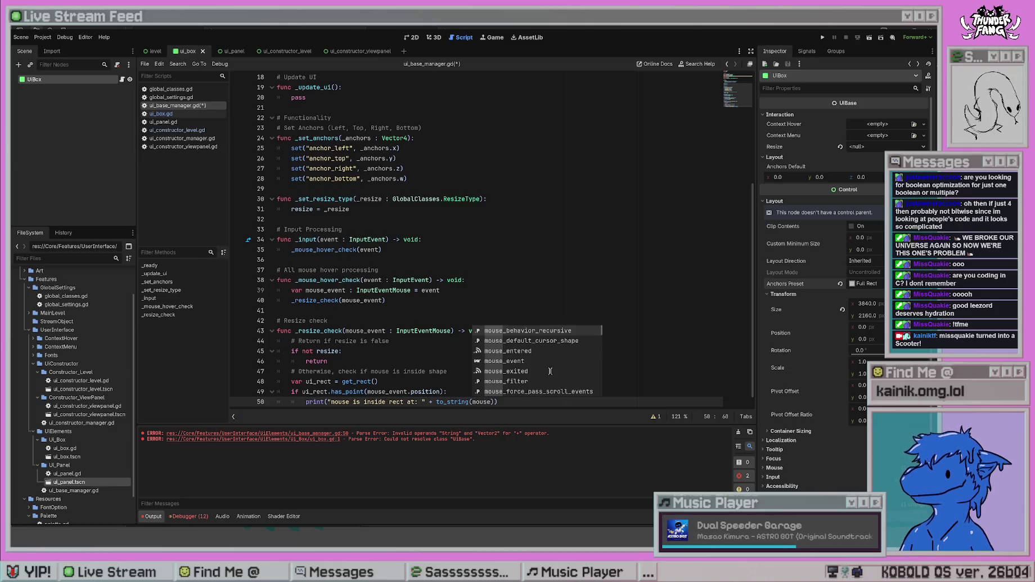
type("_event.position")
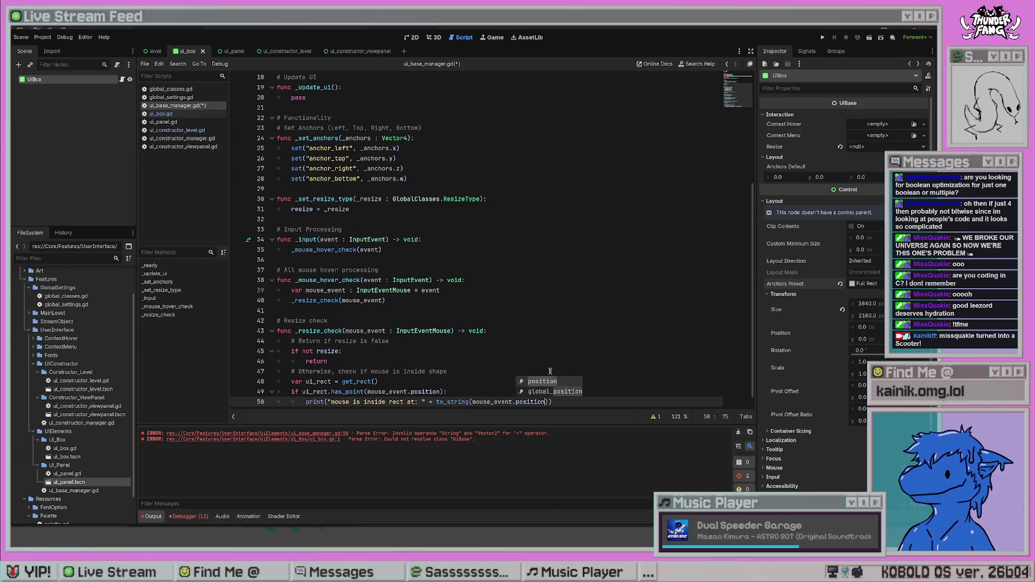
key("ctrl+s")
left_click(572, 280)
- Add .x after position inside the line-50 print statement and save
left_click(738, 431)
left_click(544, 401)
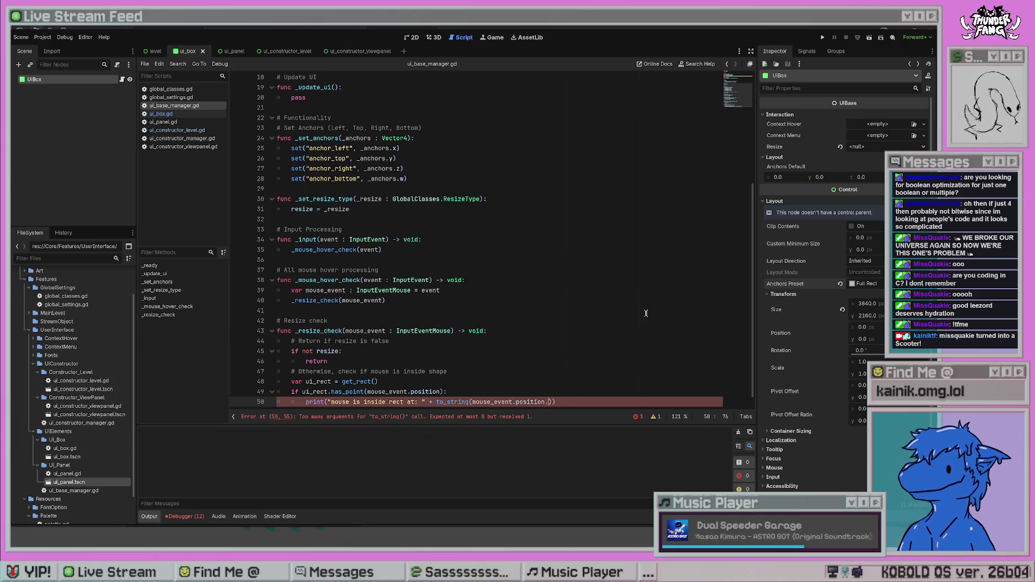
type(".x")
key("ctrl+s")
left_click(572, 239)
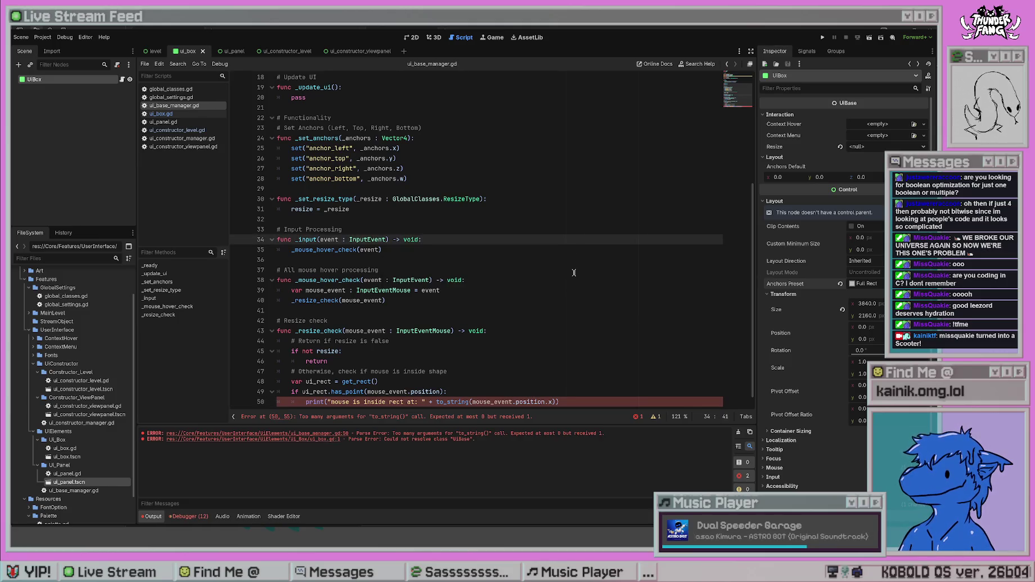
- Strip the to_string concatenation and ' at: ' so the print reads "mouse is inside rect", then save
left_click(562, 361)
left_click_drag(553, 401, 483, 400)
key("BackSpace")
key("BackSpace")
key("BackSpace")
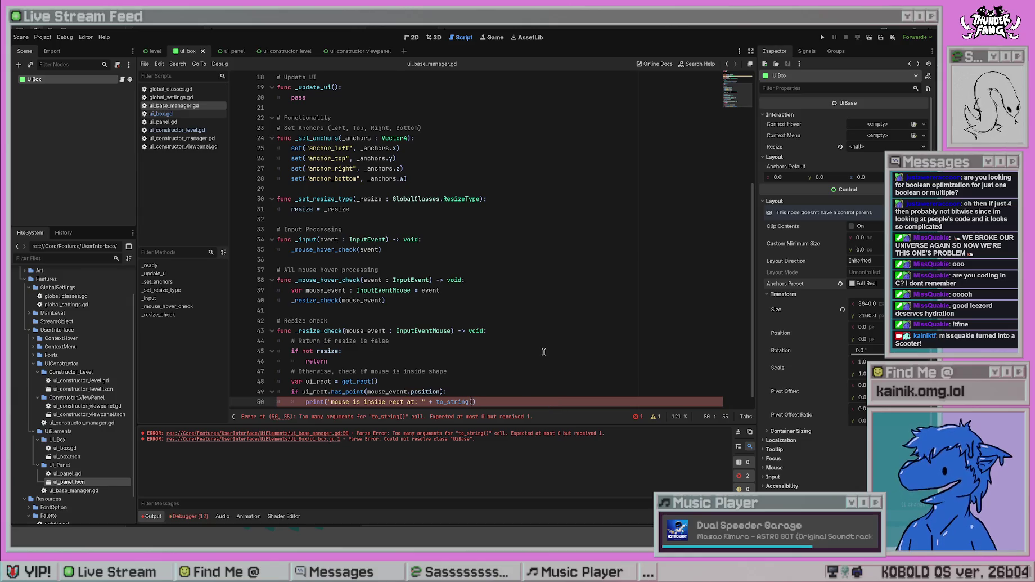
key("BackSpace")
key("BackSpace")
key("BackSpace")
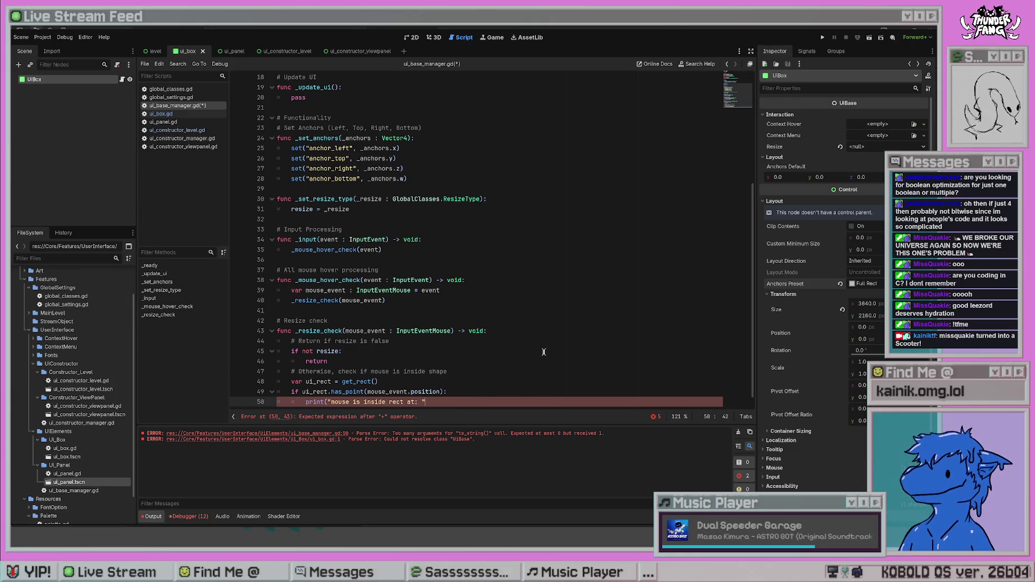
key("Left")
key("ctrl+s")
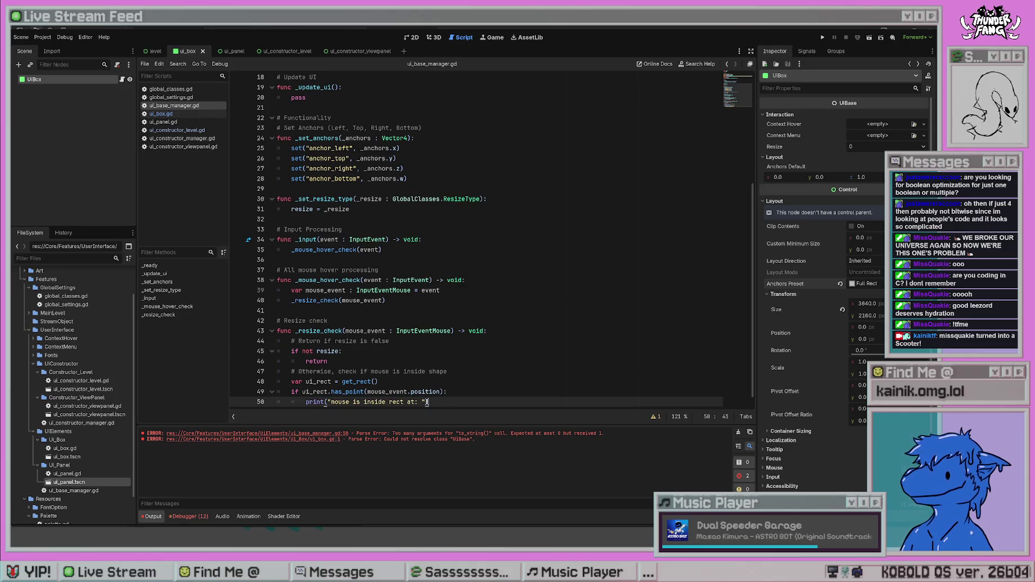
key("shift+Left")
key("shift+Left")
key("shift+Left")
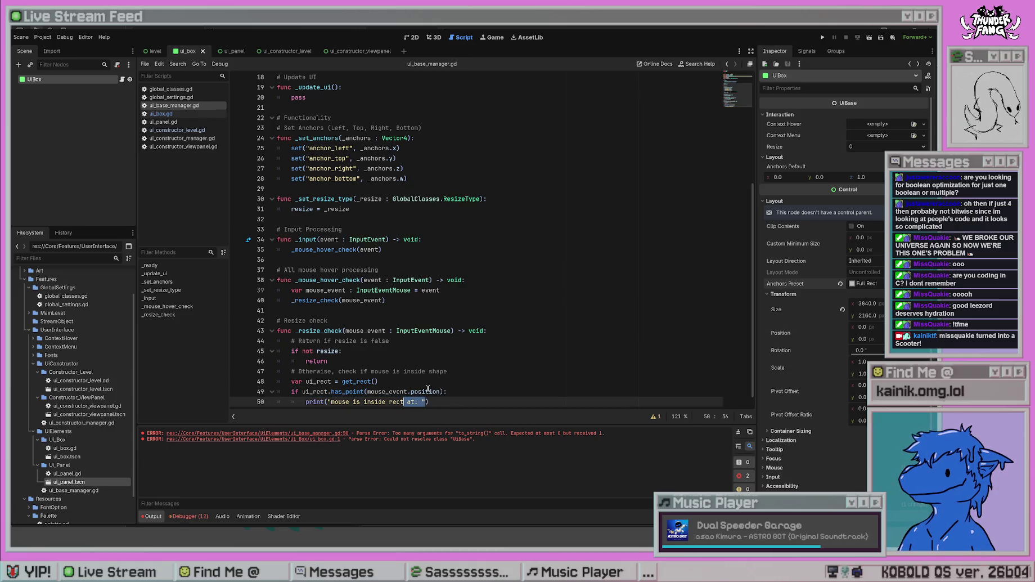
key("BackSpace")
type("\"")
left_click(471, 369)
key("ctrl+s")
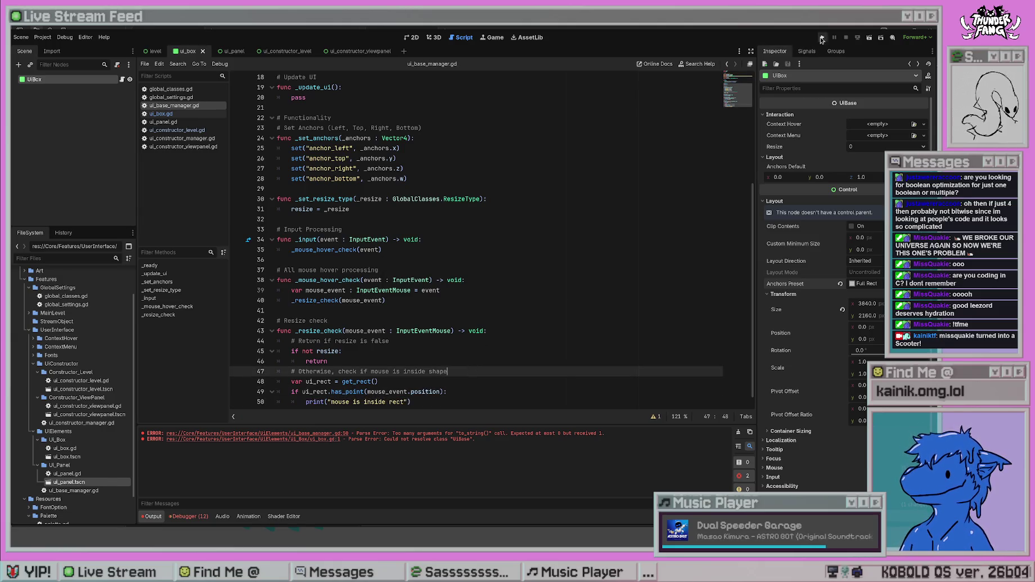
- Run the project, stop it, glance at the Obsidian roadmap, then run it again
left_click(821, 38)
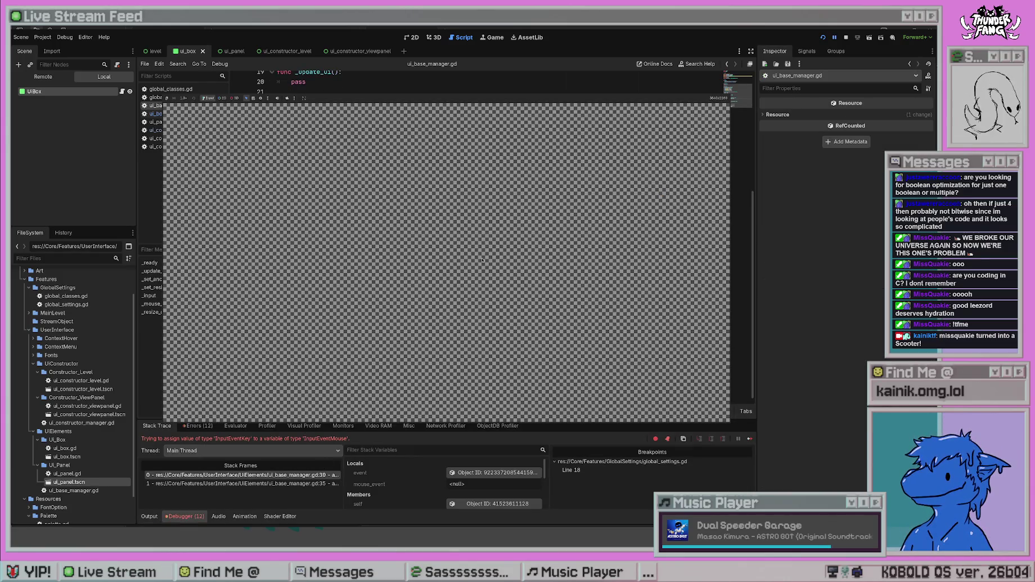
key("F8")
key("alt+Tab")
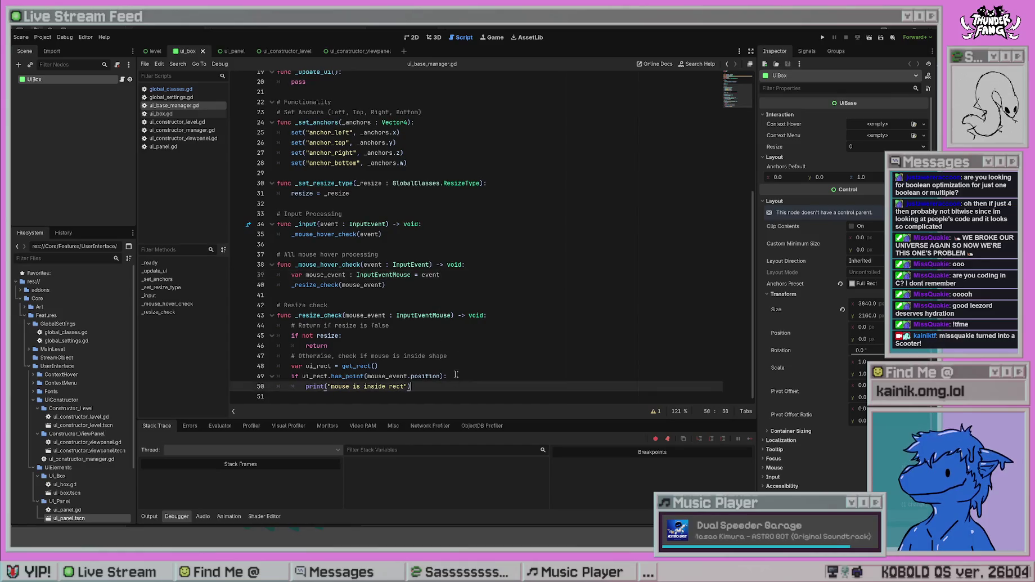
left_click(482, 183)
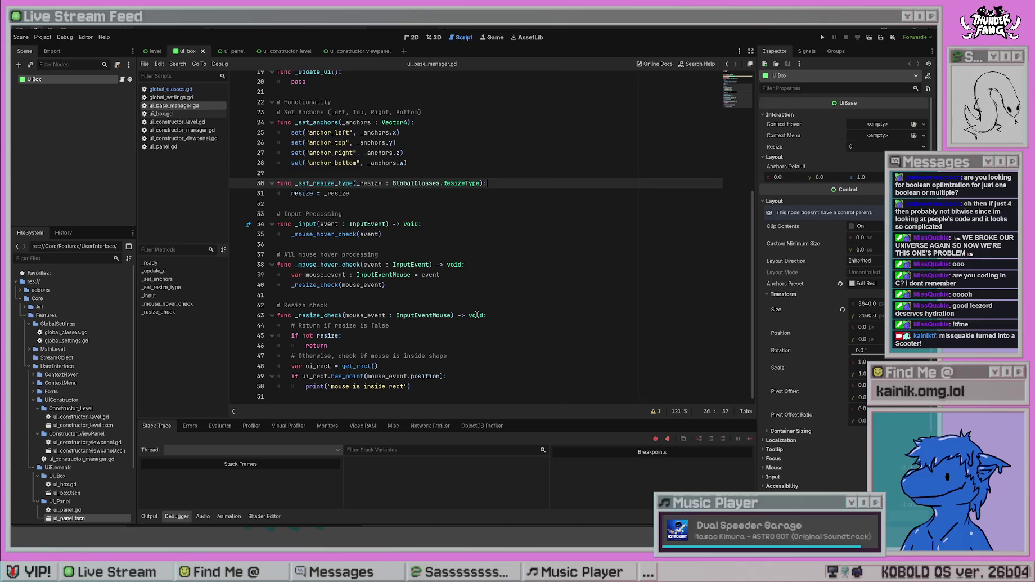
left_click(822, 37)
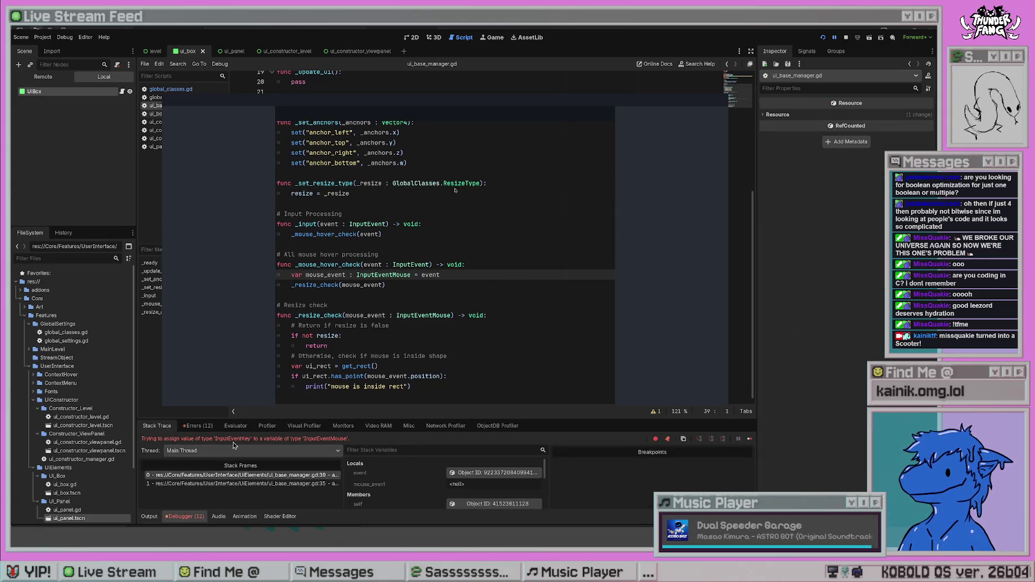
- Check the Debugger's Errors and Output tabs, then select the last InputEventKey assignment error
left_click(198, 425)
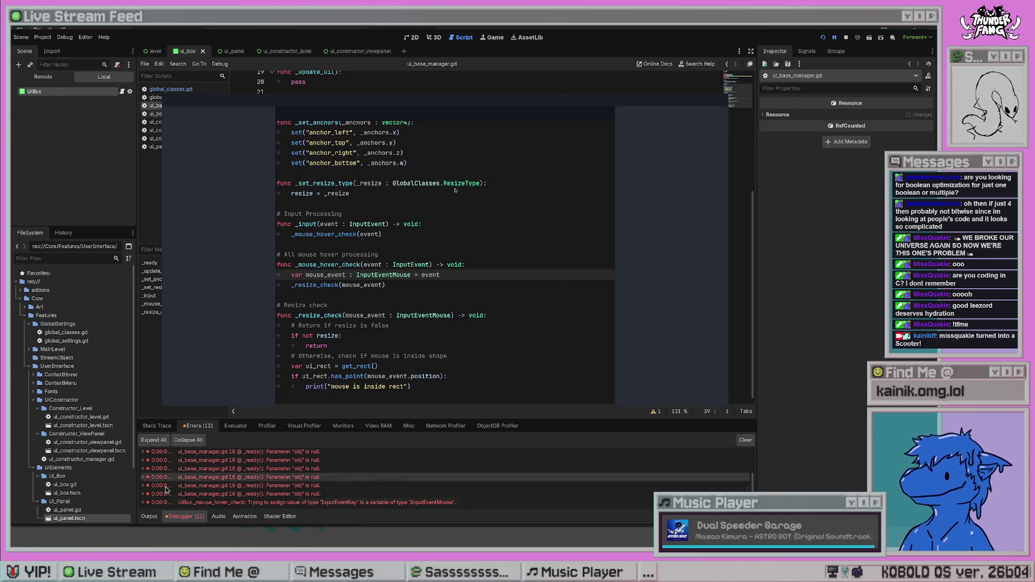
left_click(149, 516)
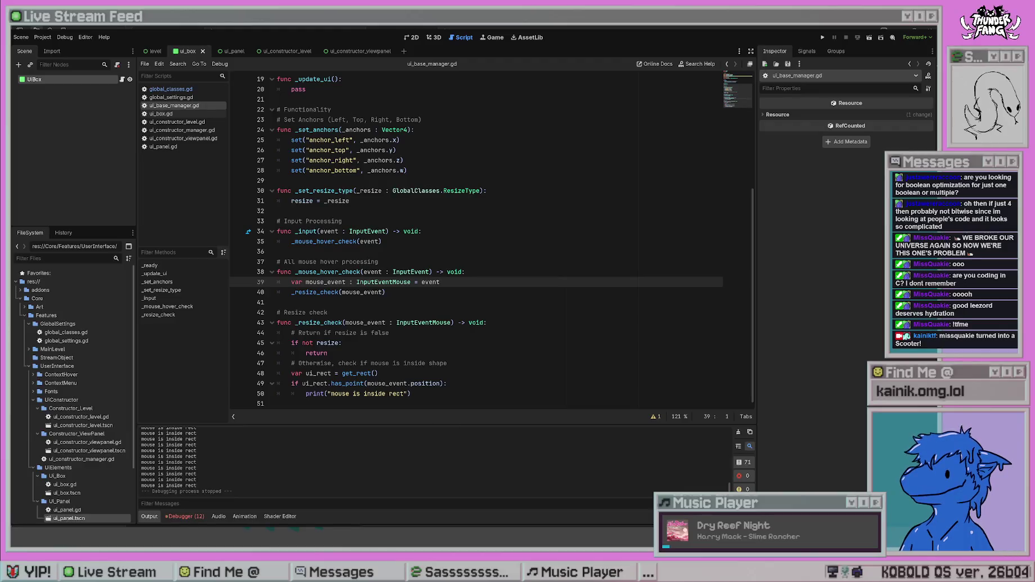
left_click(184, 516)
scroll(272, 494, "down", 1)
scroll(271, 493, "down", 2)
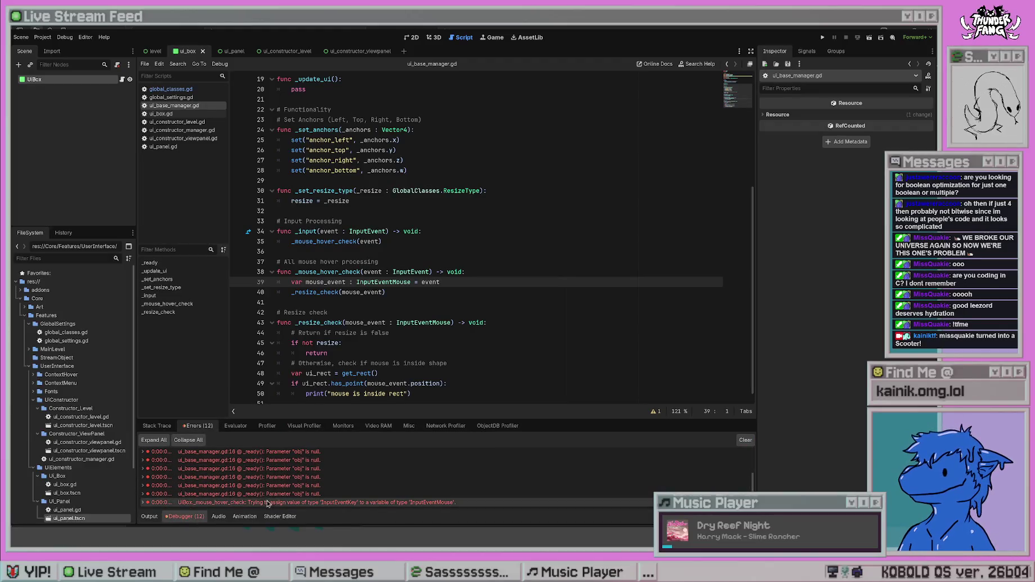
left_click(434, 505)
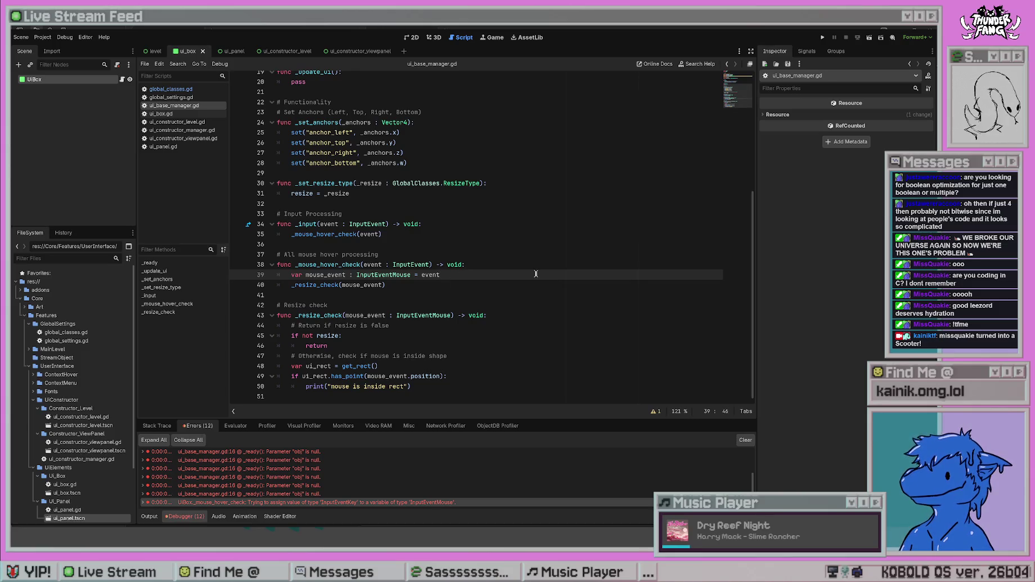
- Rewrite line 39 as var mouse_event := event as InputEventMouse
left_click(354, 275)
type("=")
left_click(362, 275)
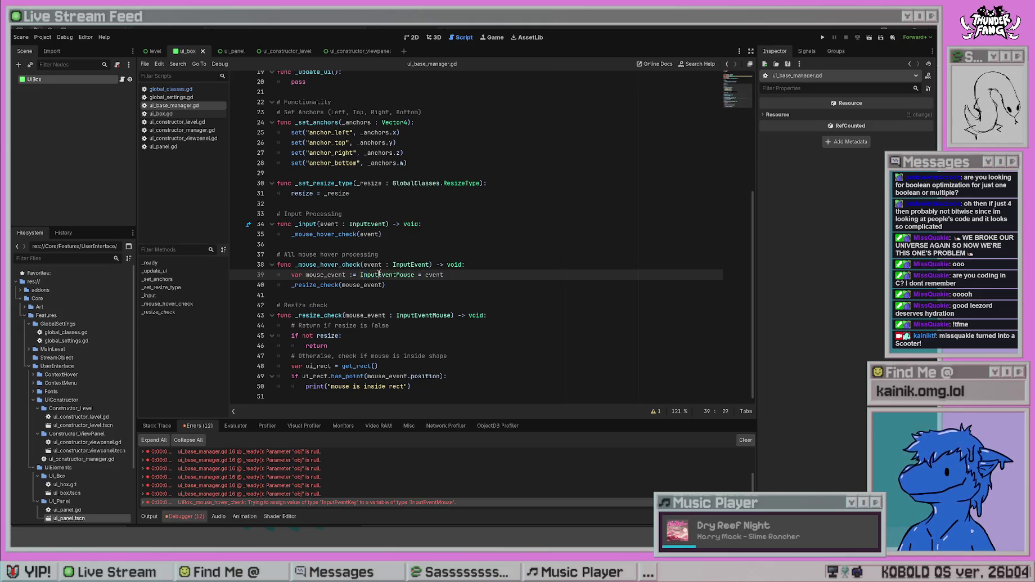
double_click(379, 274)
key("BackSpace")
key("Delete")
key("Delete")
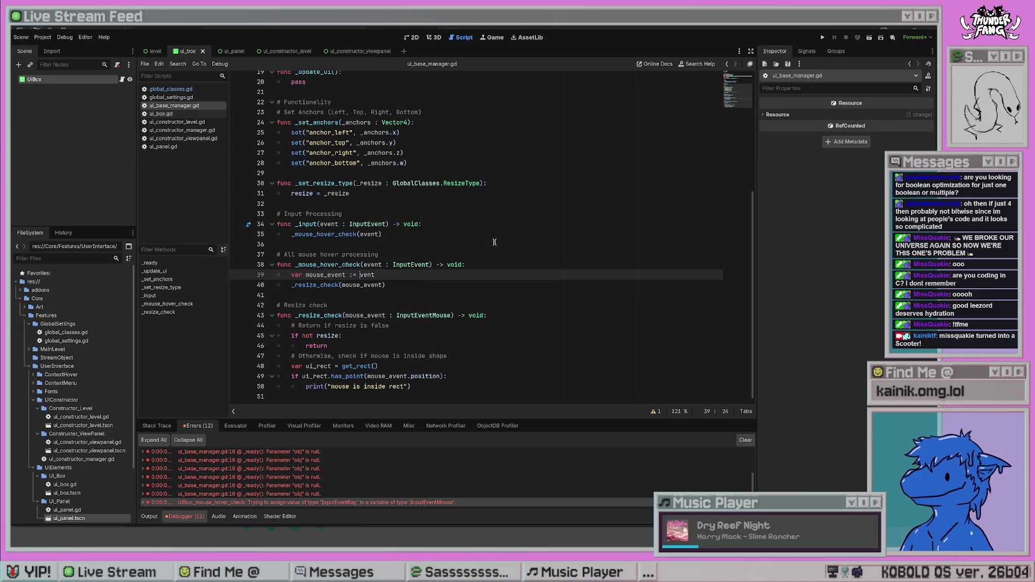
type("e")
left_click(442, 275)
type("s InputEventMouse")
left_click(513, 224)
left_click(538, 295)
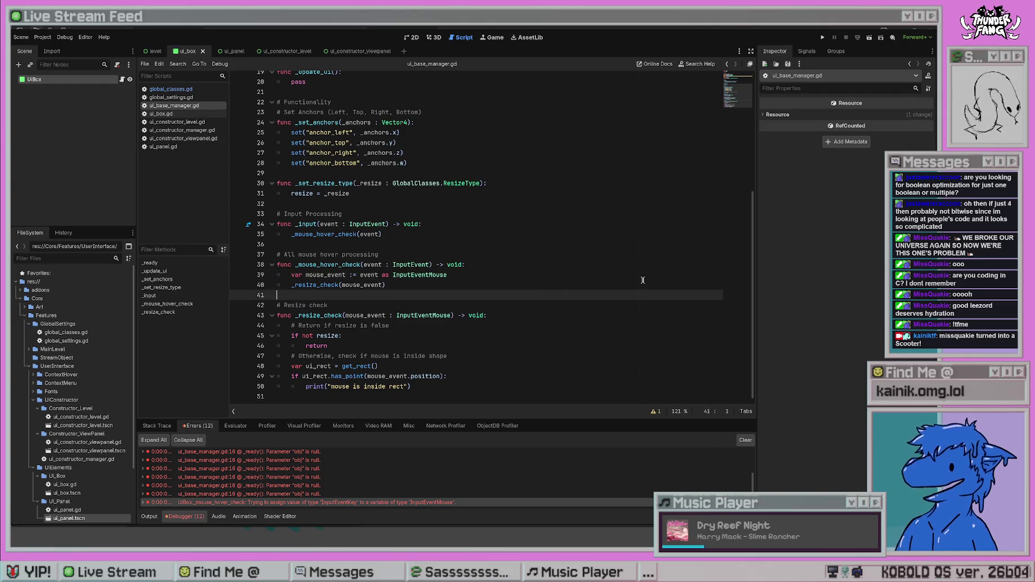
- Add the comment 'Prevents invalid cast attempts' to line 39 and rerun the project with F5
left_click(474, 272)
type("# Prevents")
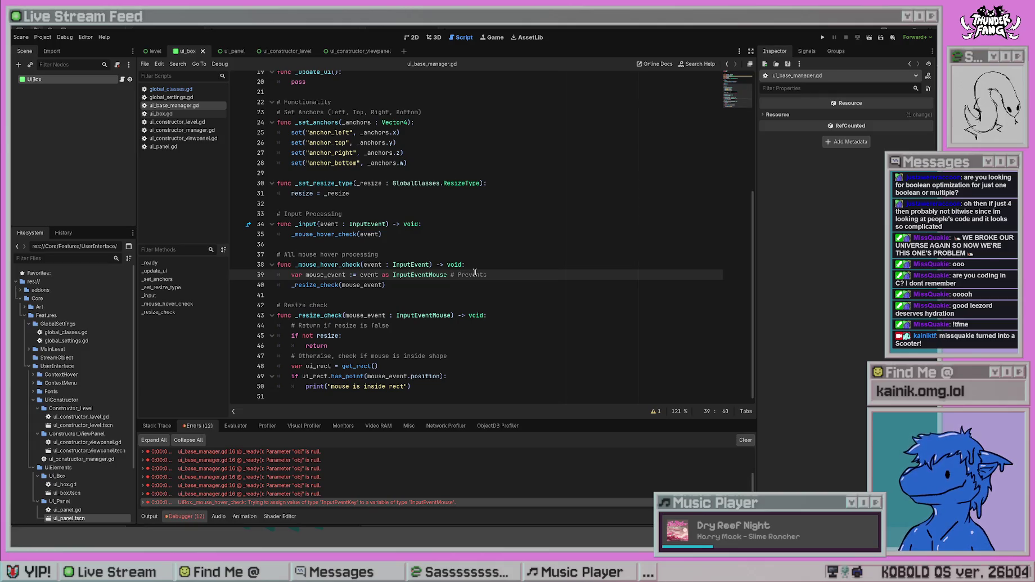
type("incorrect casing")
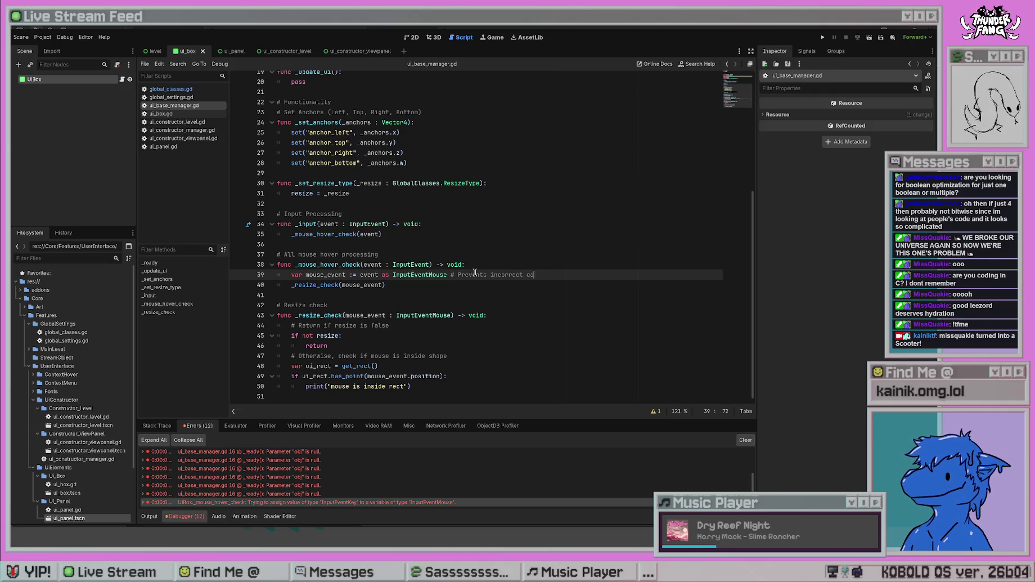
key("BackSpace")
key("BackSpace")
key("BackSpace")
type("t after")
type("mpt")
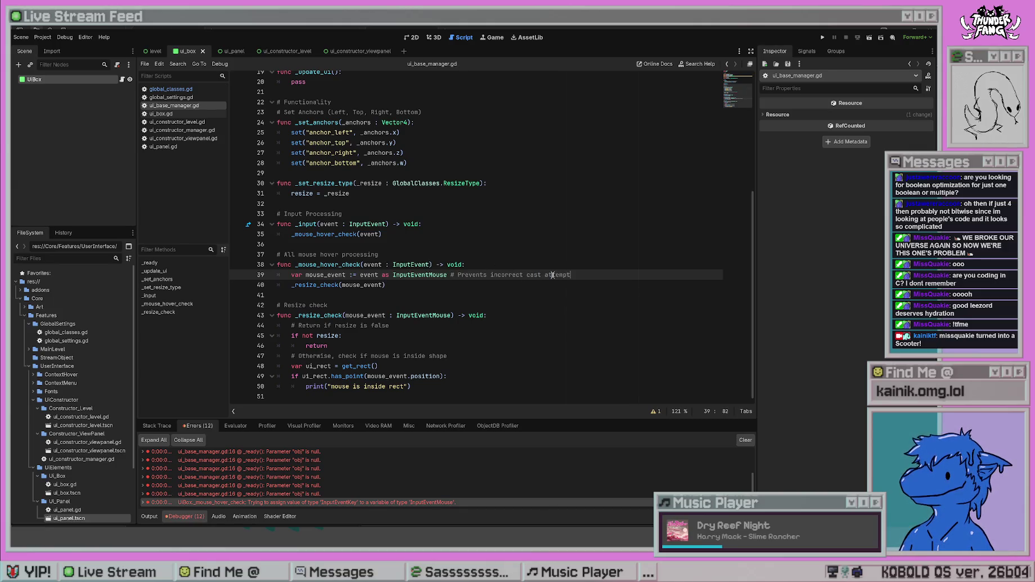
double_click(494, 274)
type("invalid")
key("Up")
key("Up")
key("Up")
key("F5")
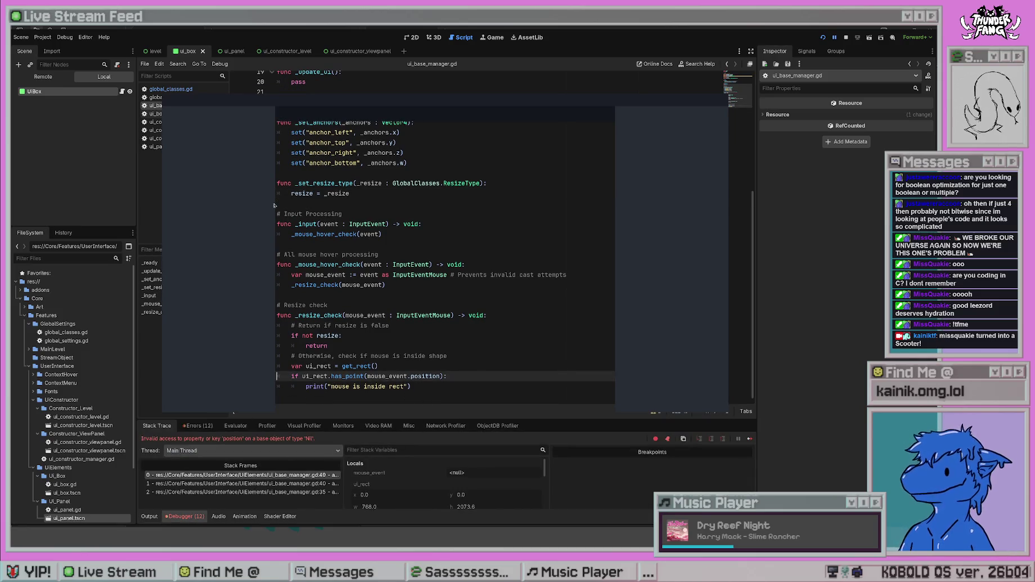
- Show the Debugger's Errors tab to read the Nil 'position' access error in _resize_check
left_click(198, 425)
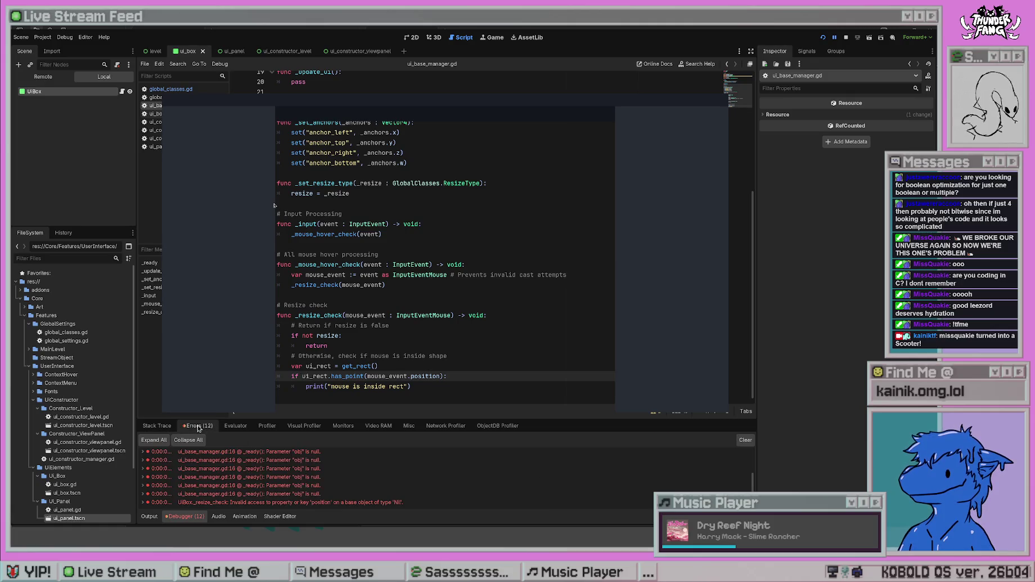
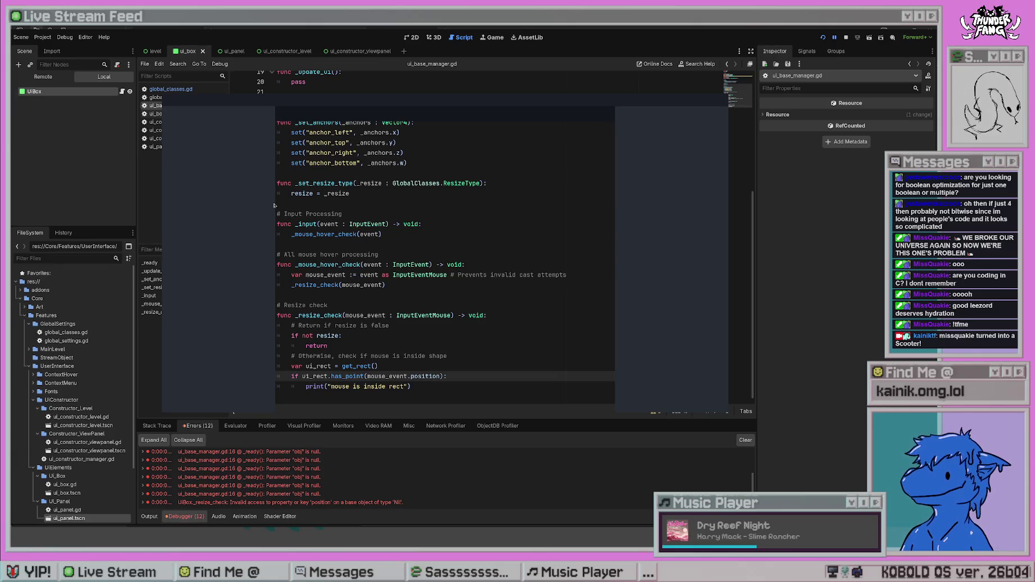
- Add 'if mouse_event is InputEventMouse:' after line 39 and indent the _resize_check call under it
left_click(580, 315)
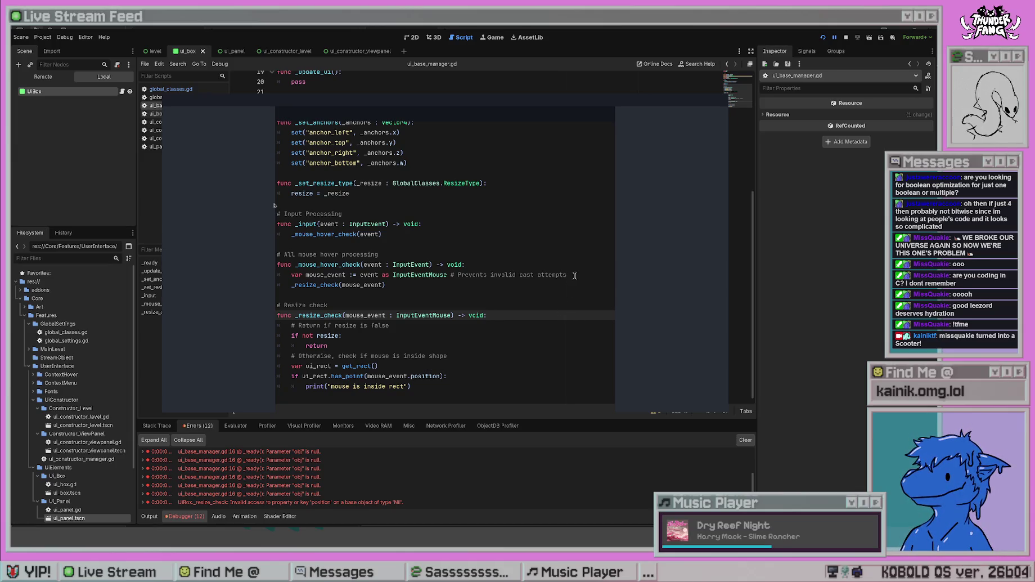
left_click(845, 37)
left_click(633, 272)
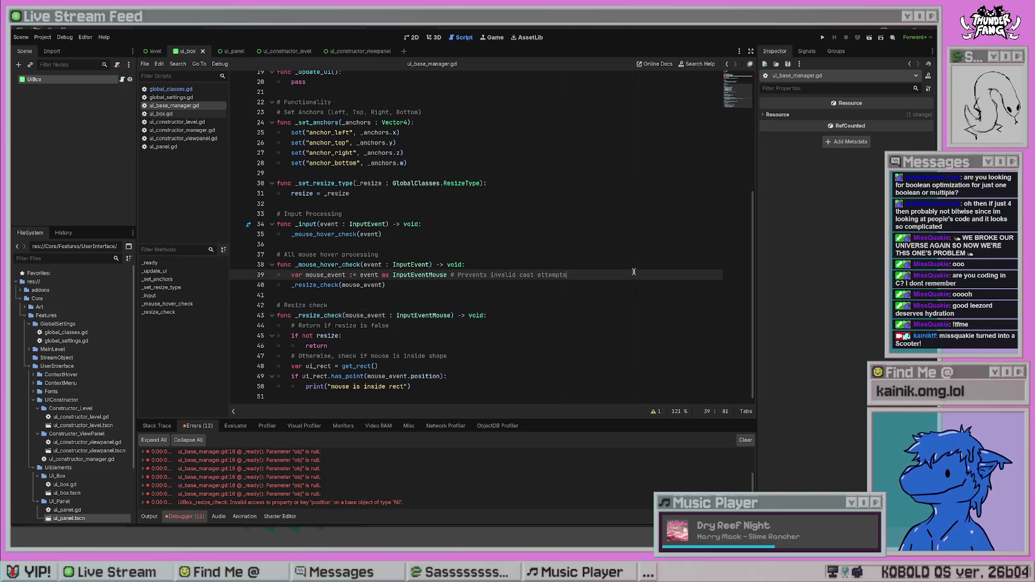
key("Return")
type("if mouse")
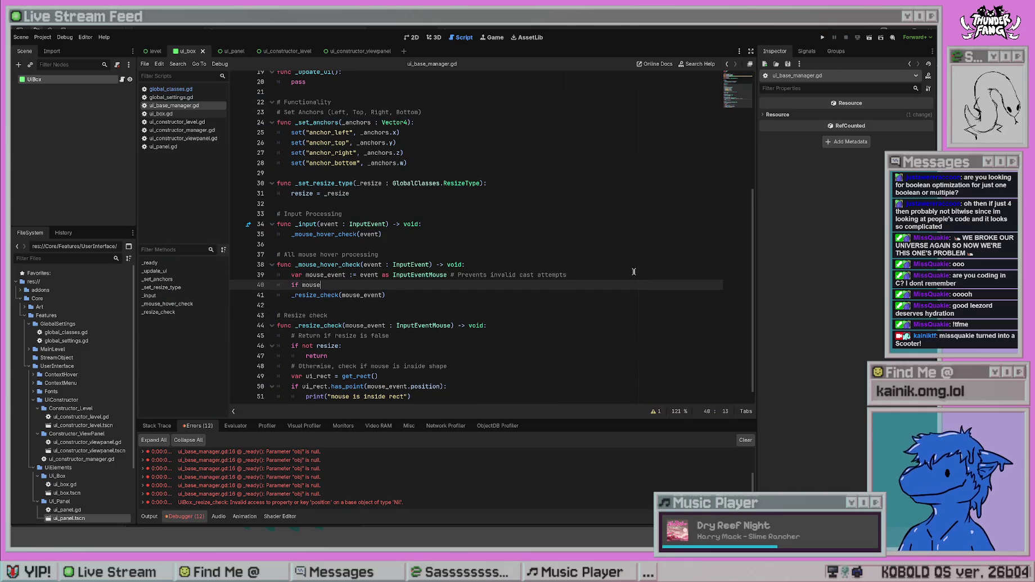
type("_event is Inpu")
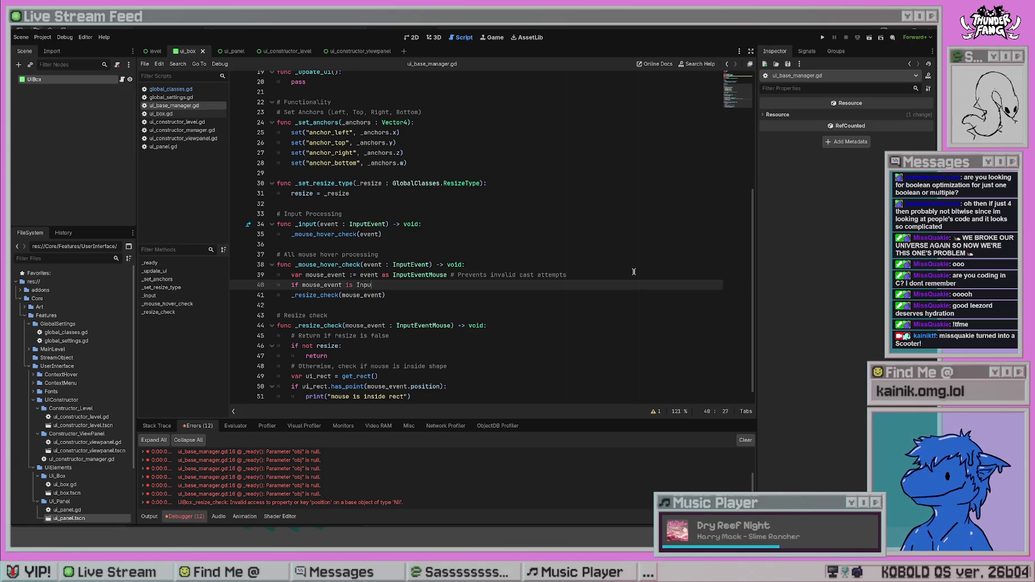
type("tEventMouse")
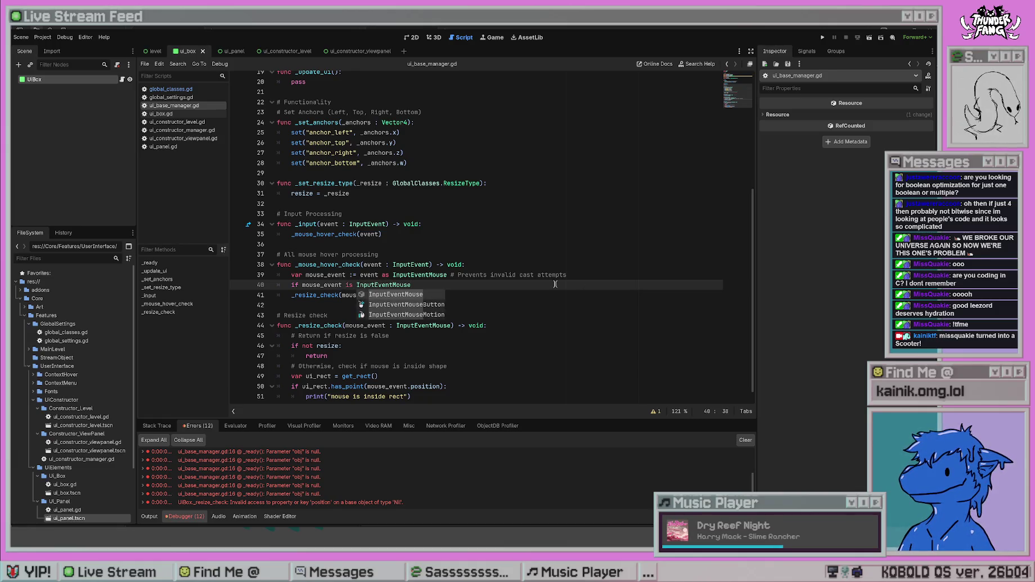
type(":")
left_click(292, 298)
key("Tab")
left_click(450, 224)
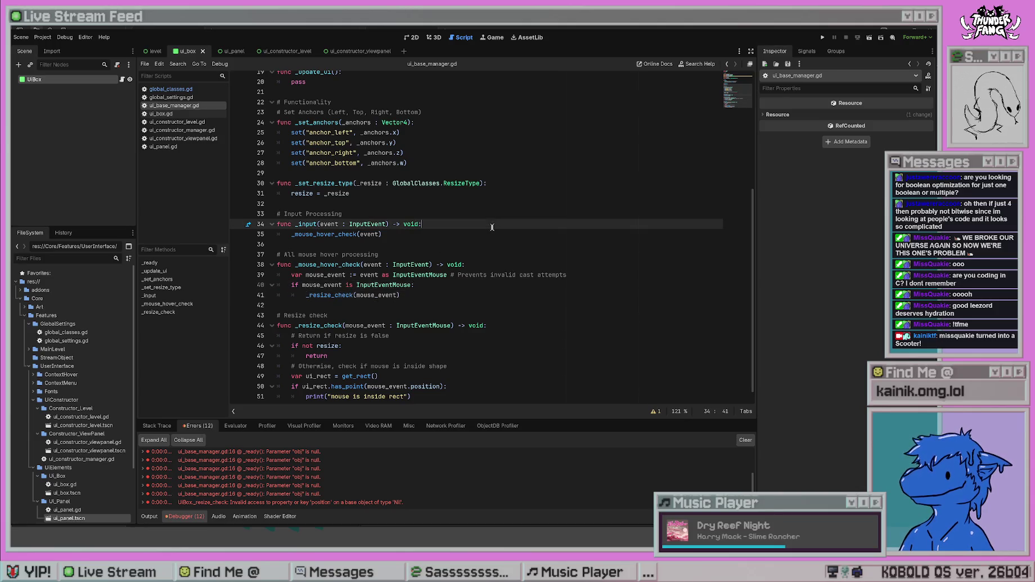
- Clear the old debugger errors and run the project to test the mouse check
left_click(537, 357)
left_click(745, 439)
left_click(549, 295)
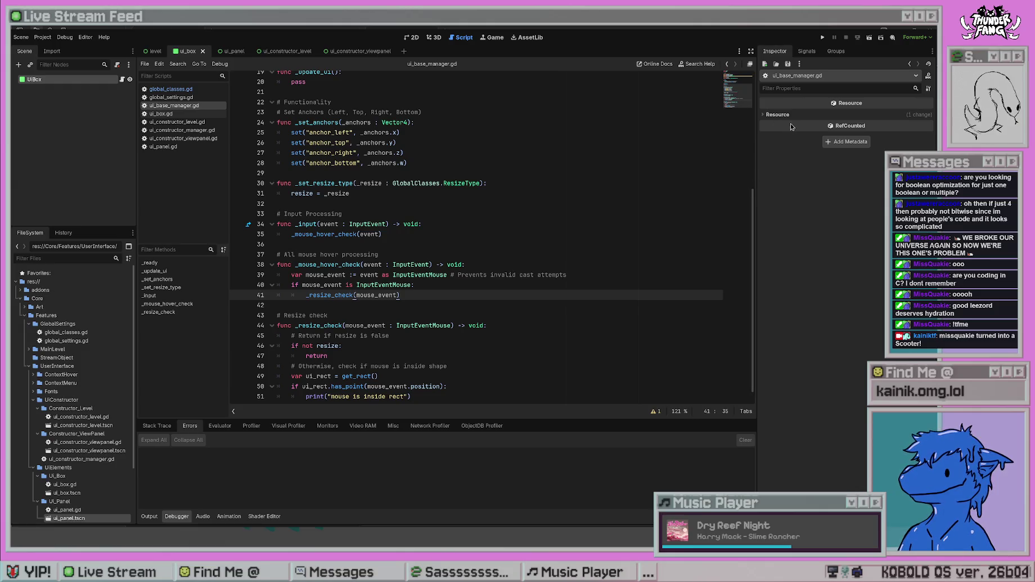
left_click(822, 37)
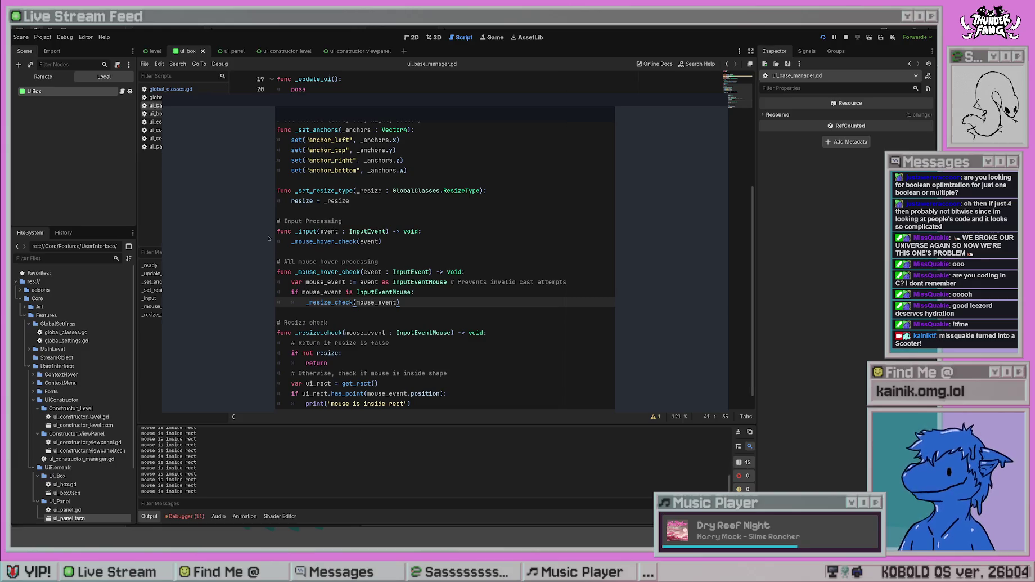
- Stop the game with F8 and clear the Output panel's 'mouse is inside rect' messages
key("F8")
scroll(225, 475, "up", 10)
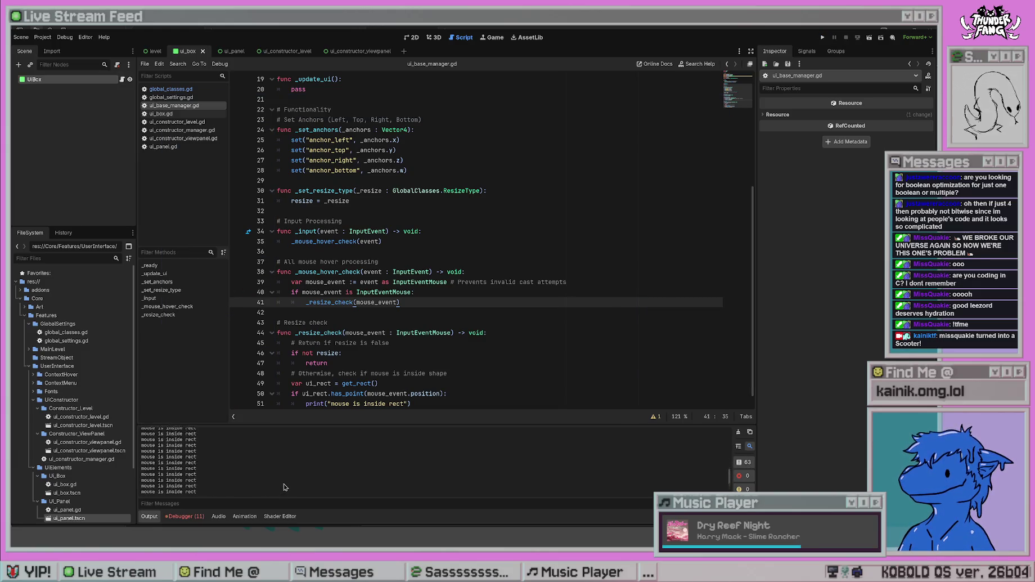
left_click(737, 431)
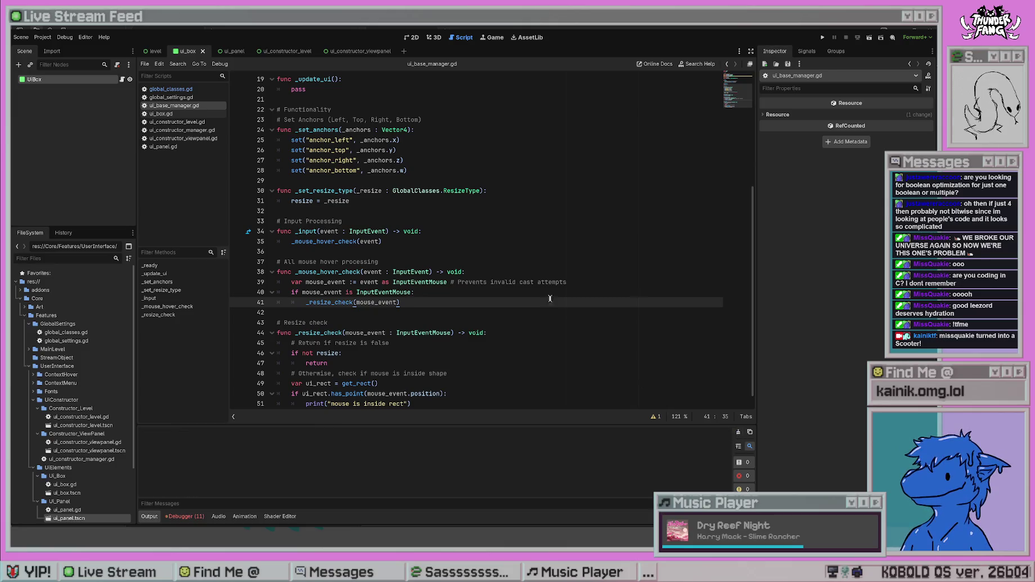
left_click(538, 282)
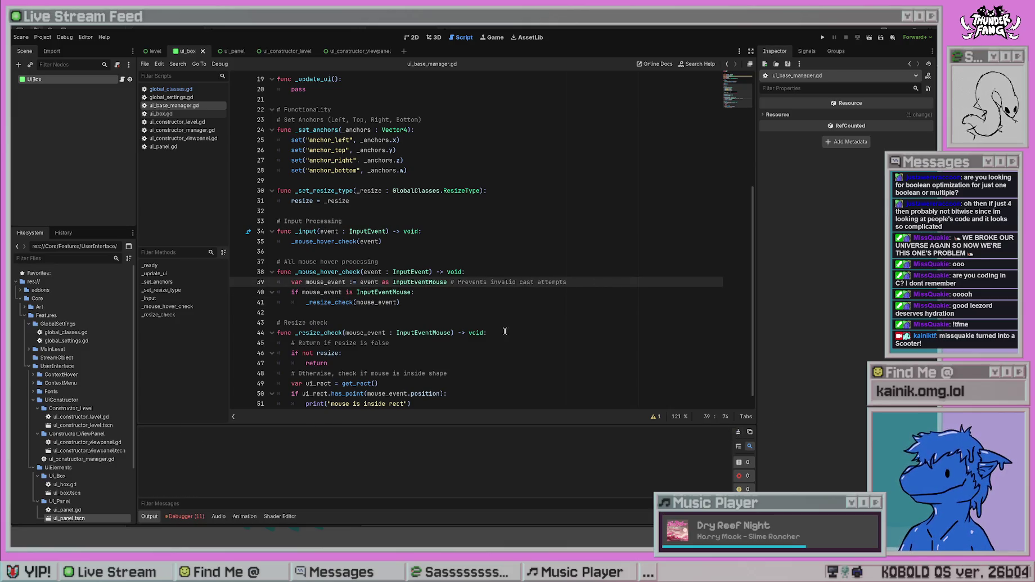
left_click(464, 322)
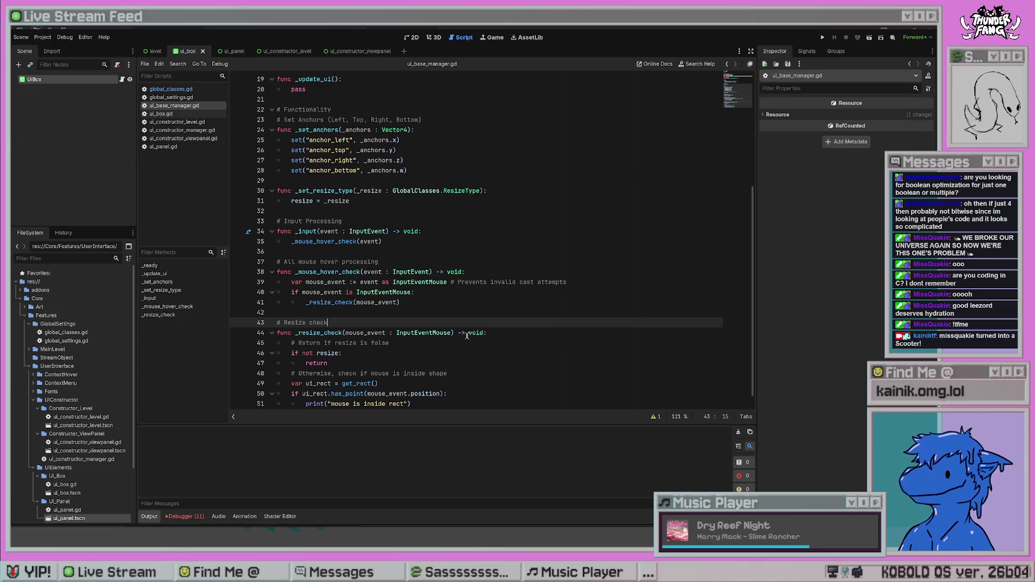
scroll(503, 358, "down", 1)
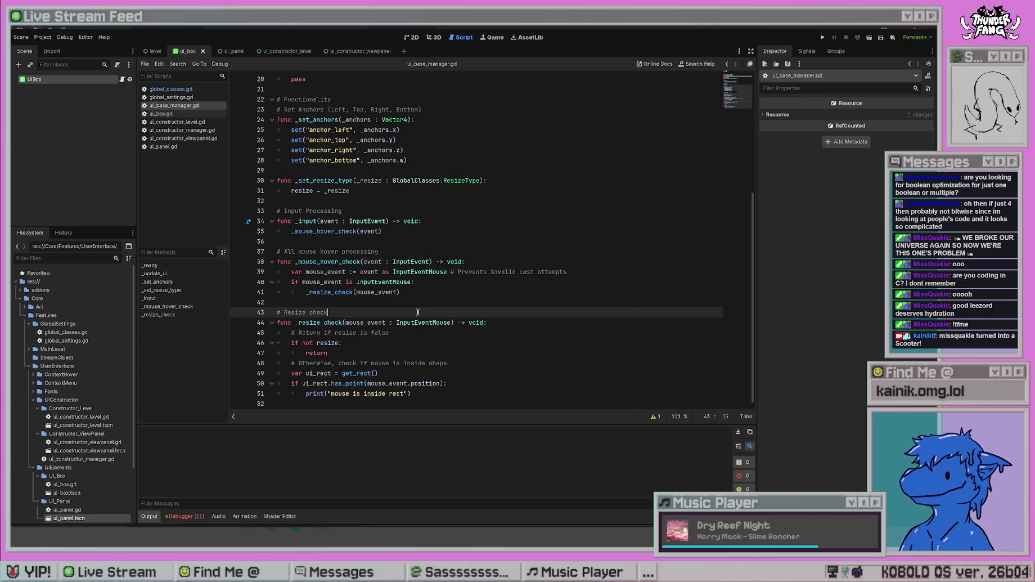
- Comment line 40 with 'Prevents non-mouse events from being propagated', correcting the misspelled 'propagated'
left_click(433, 283)
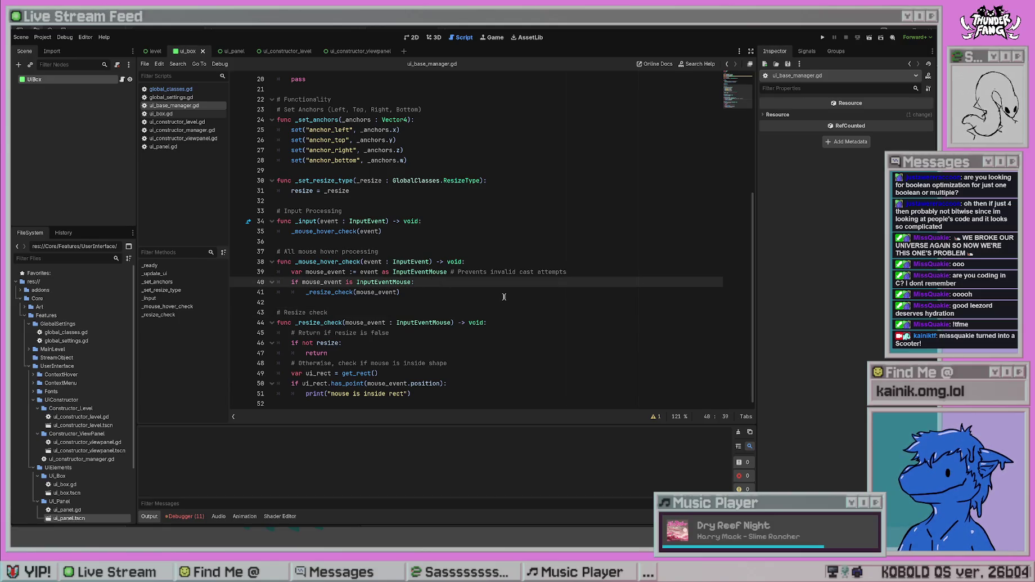
type("#Prevents n")
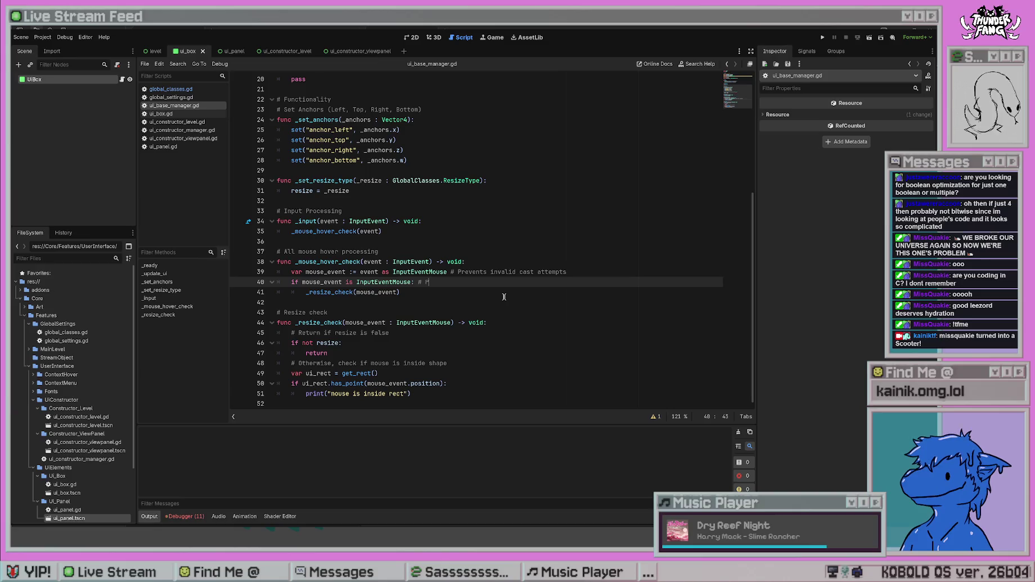
type("on-")
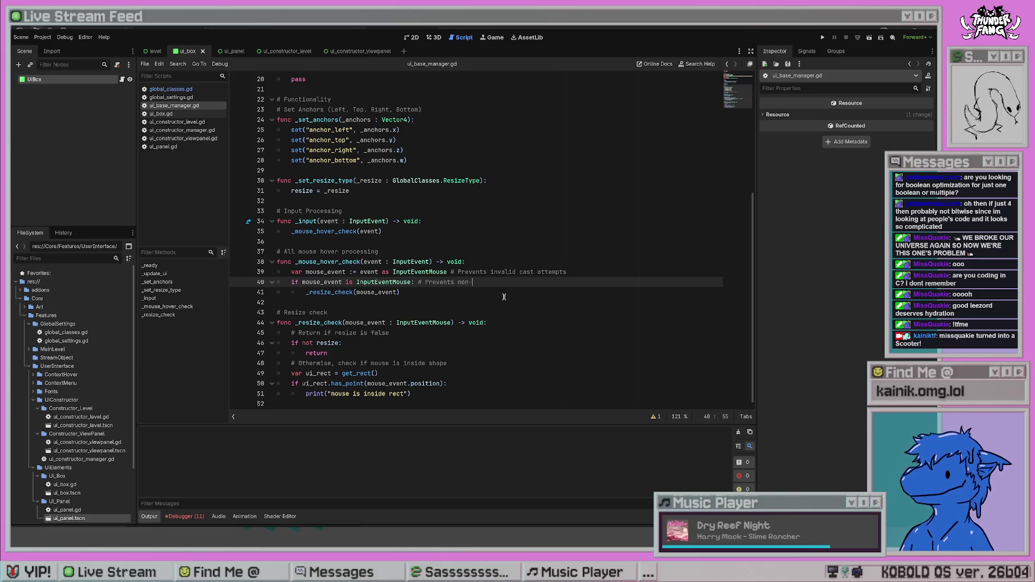
type("mouse events fro")
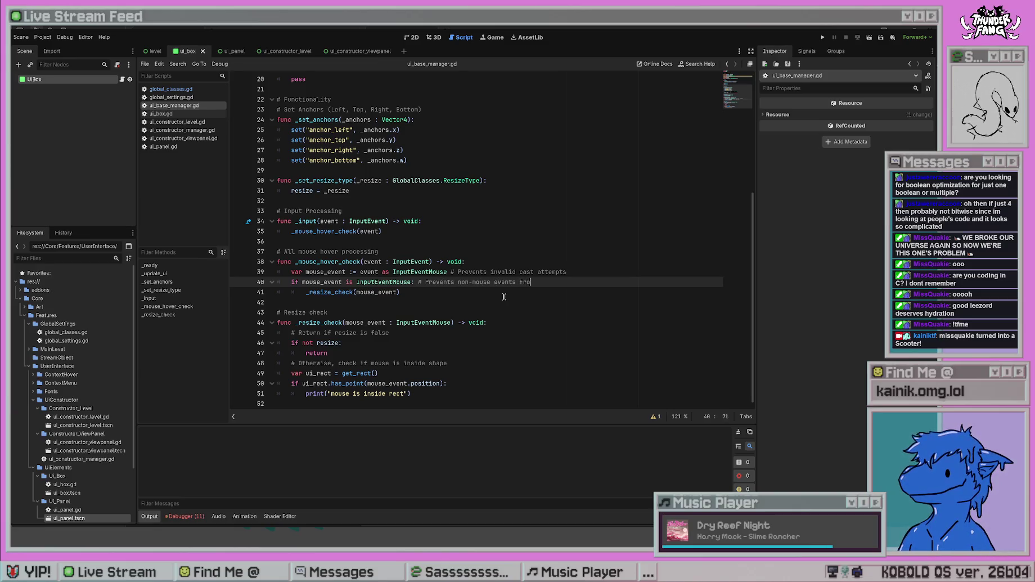
type("m being pr")
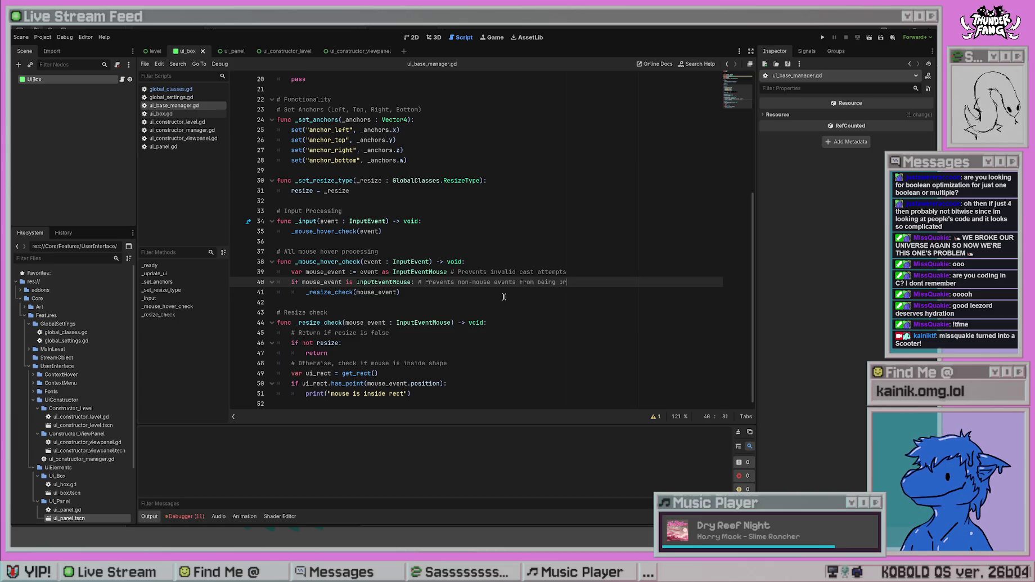
type("opegated")
left_click(504, 297)
left_click(499, 274)
left_click(546, 311)
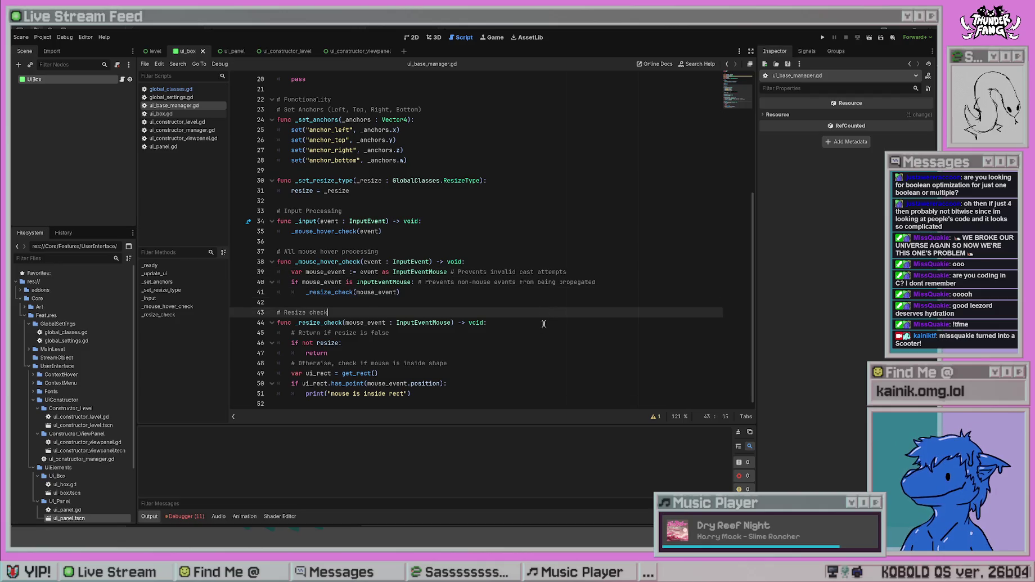
left_click(574, 283)
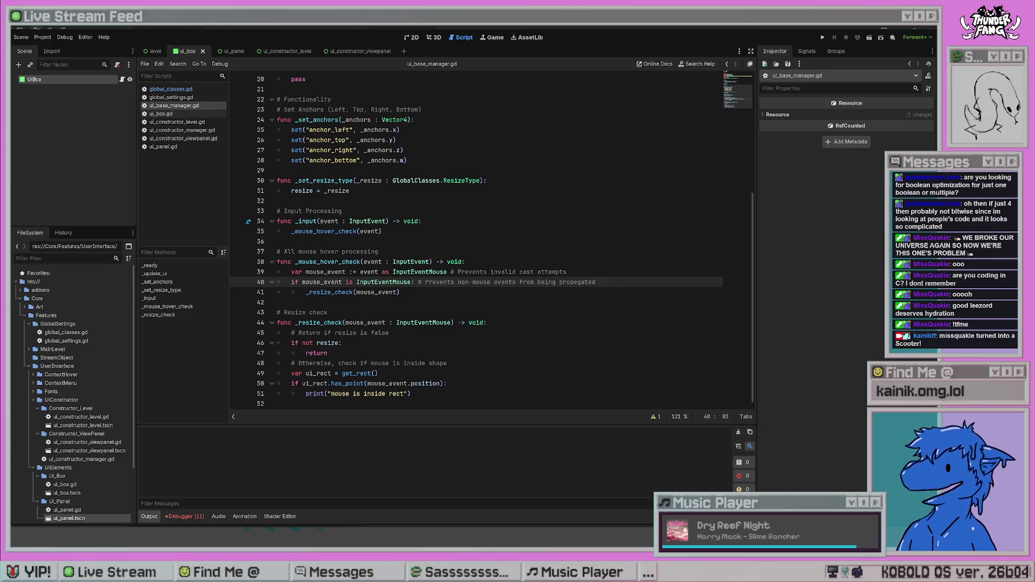
left_click(578, 262)
- Review _resize_check, selecting the resize early-return block (lines 44–47) and inside-rect check (49–51)
left_click(529, 352)
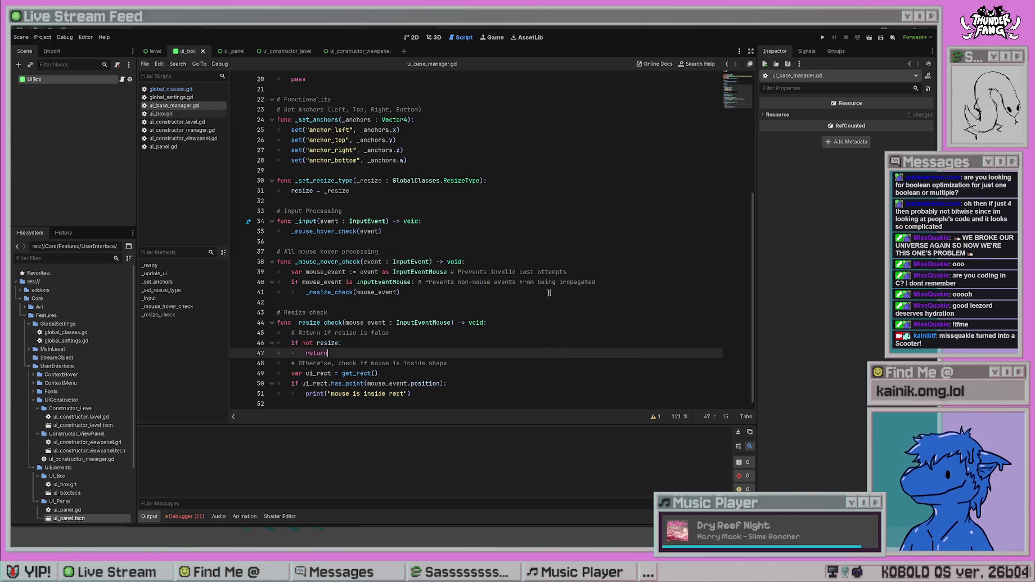
left_click_drag(452, 275, 592, 282)
left_click(594, 304)
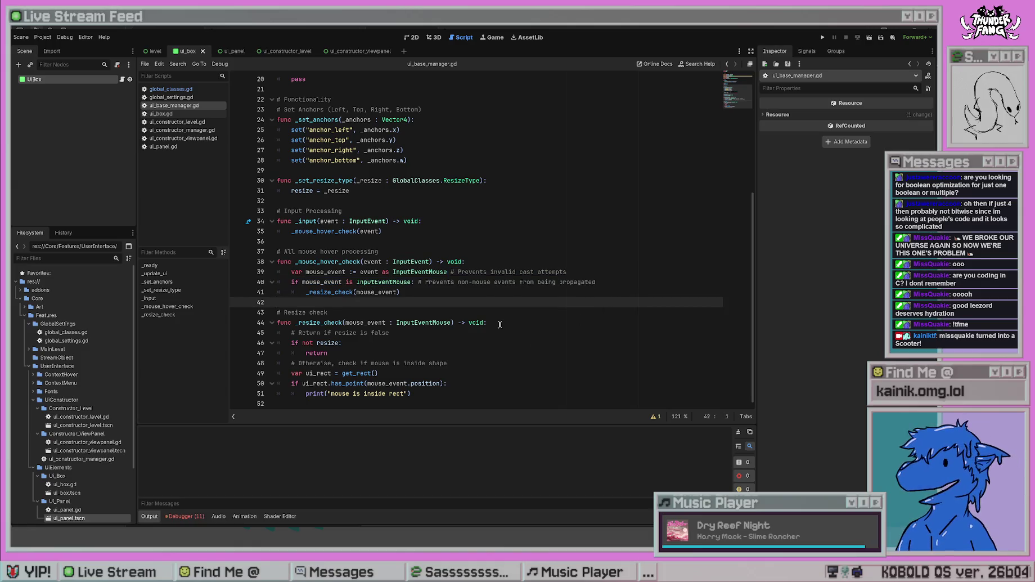
left_click(419, 342)
left_click_drag(350, 352, 224, 328)
left_click(450, 383)
left_click_drag(413, 394, 259, 379)
left_click(462, 389)
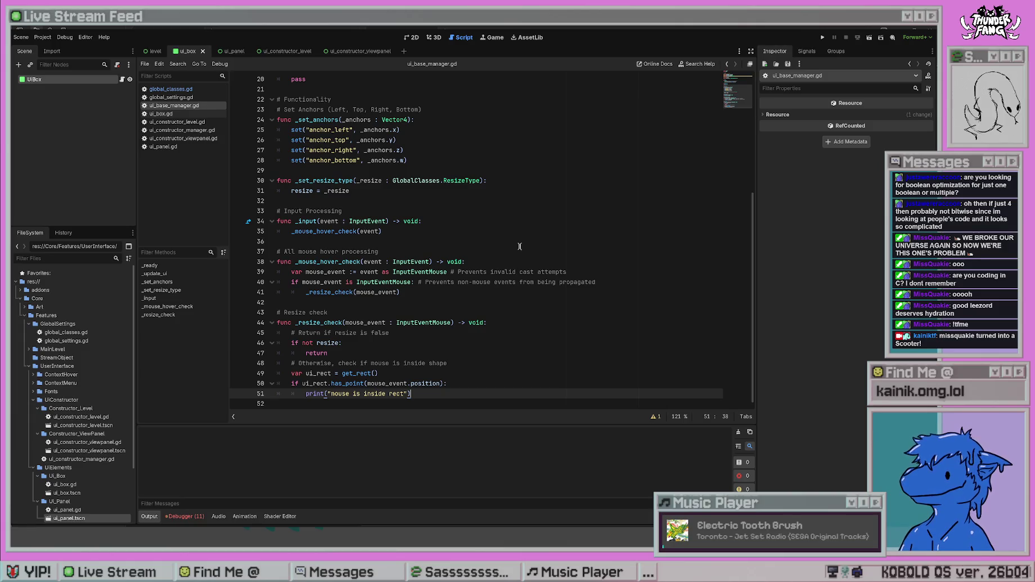
- Clear the Debugger's errors and warnings list and return to the Output log
left_click(184, 516)
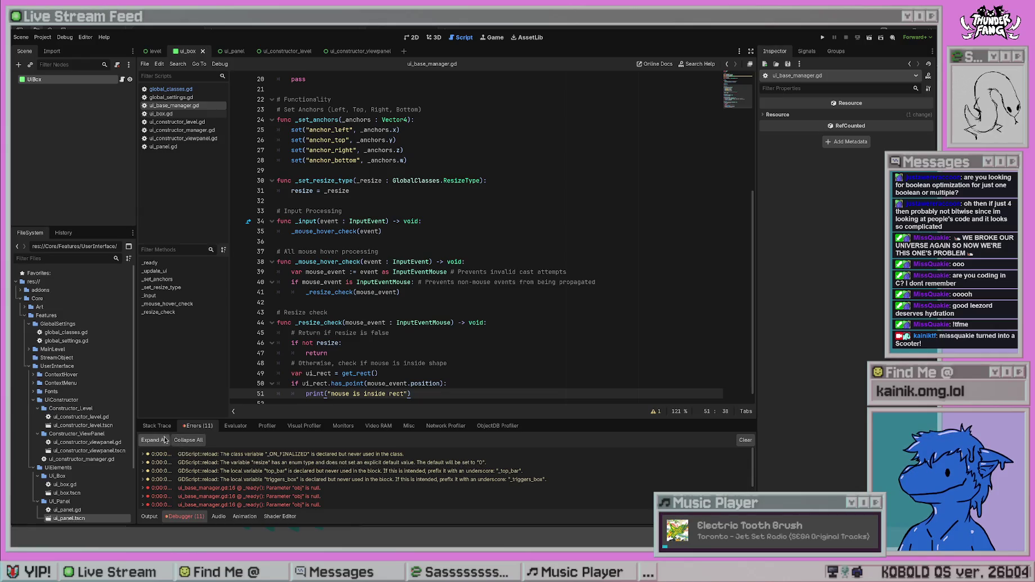
left_click(744, 440)
left_click(149, 515)
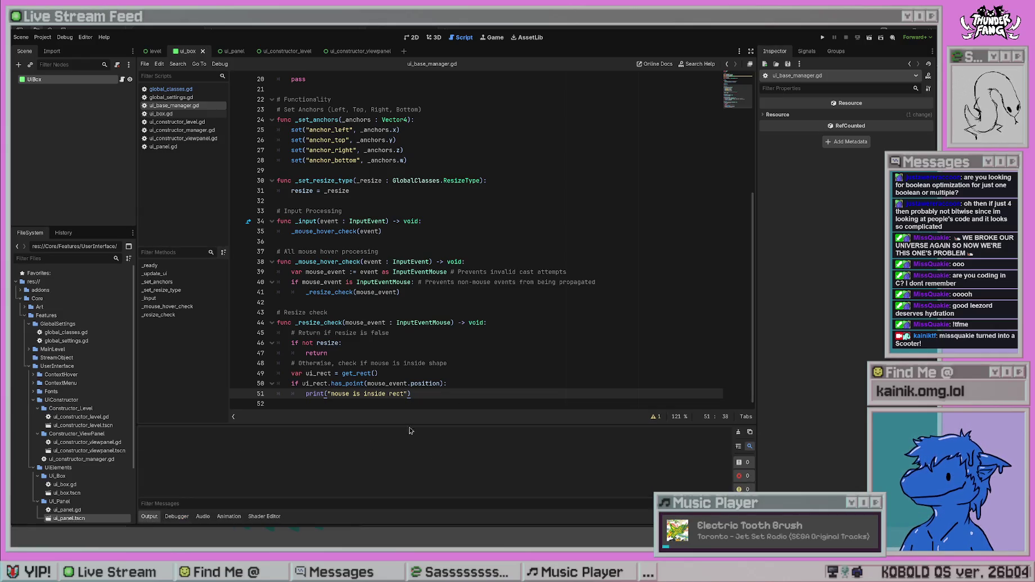
left_click(470, 322)
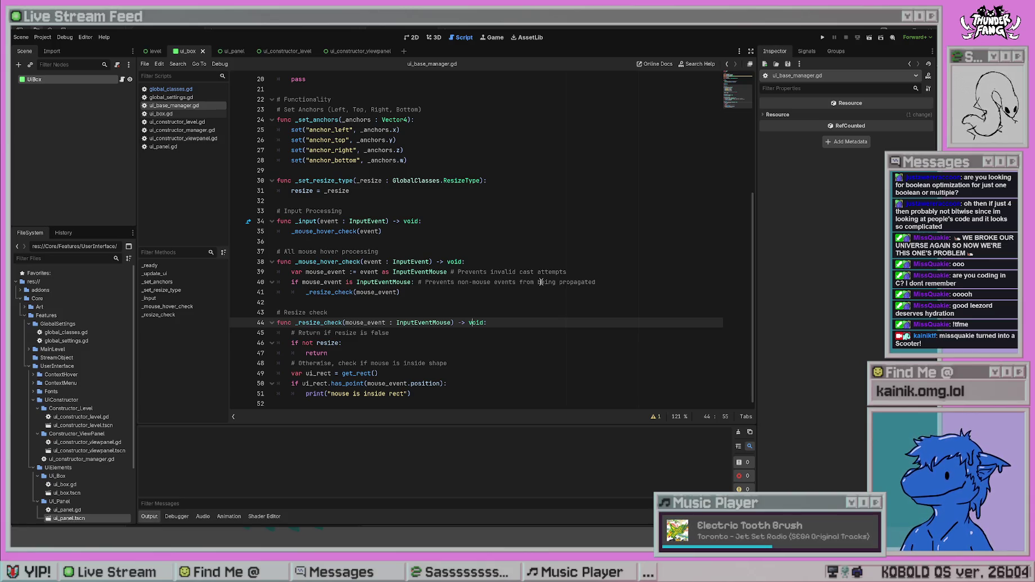
scroll(547, 178, "up", 6)
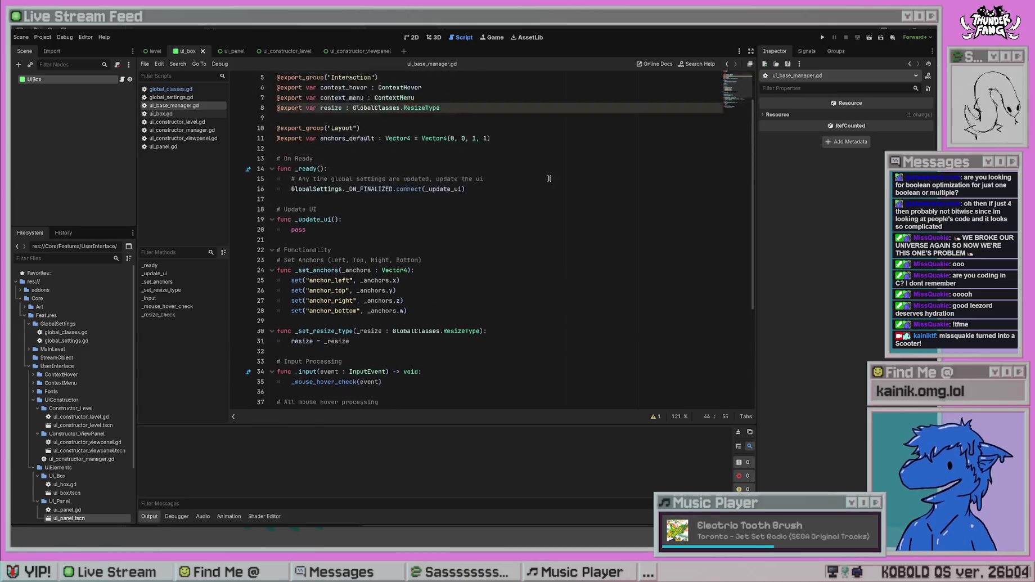
scroll(545, 168, "down", 6)
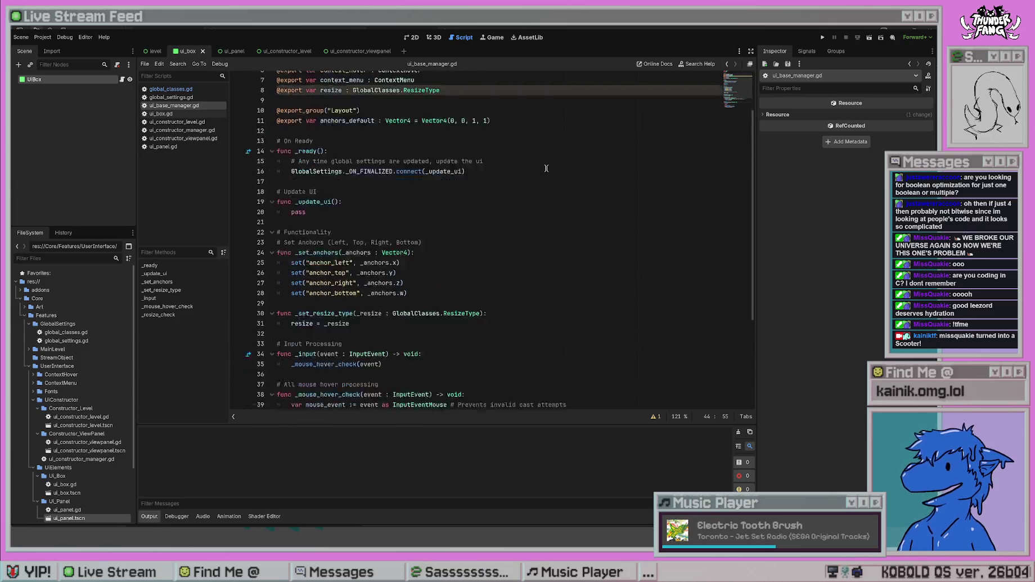
left_click_drag(440, 393, 540, 211)
left_click(549, 261)
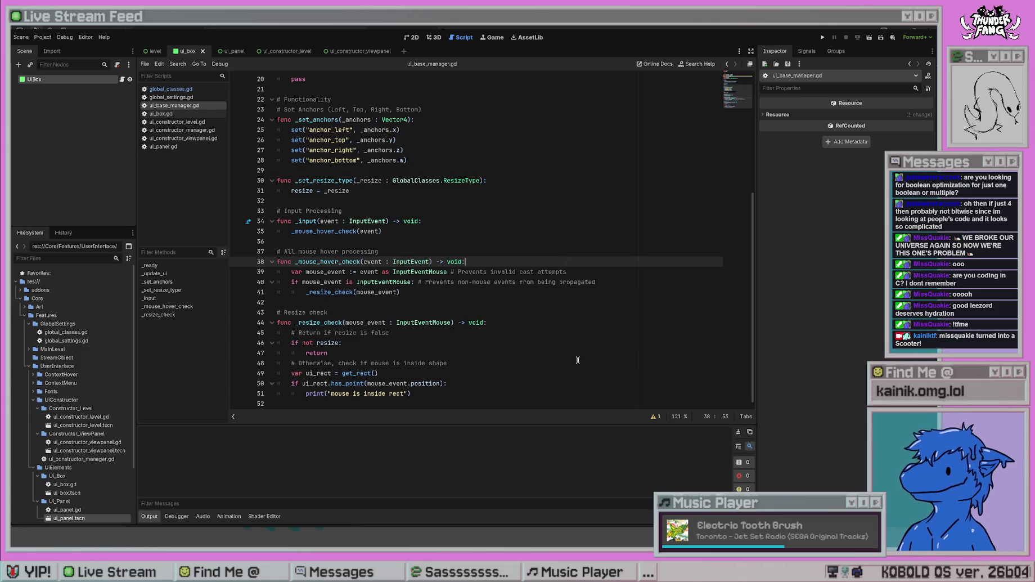
scroll(579, 358, "up", 6)
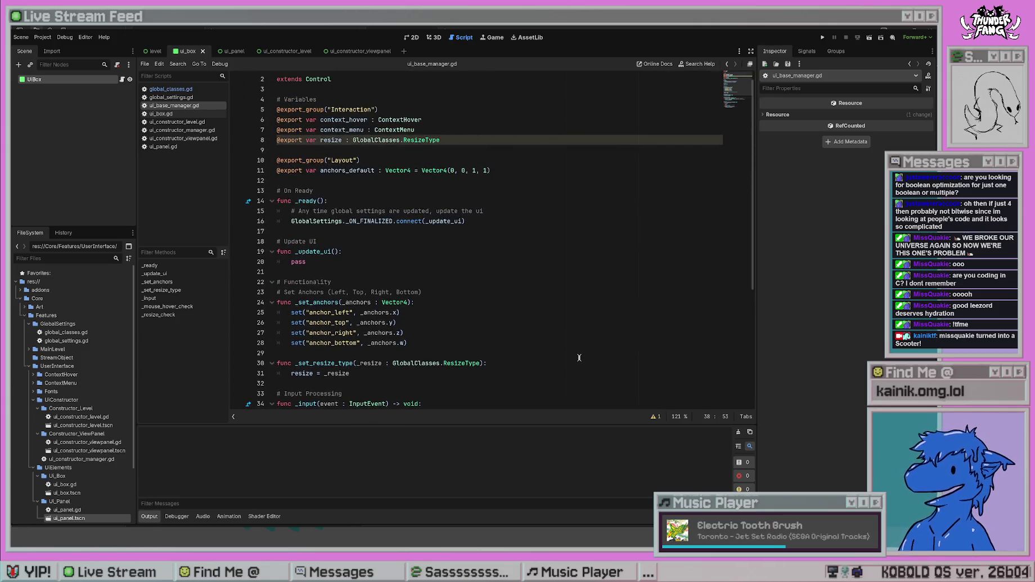
scroll(569, 360, "down", 6)
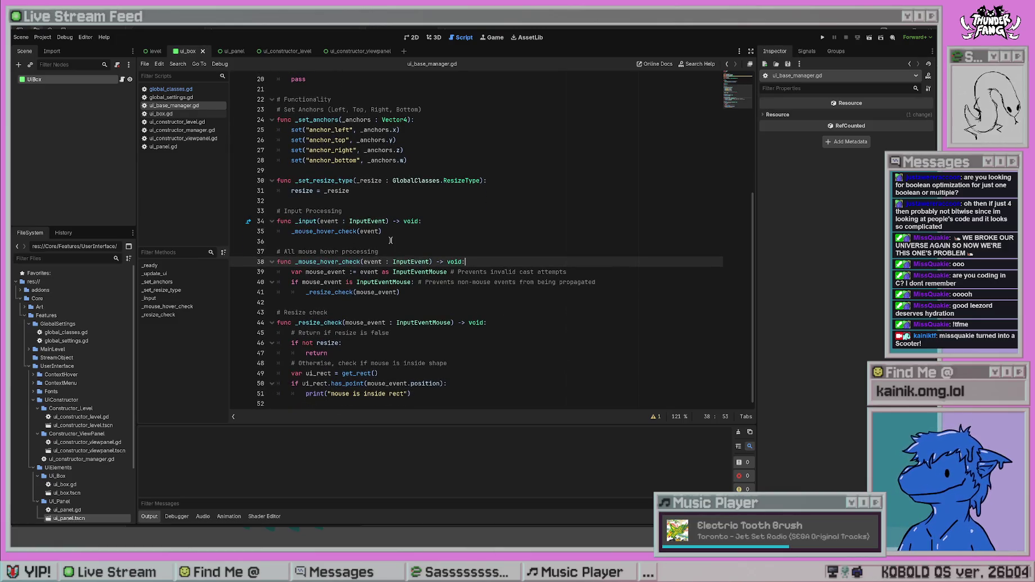
left_click(453, 198)
left_click(476, 243)
left_click(389, 301)
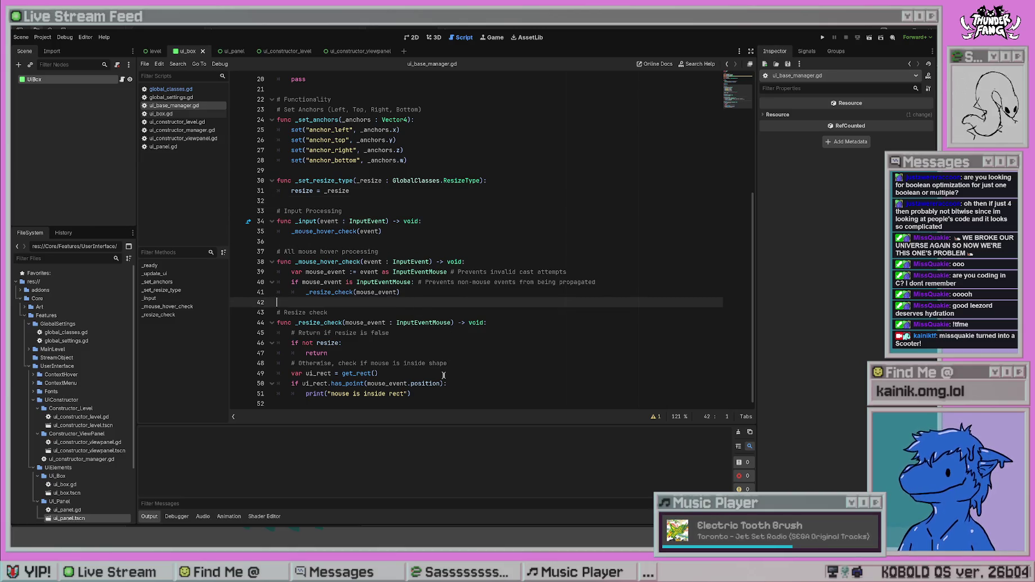
left_click(388, 373)
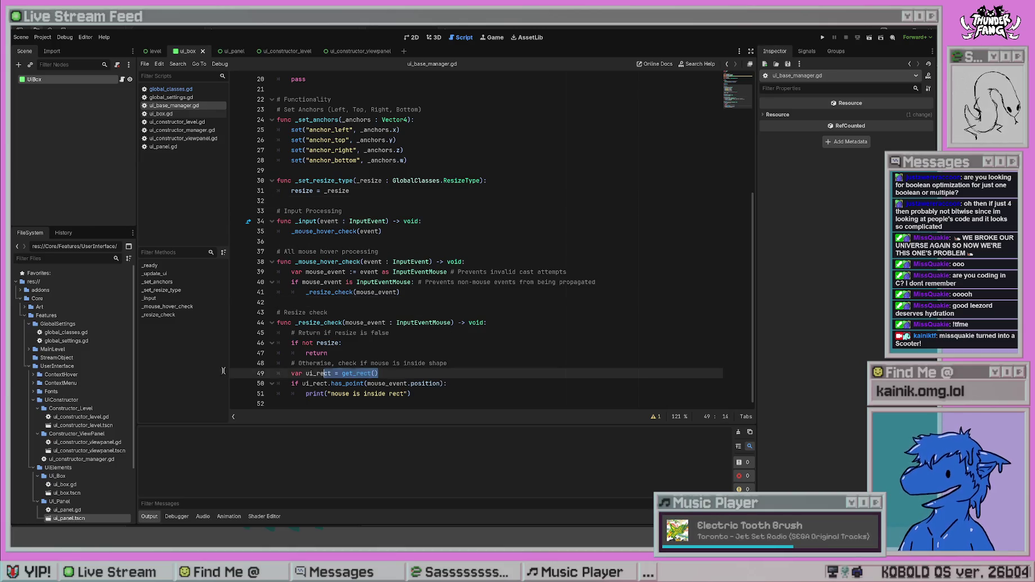
left_click(426, 345)
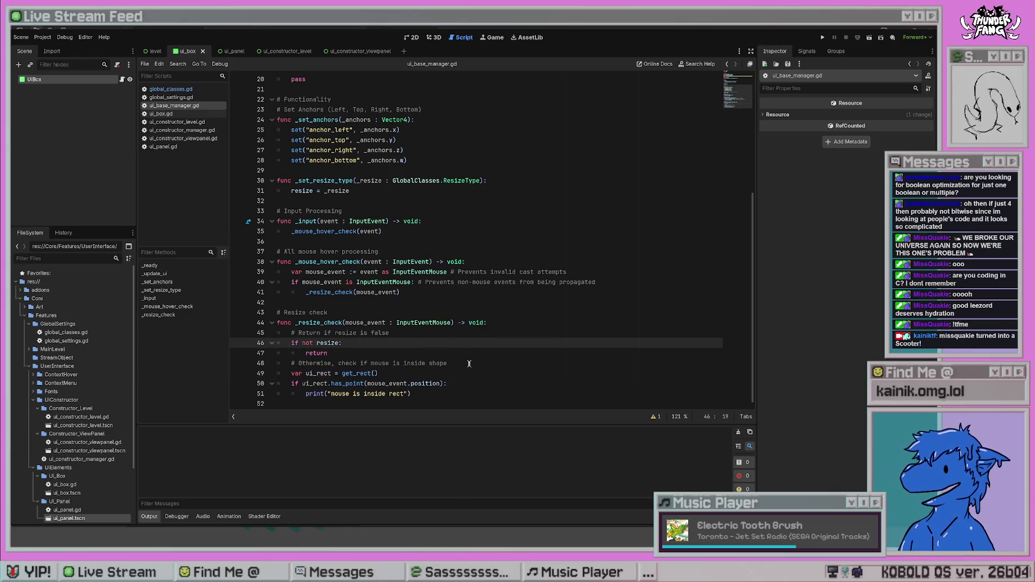
scroll(56, 355, "down", 1)
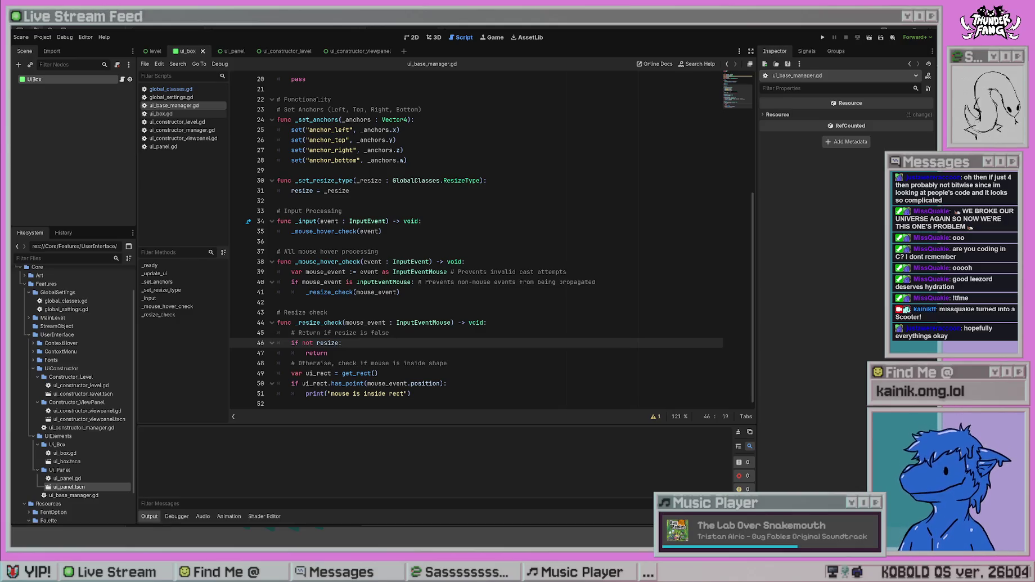
left_click(515, 306)
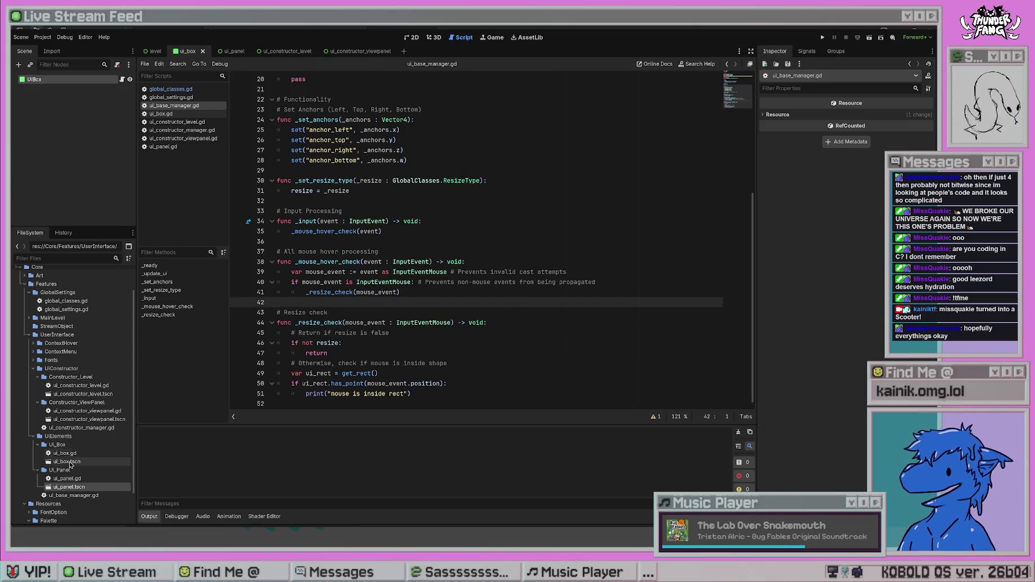
- Collapse the expanded FileSystem folders, briefly inspecting MainLevel and GlobalSettings
left_click(38, 369)
left_click(33, 376)
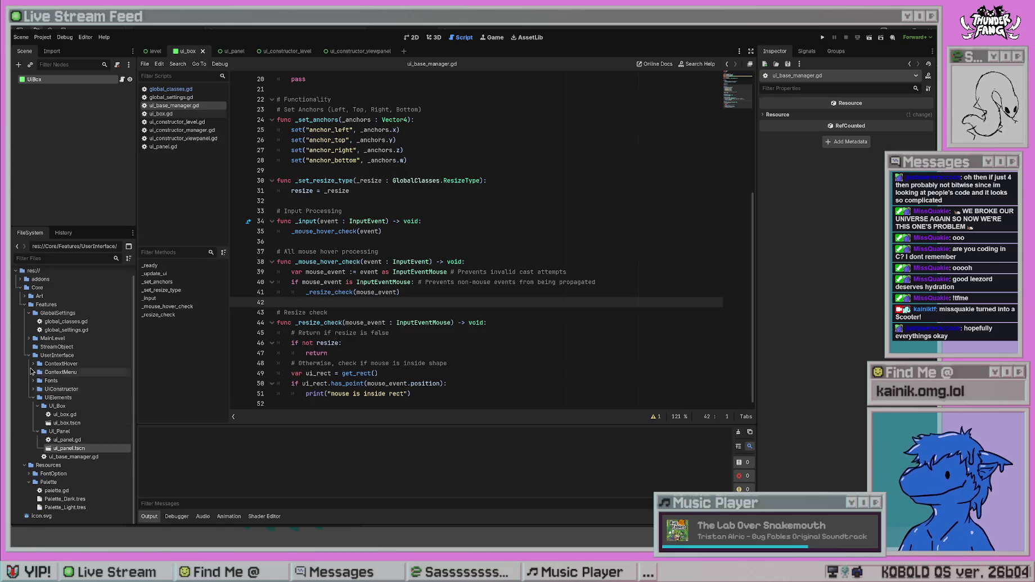
scroll(60, 397, "up", 2)
left_click(28, 433)
left_click(28, 324)
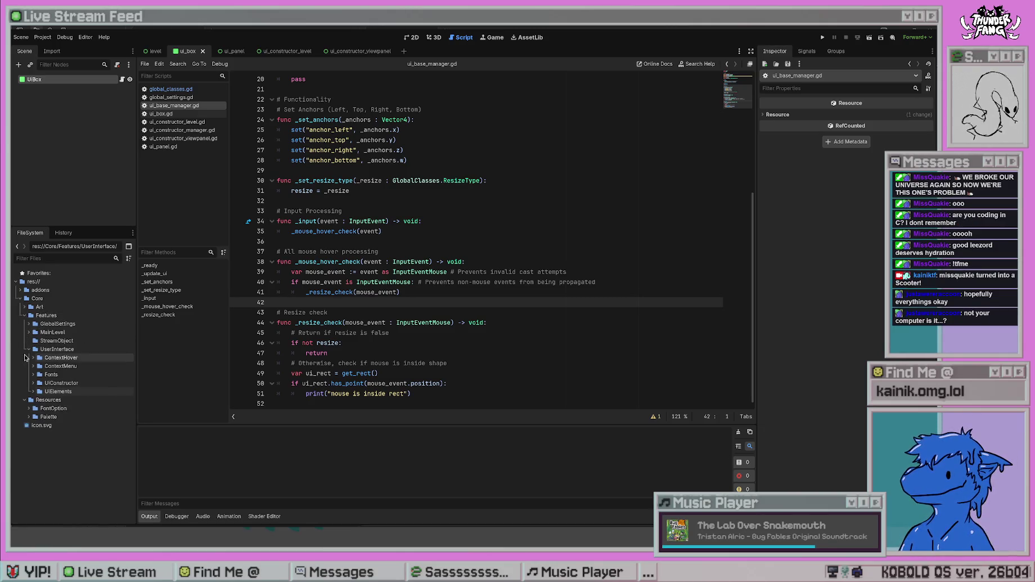
left_click(29, 332)
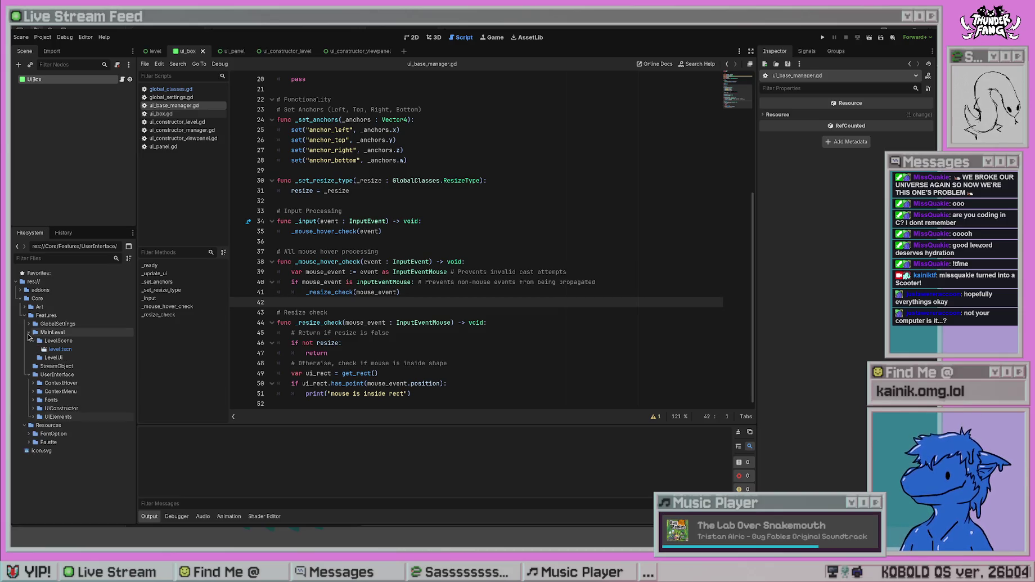
left_click(57, 341)
left_click(32, 340)
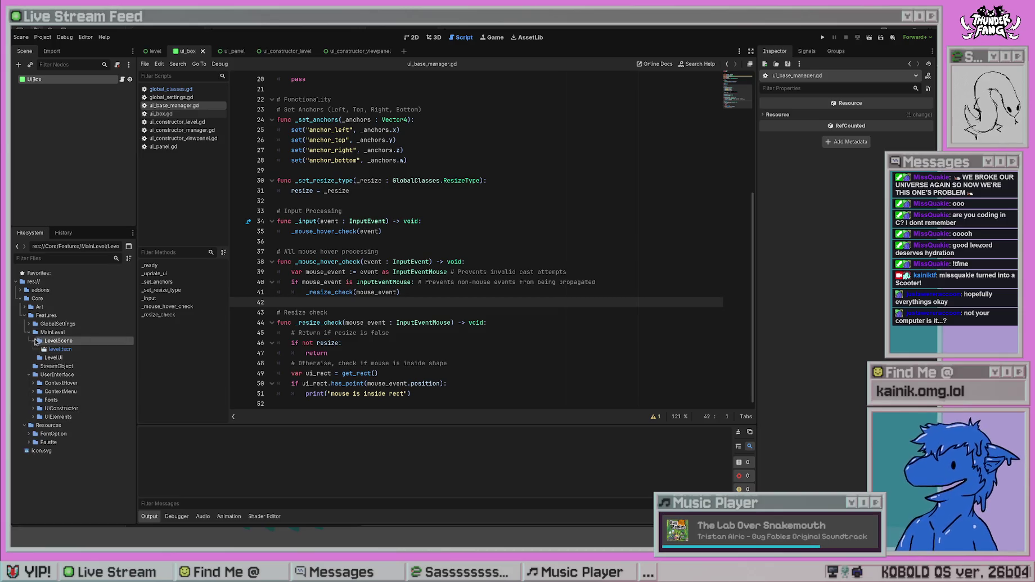
left_click(29, 324)
left_click(30, 325)
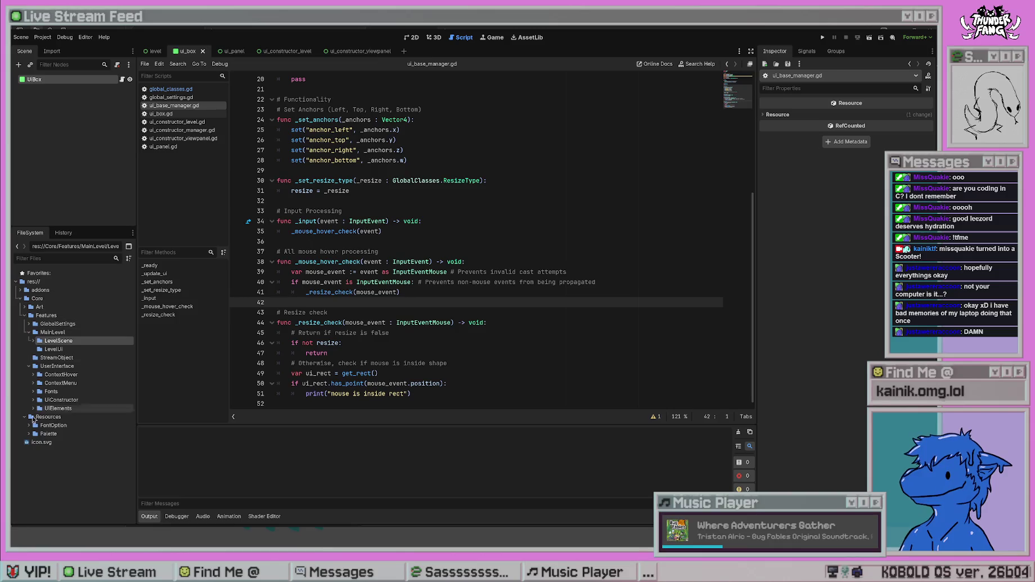
- Collapse Resources, MainLevel, UserInterface and Features, and peek inside the addons folder
left_click(25, 417)
left_click(29, 331)
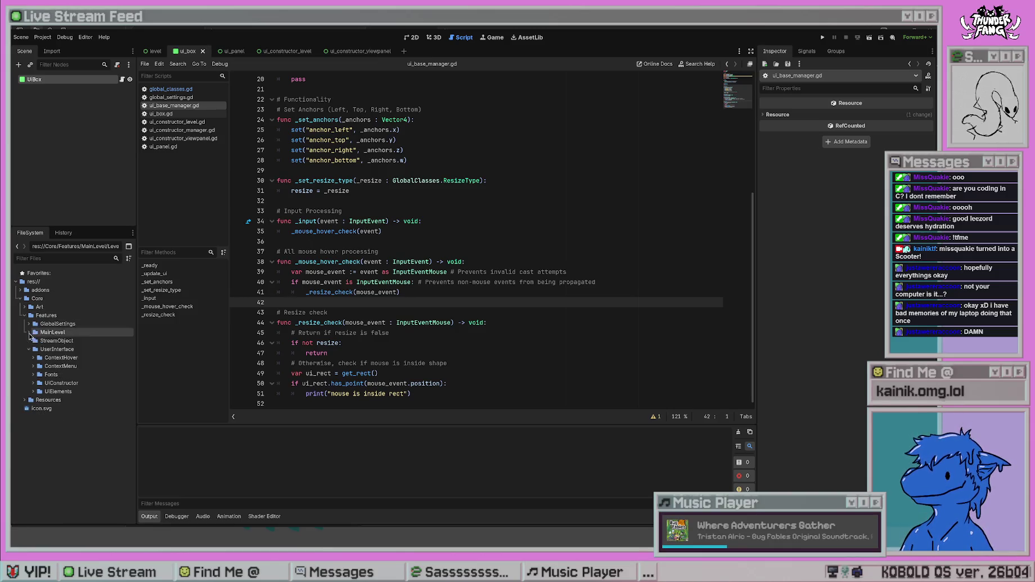
left_click(29, 348)
left_click(24, 315)
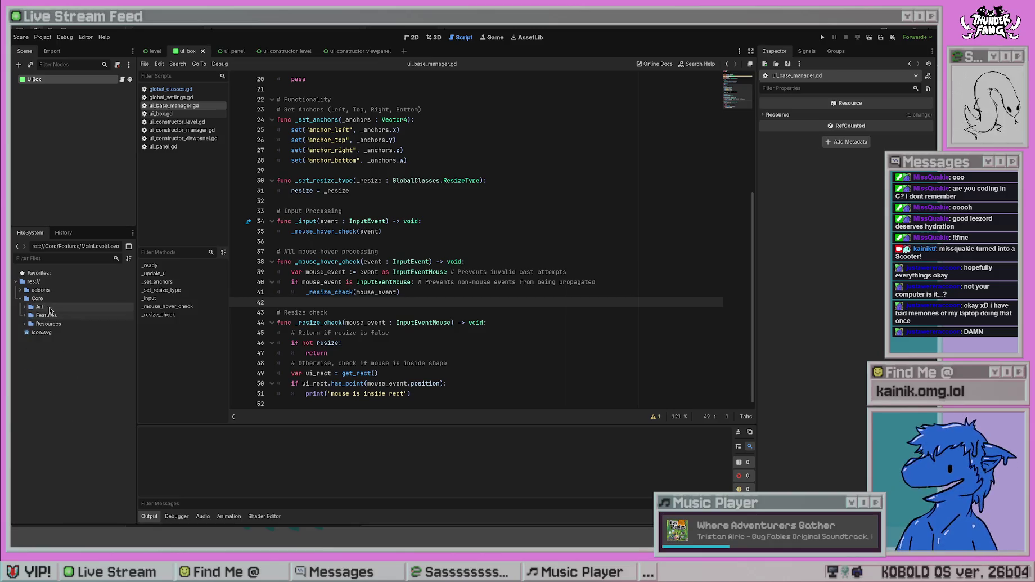
left_click(21, 289)
left_click(21, 289)
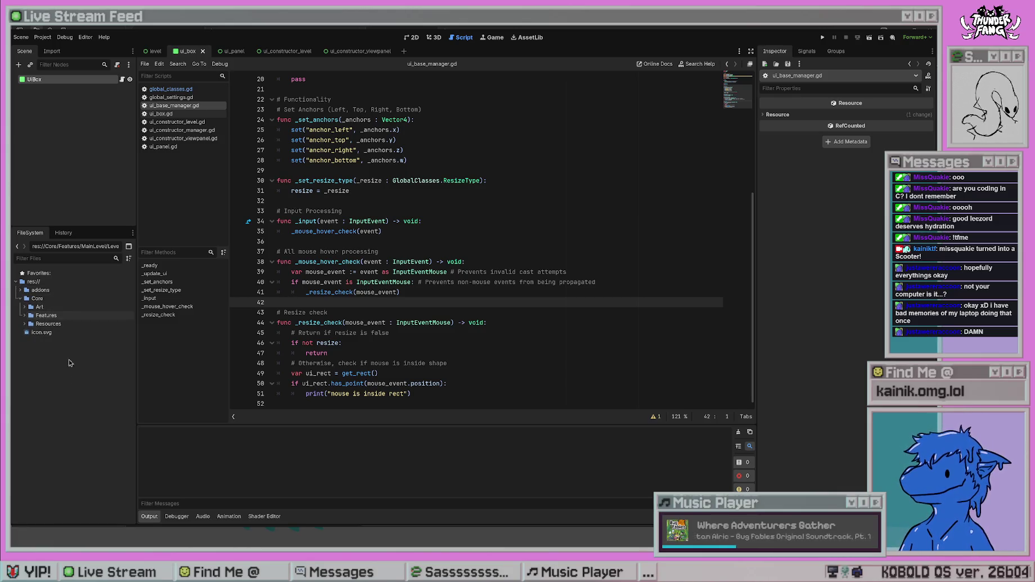
- Expand Features > UserInterface and rename the UIConstructor folder to UIConstructors
left_click(24, 315)
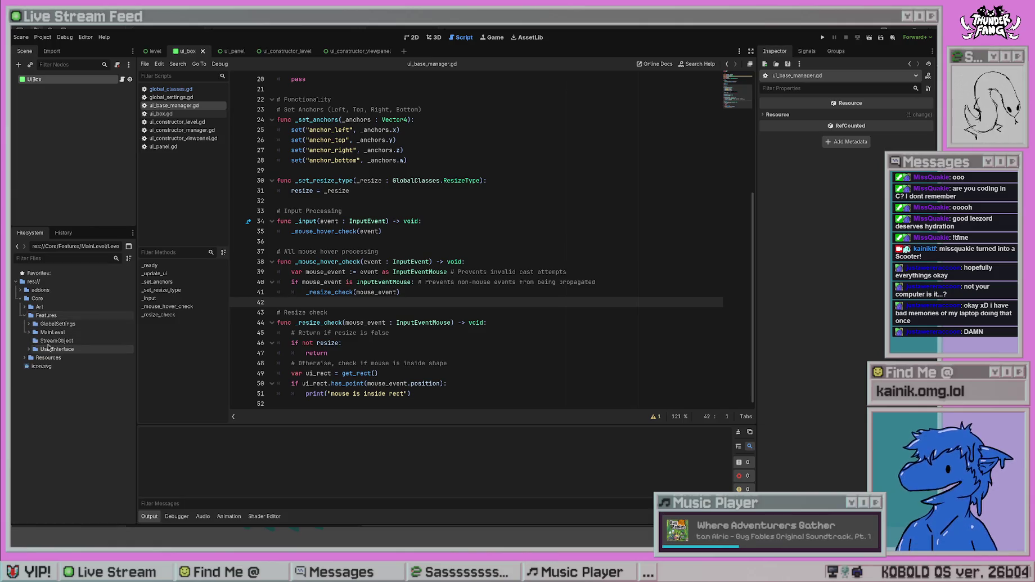
left_click(29, 350)
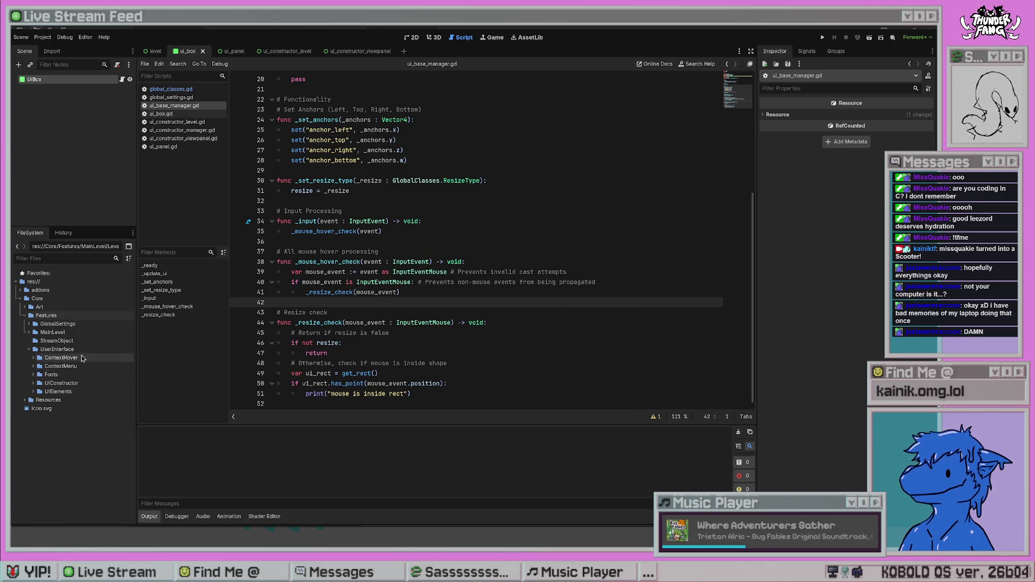
left_click(33, 391)
left_click(35, 400)
left_click(37, 408)
left_click(33, 383)
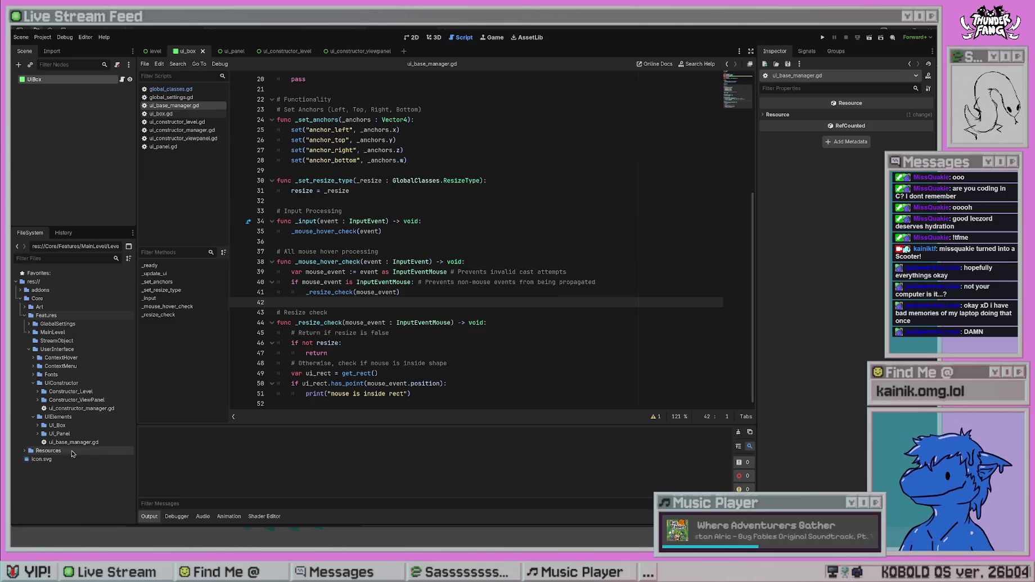
left_click(69, 384)
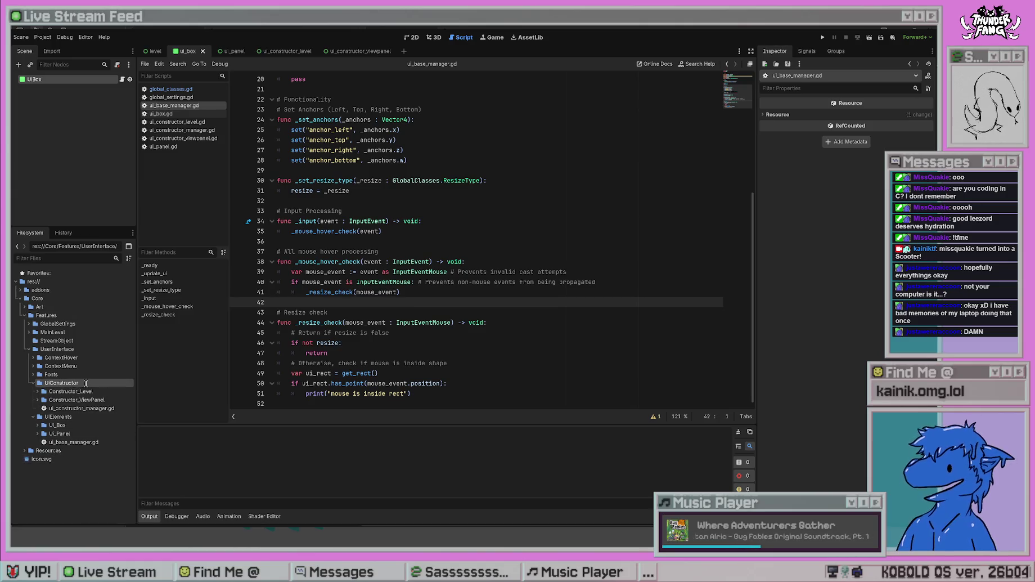
left_click(32, 384)
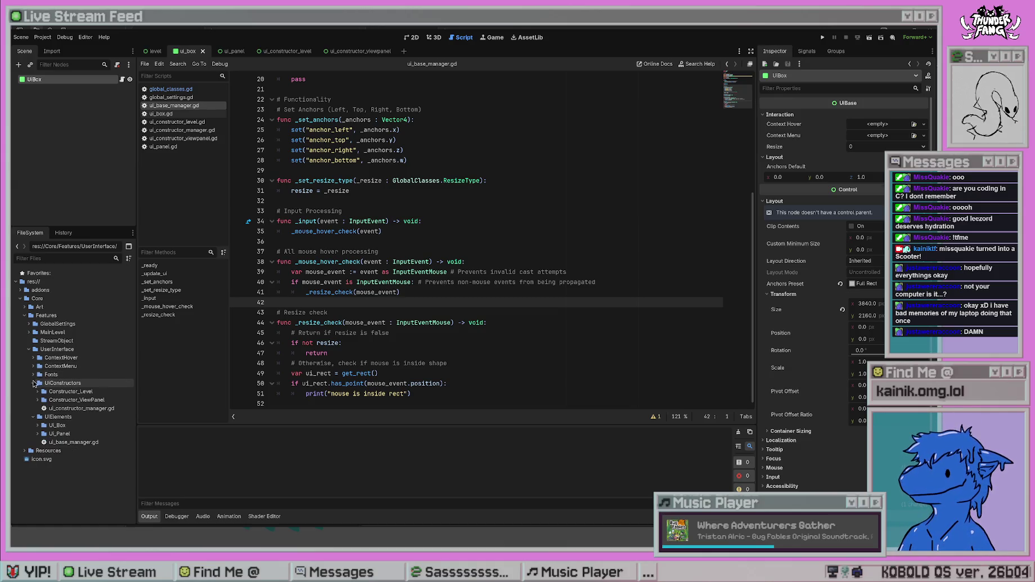
- Collapse the UIConstructors, UIElements and UserInterface folders again
left_click(33, 382)
left_click(32, 391)
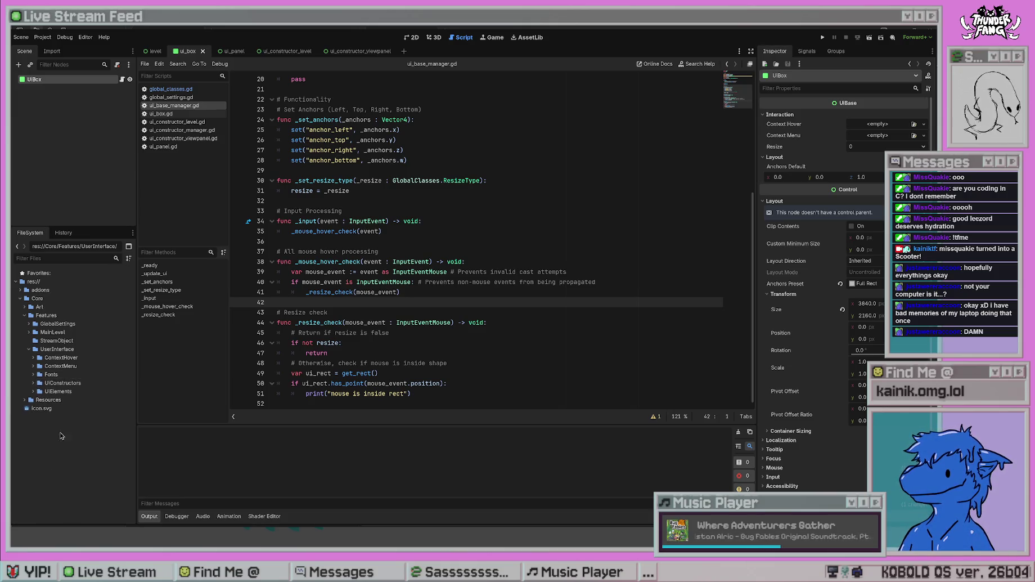
left_click(29, 349)
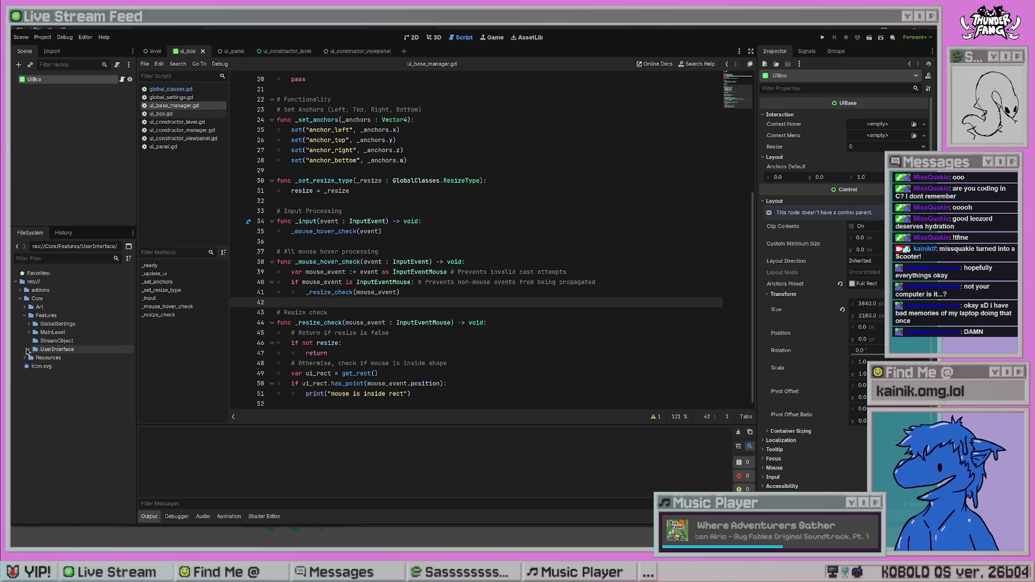
- Create a Core/Libraries folder containing a new lib_ui.gd script that extends Node
left_click(24, 315)
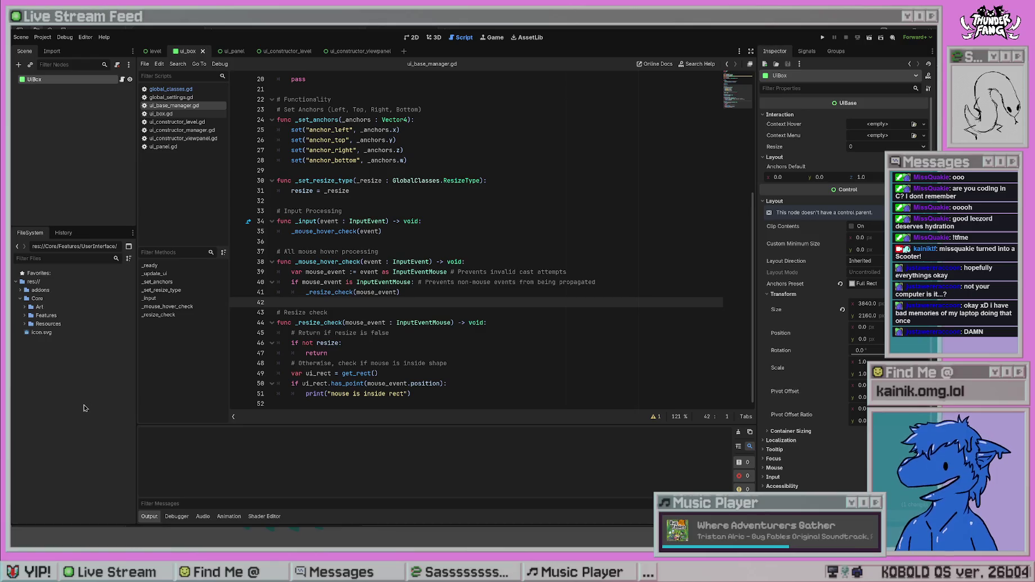
left_click(54, 299)
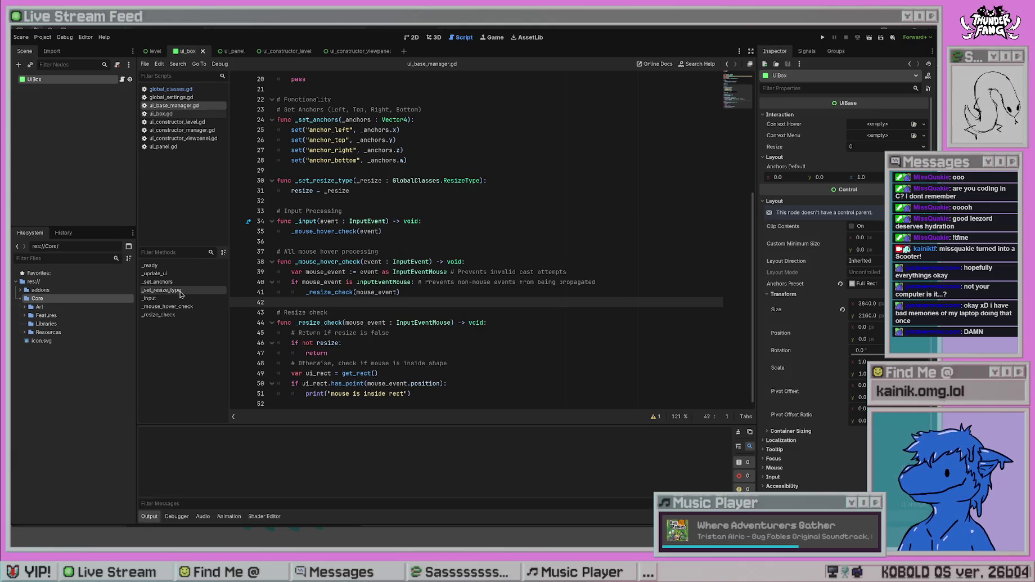
left_click(84, 324)
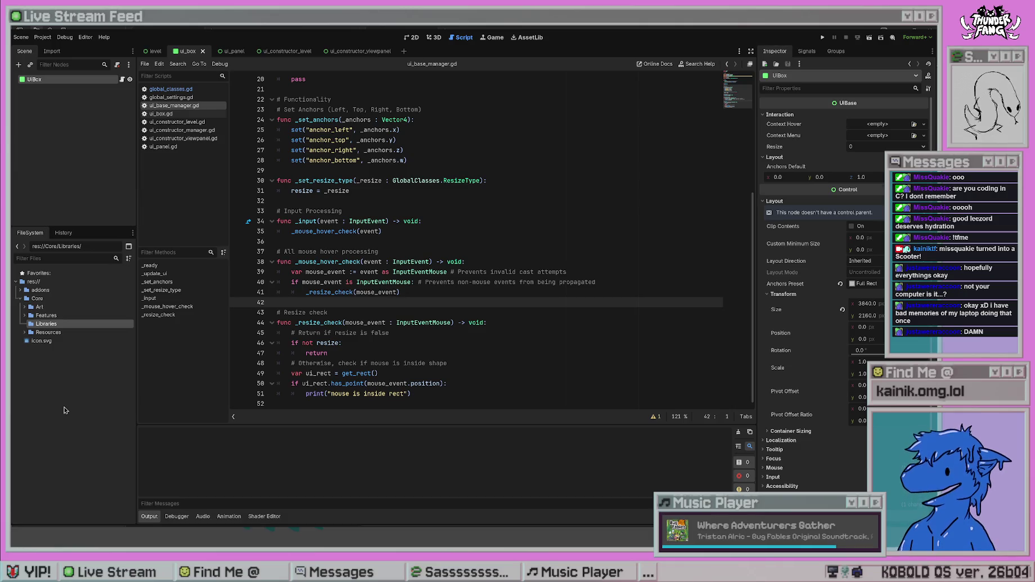
key("Return")
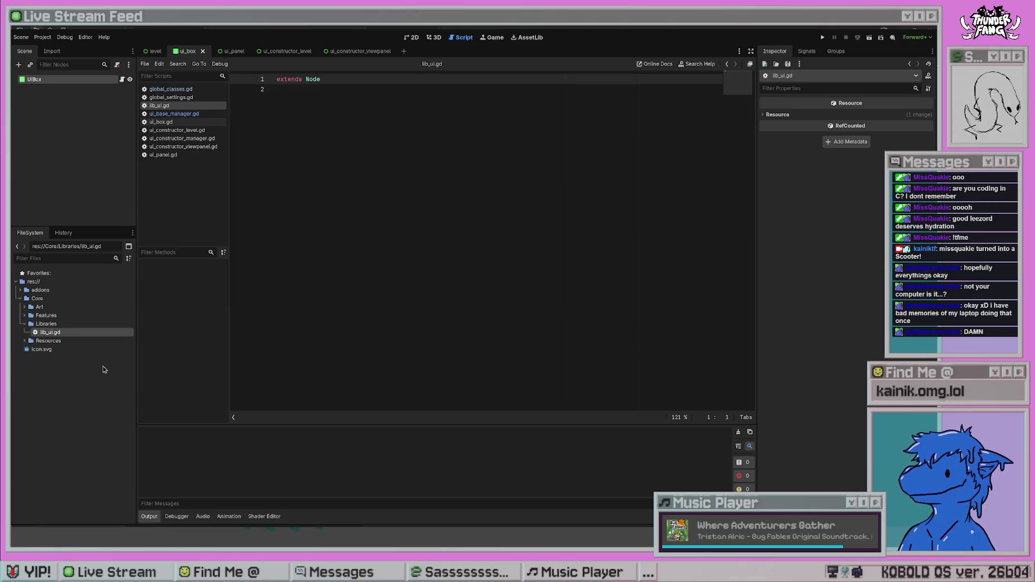
- Write 'func _generate_resize_rects() -> Array[Rect]:' with a 'return null' body, then save
left_click(381, 155)
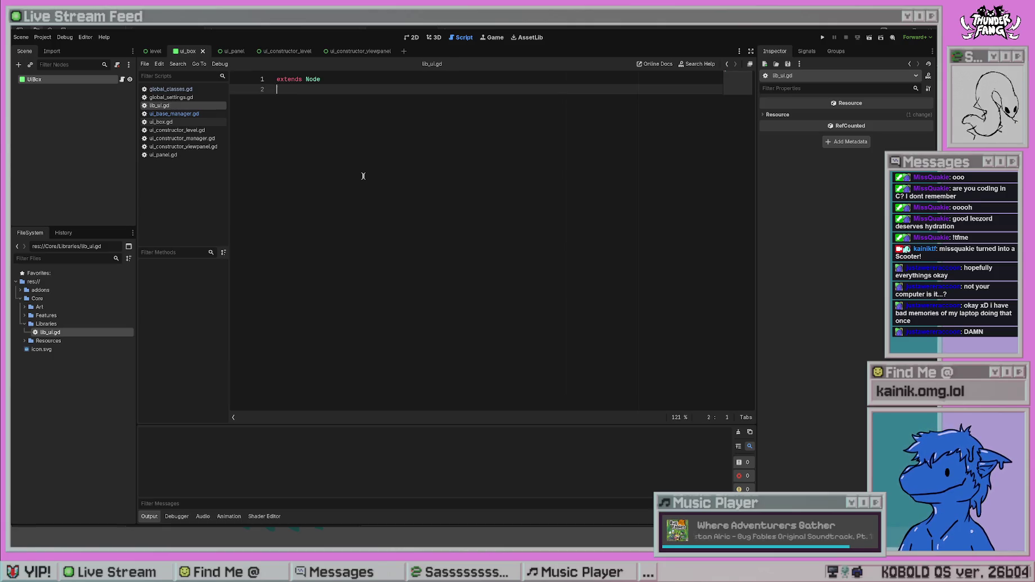
key("Return")
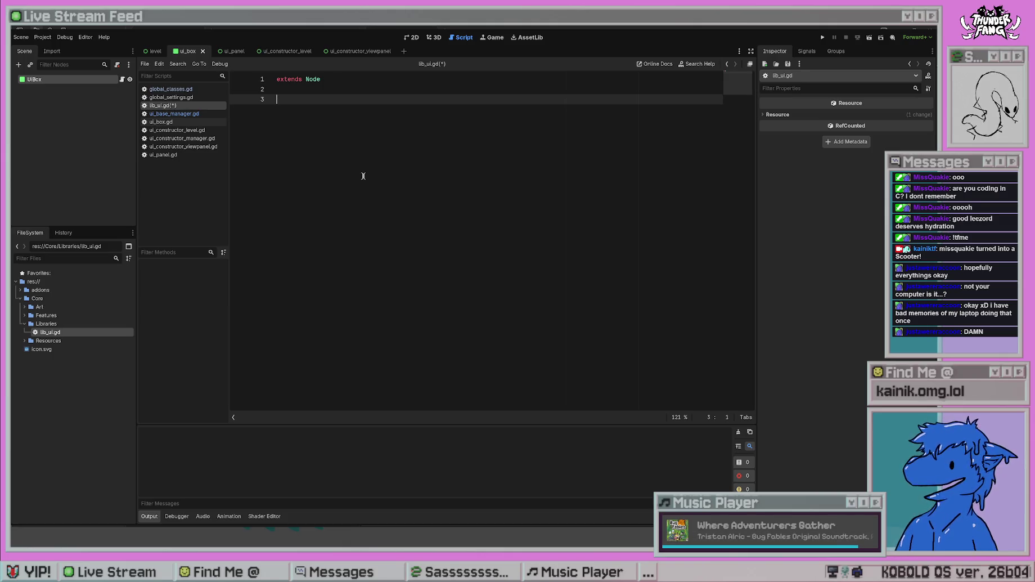
type("func _generate")
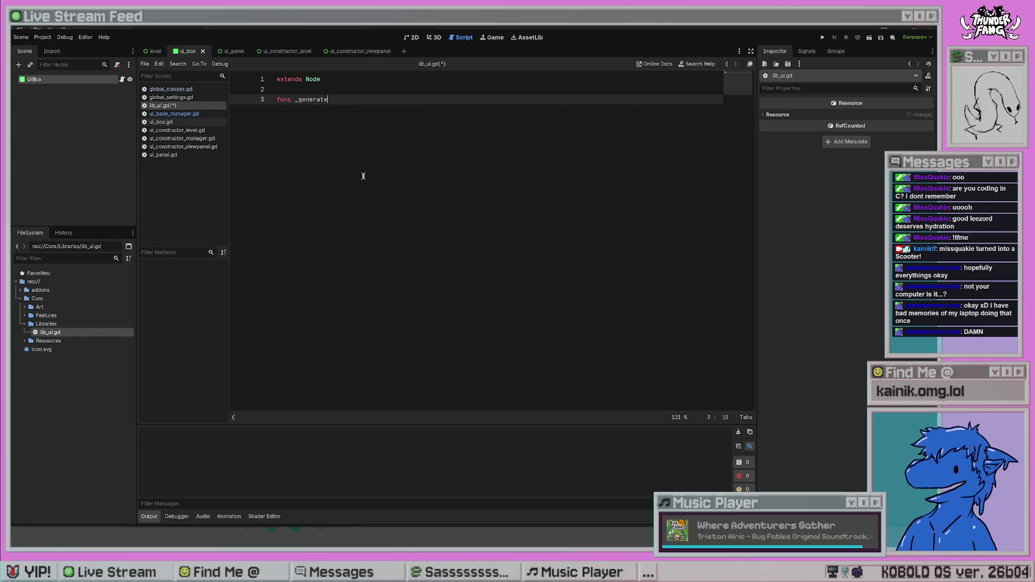
type("_resize_")
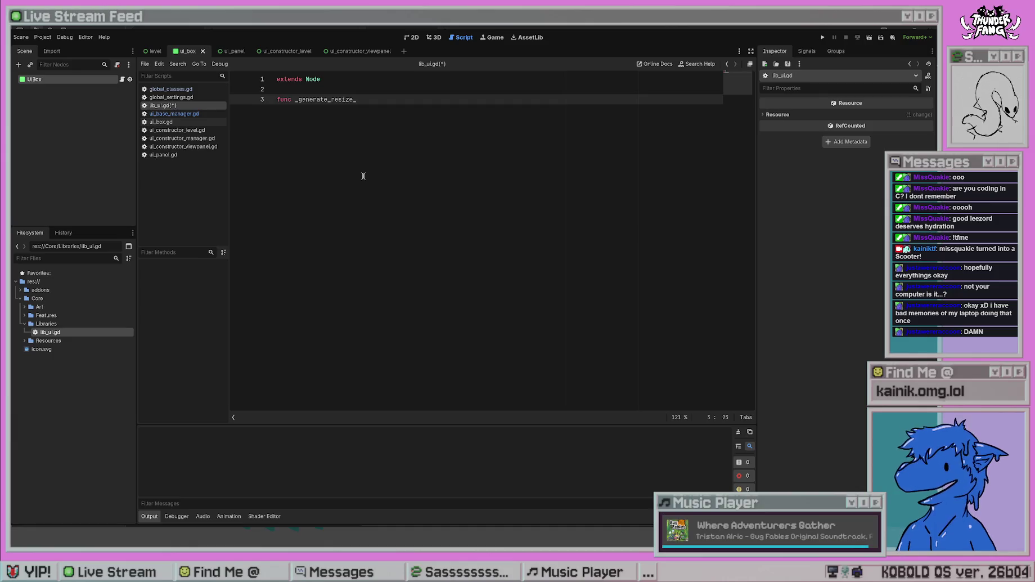
type("re")
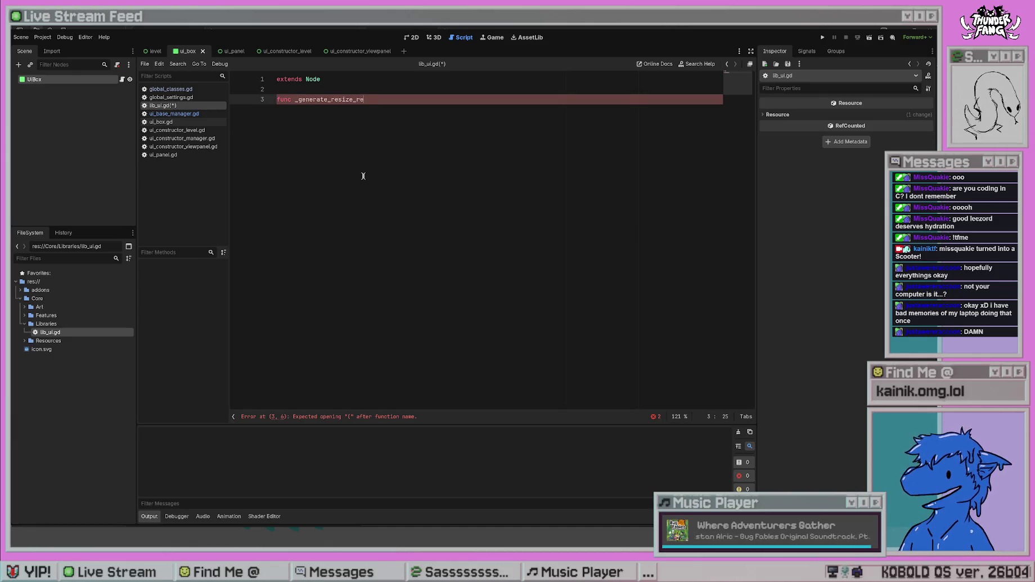
type("cts() -> ")
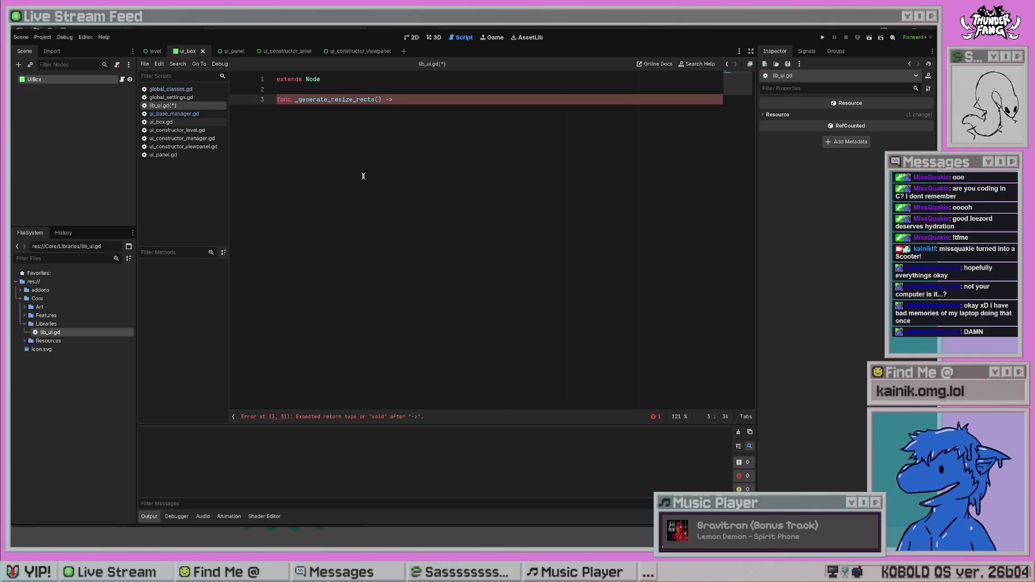
type("Array")
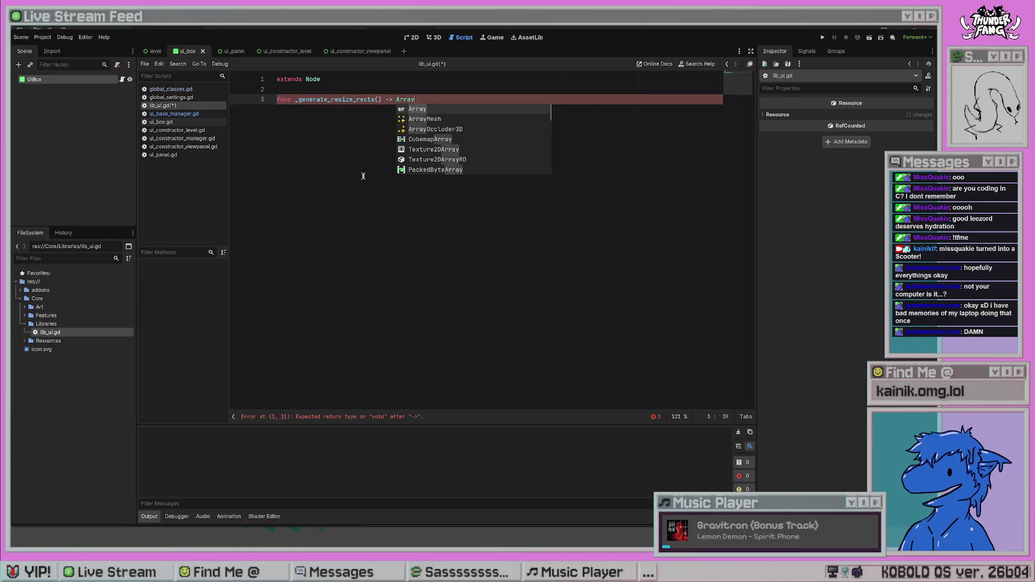
type("[Rect")
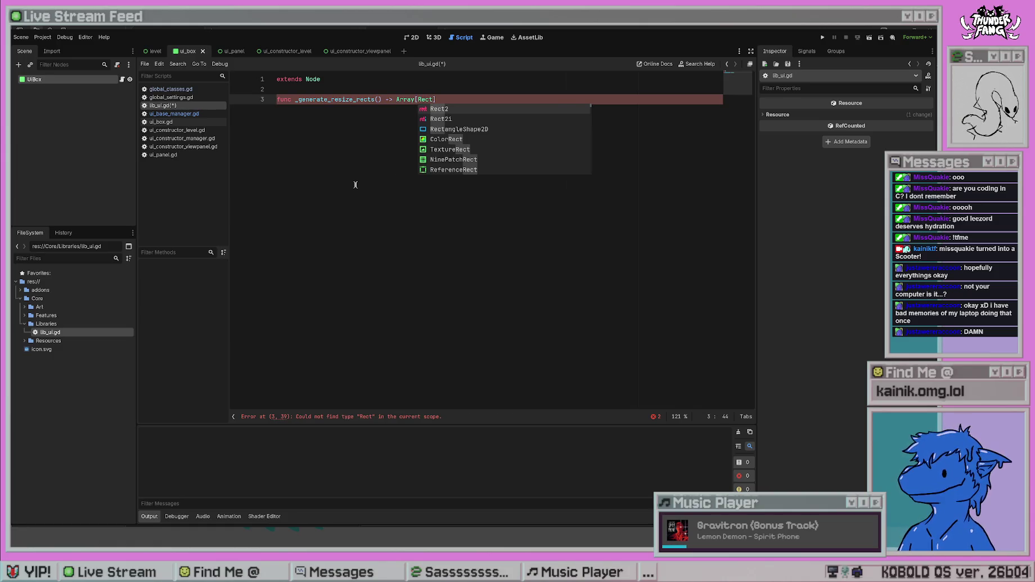
key("Right")
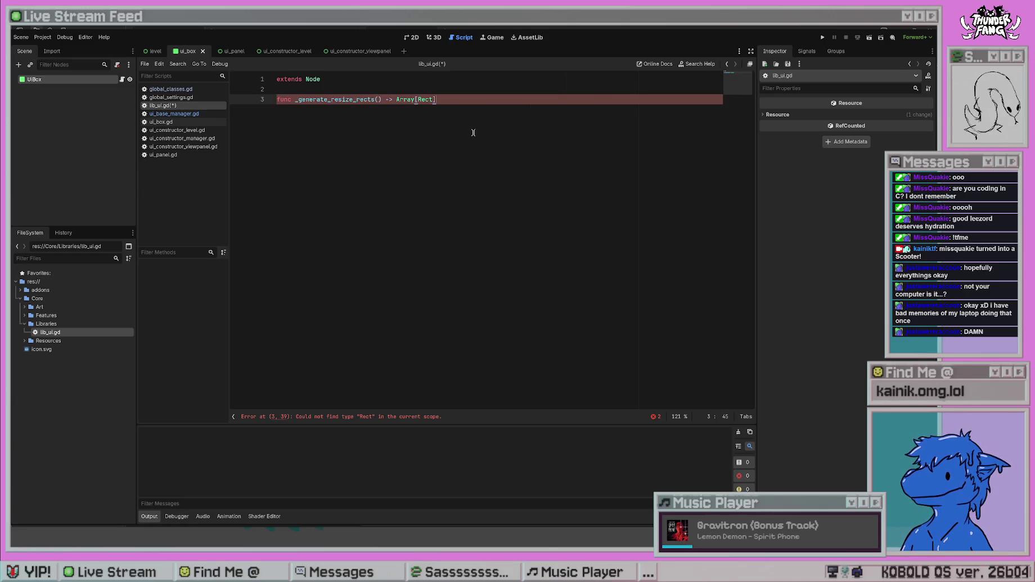
type(":")
key("Return")
type("retur")
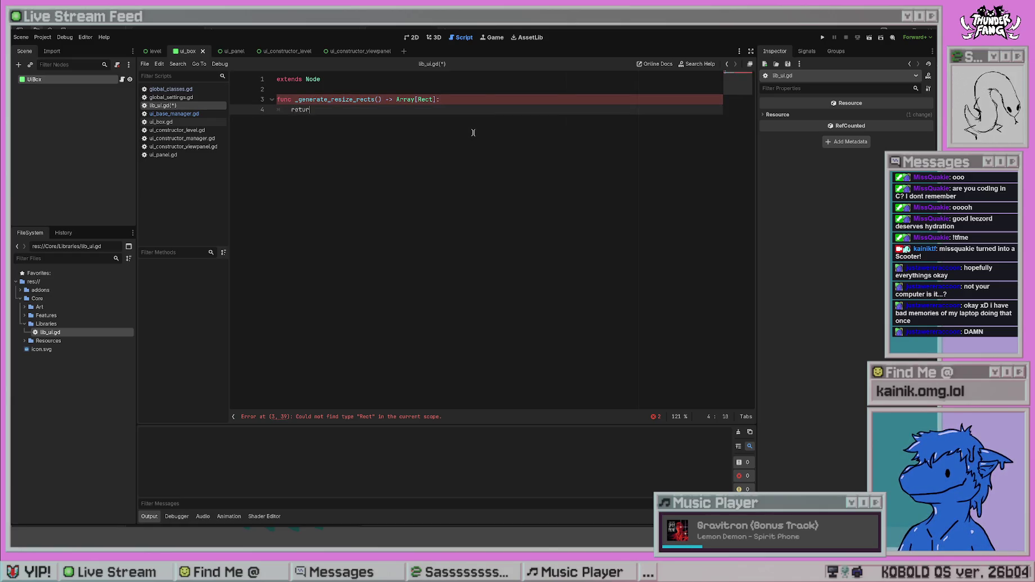
type("n null")
key("ctrl+s")
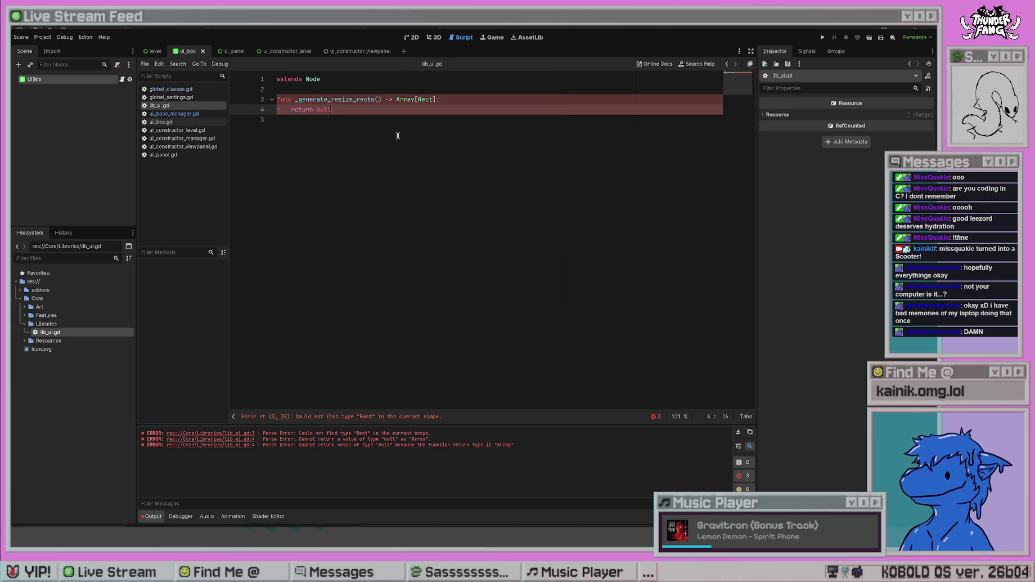
key("Return")
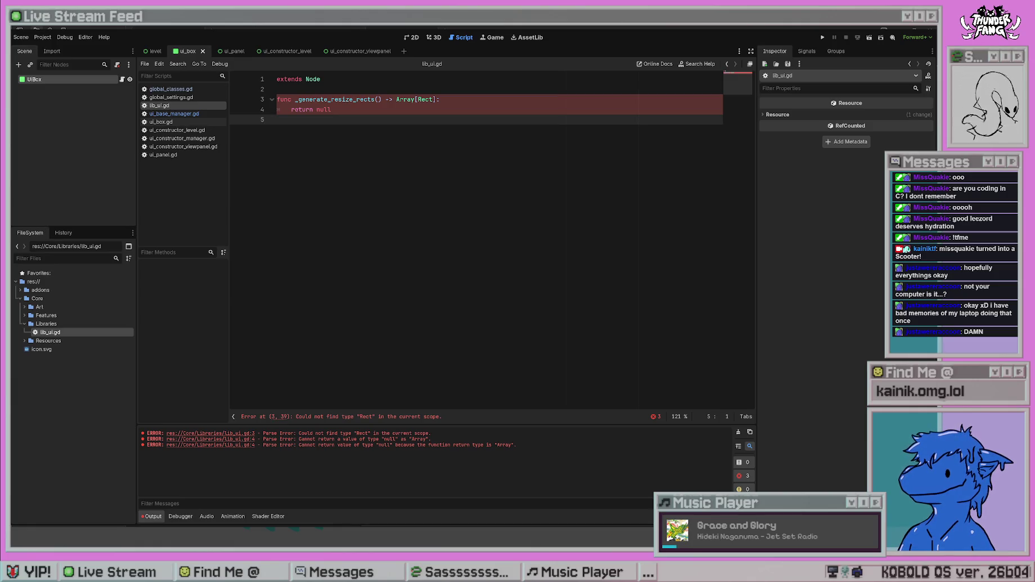
- Check get_rect() usage in ui_base_manager.gd and change the return type to Array[Rect2]
left_click(174, 115)
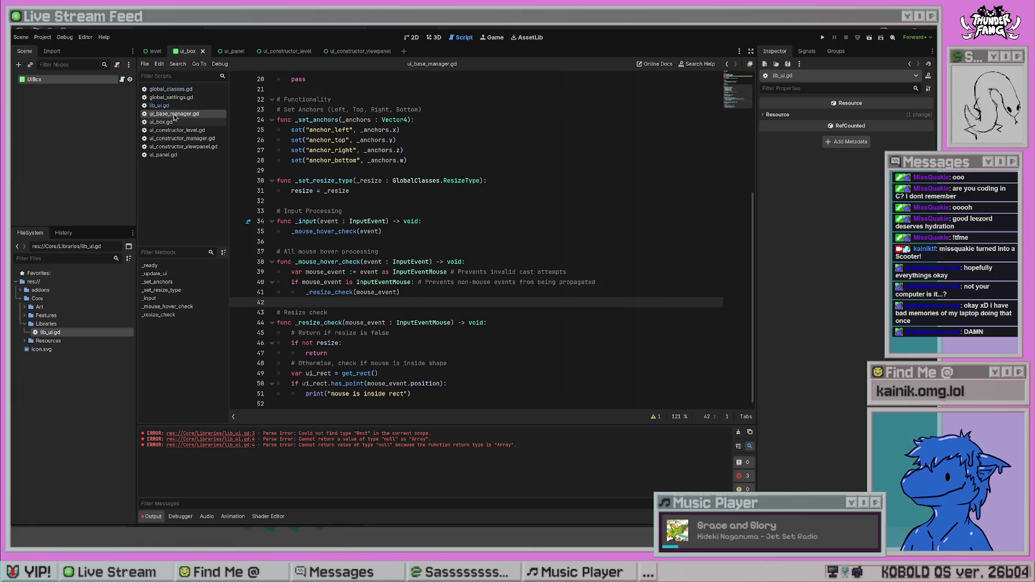
left_click(360, 373)
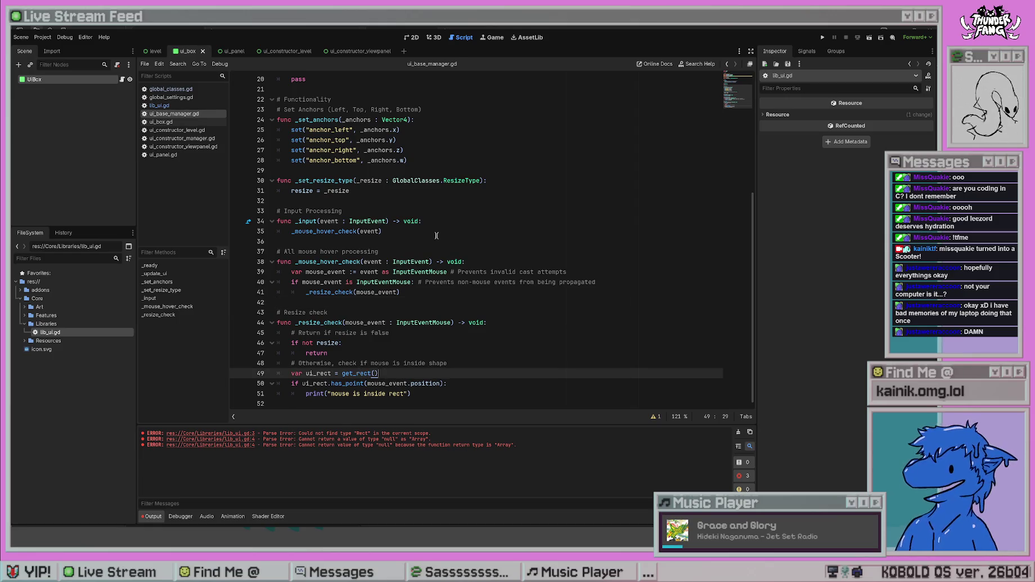
key("alt+Left")
type("2")
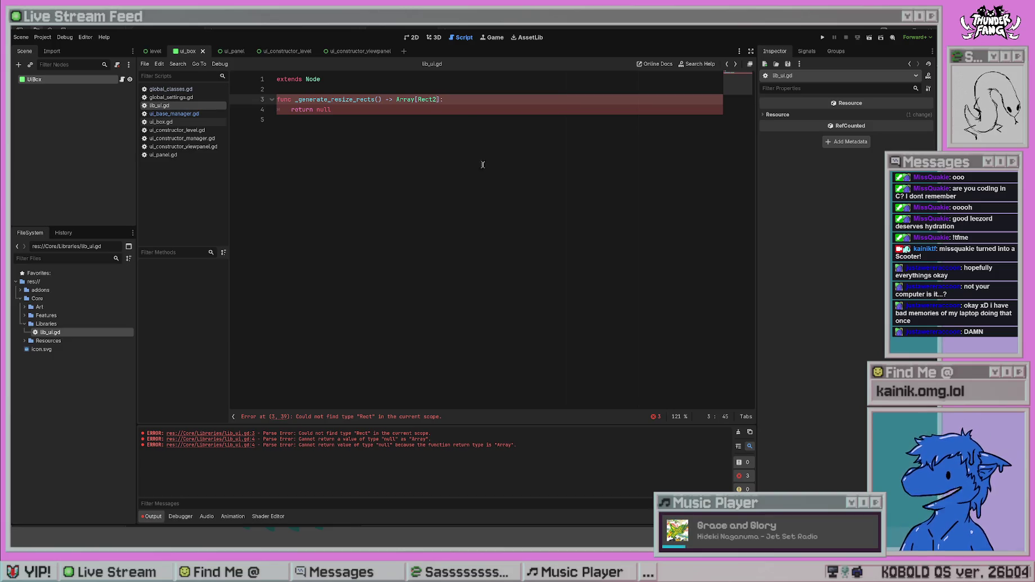
key("Escape")
- Add a GlobalClasses.ResizeType parameter type, confirming the name in global_classes.gd
left_click(324, 110)
double_click(324, 110)
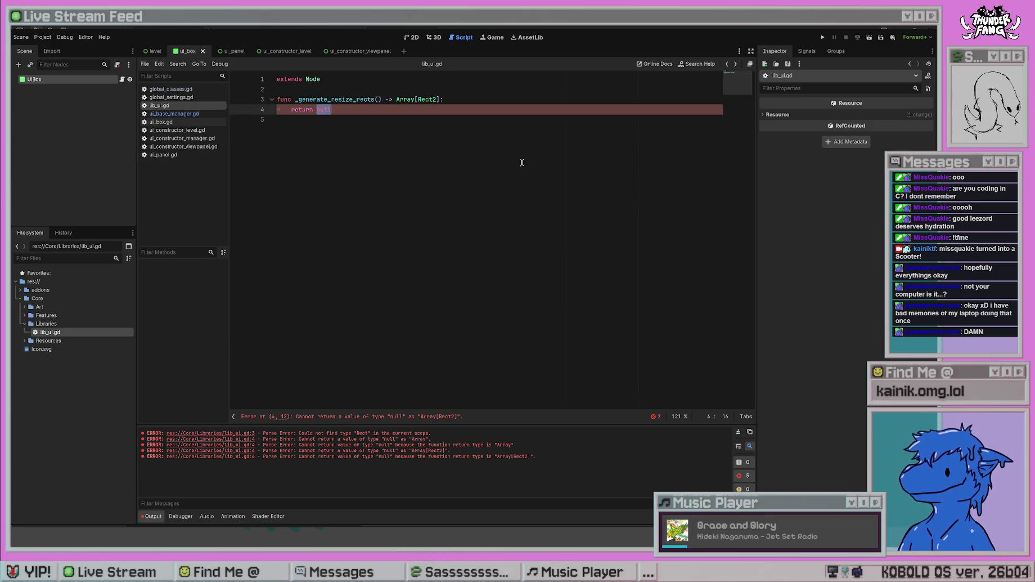
left_click(469, 100)
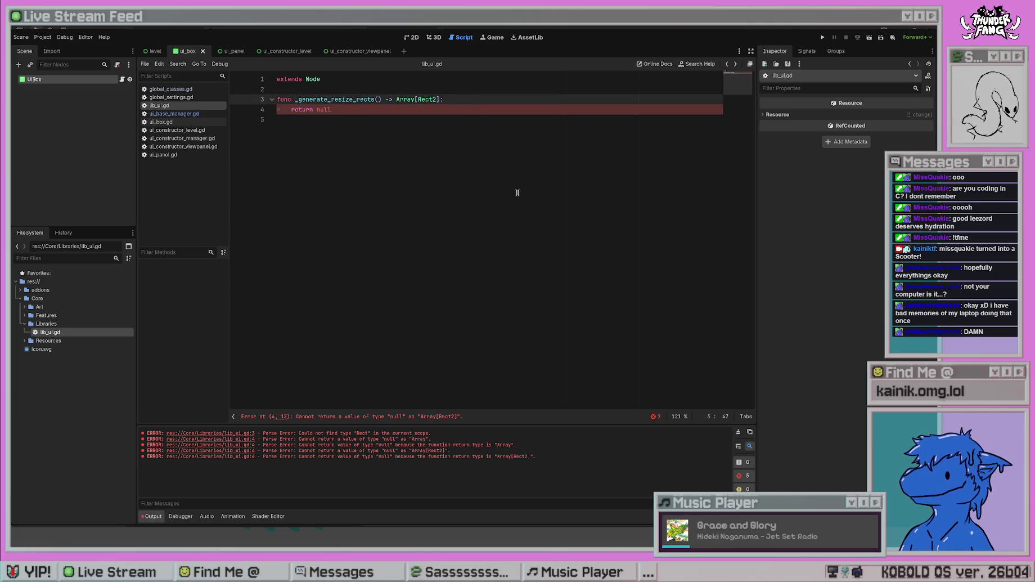
key("Left")
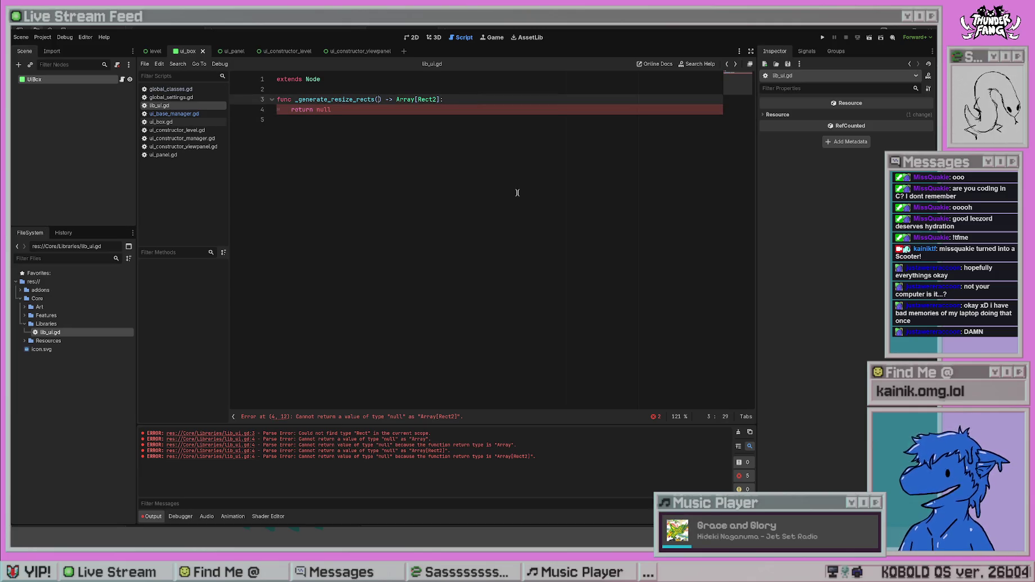
type("H")
key("BackSpace")
type("GlobalC")
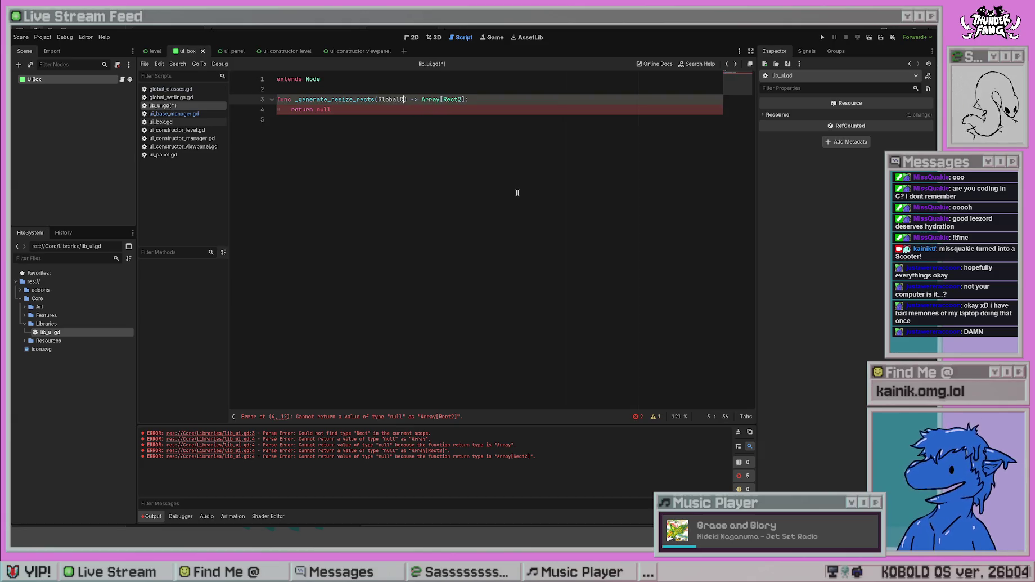
type("lasses.")
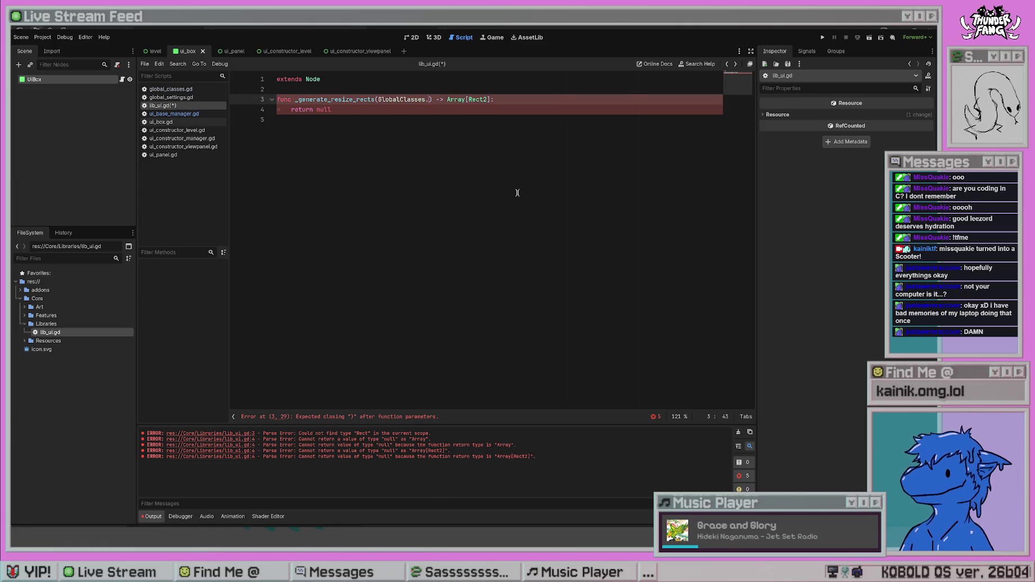
type("R")
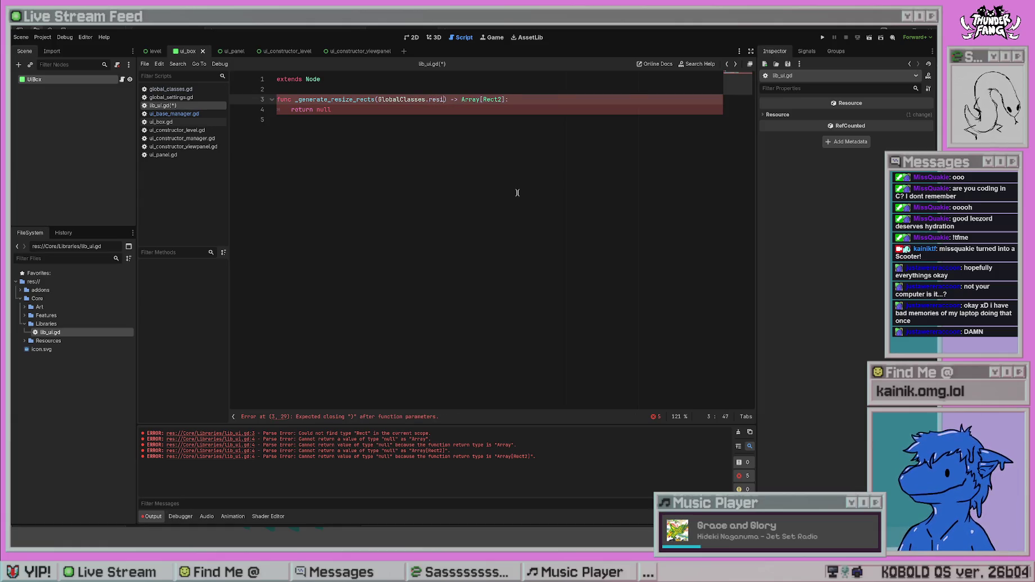
type("esize")
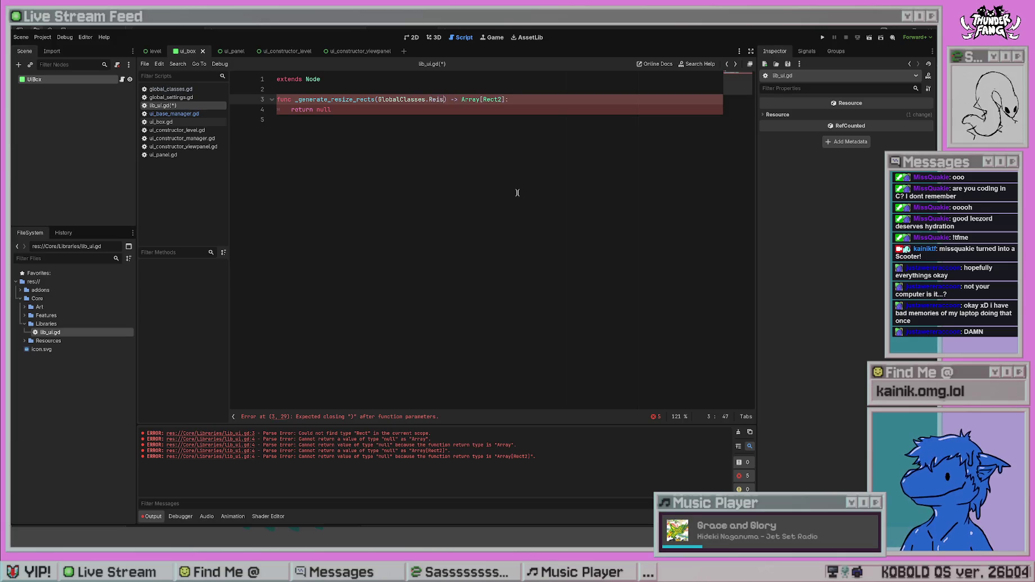
left_click(249, 120)
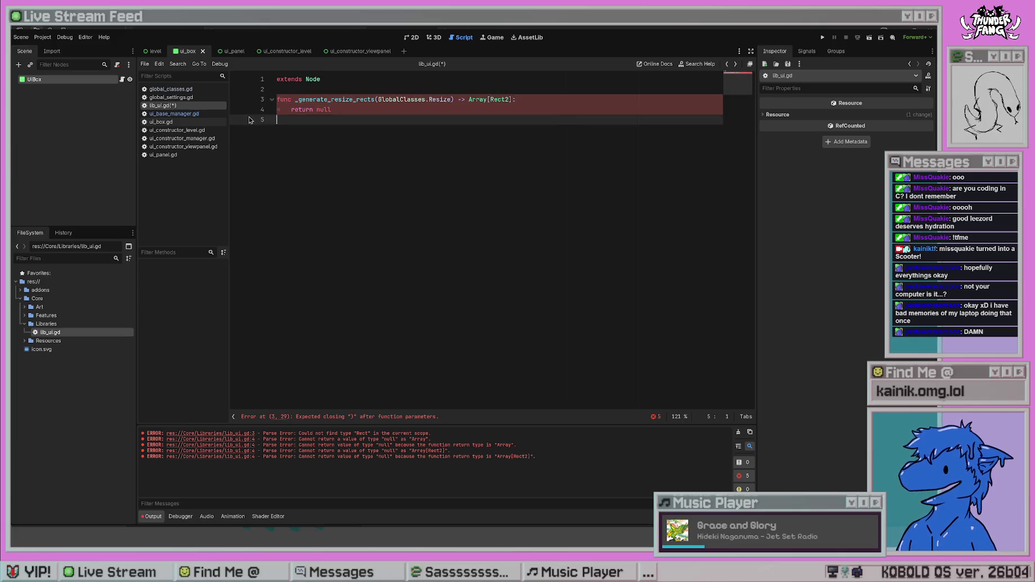
left_click(171, 90)
left_click(176, 107)
left_click(448, 99)
type("Type :")
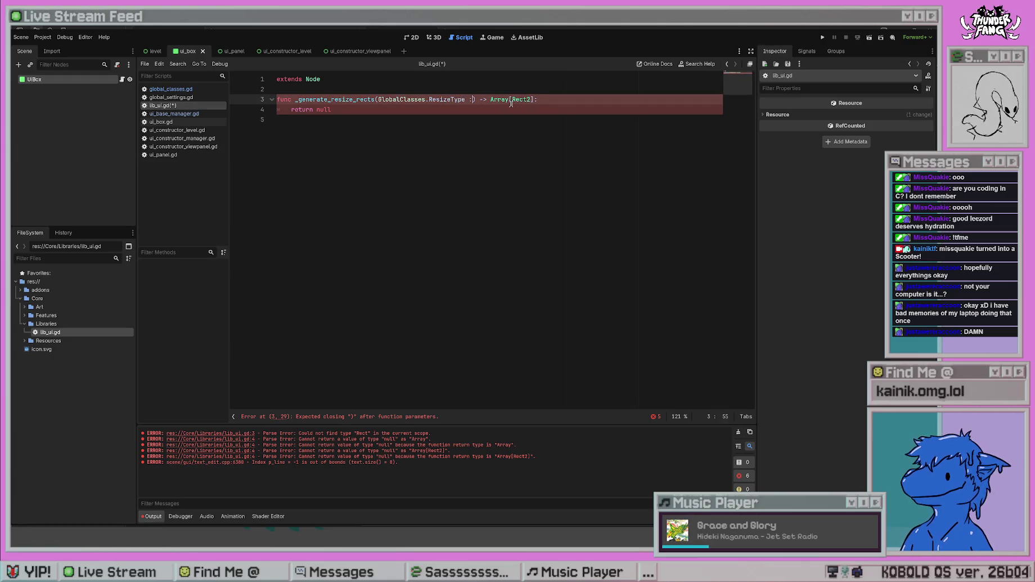
key("BackSpace")
key("BackSpace")
- Name the parameter resize_type, giving 'resize_type : GlobalClasses.ResizeType'
key("ctrl+Left")
key("ctrl+Left")
key("ctrl+Left")
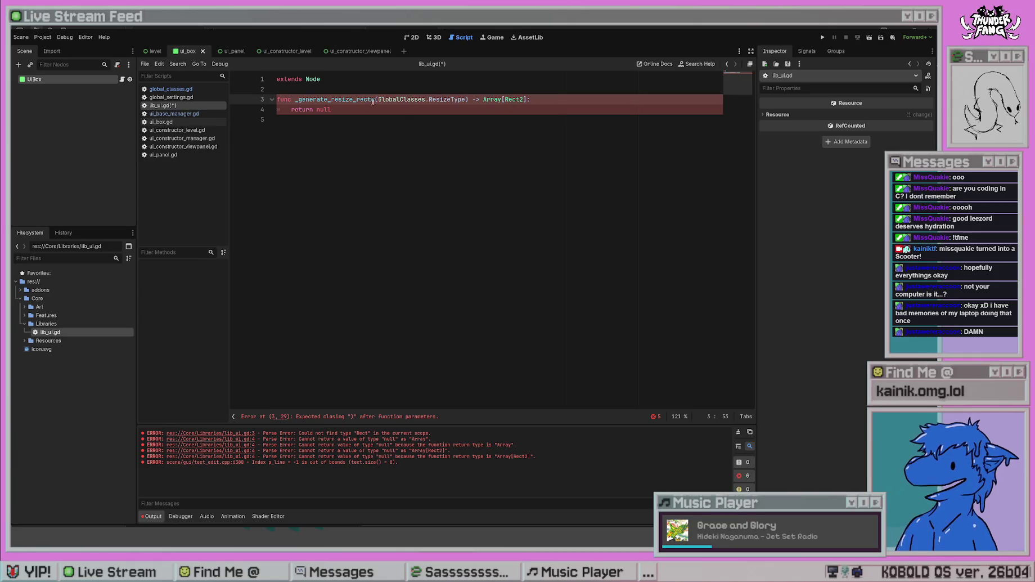
type("resizeTy")
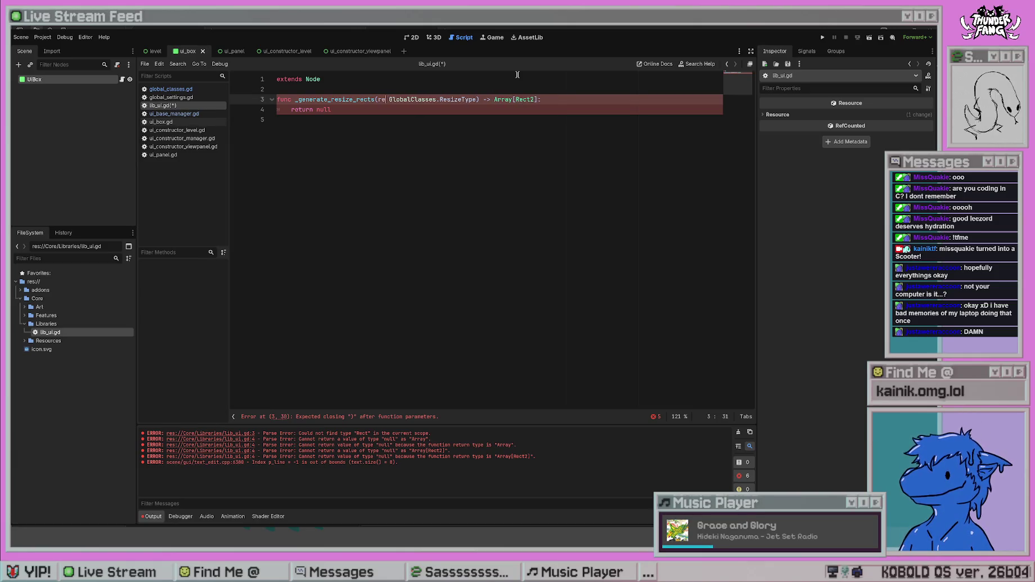
key("BackSpace")
key("BackSpace")
type("_type")
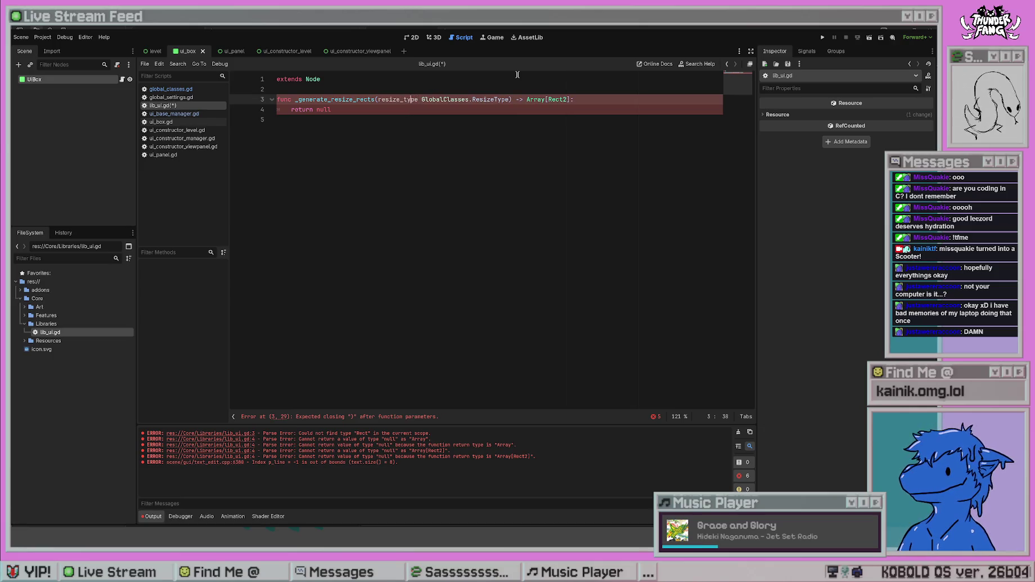
key("Left")
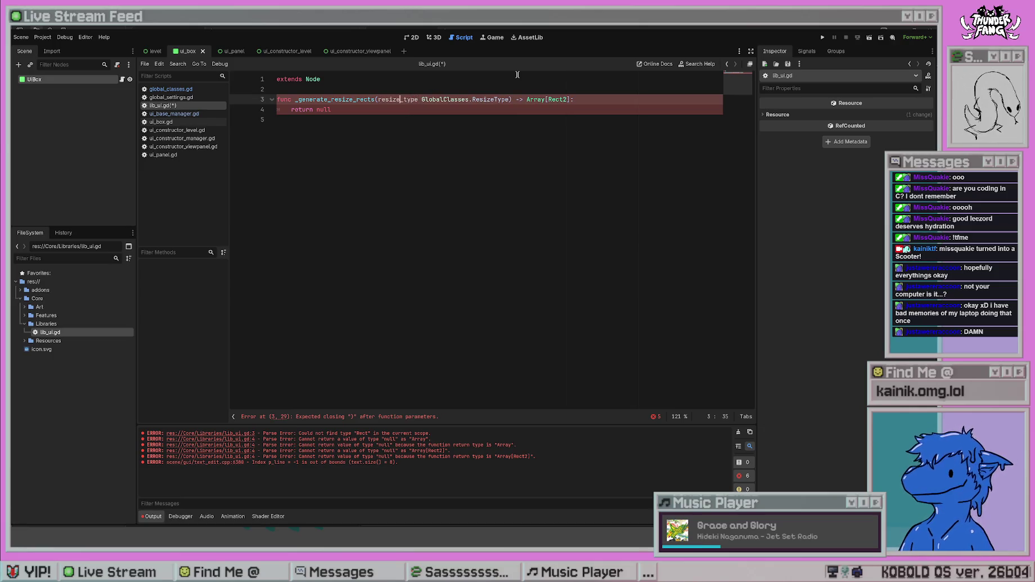
type(":")
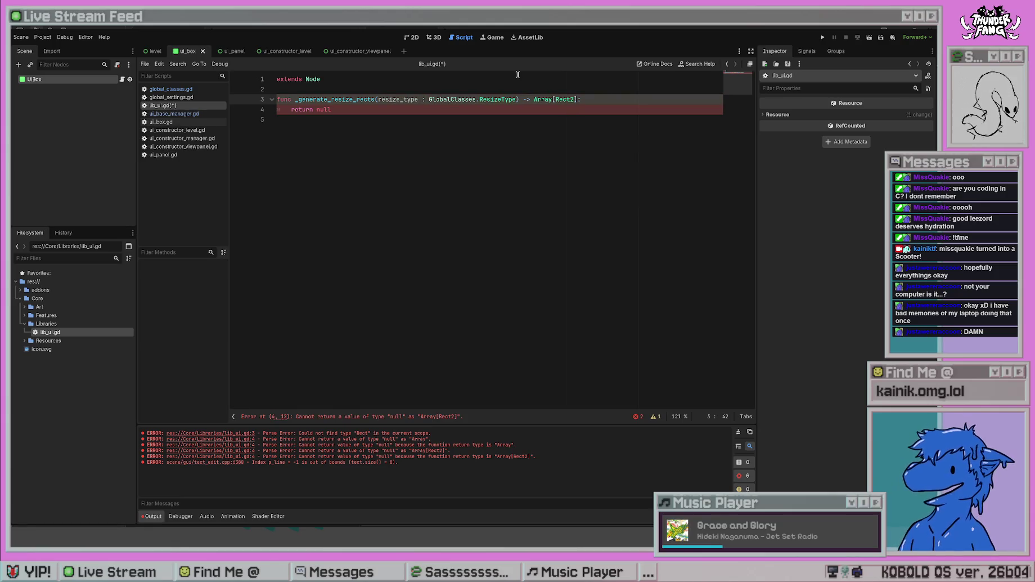
- Give resize_type a '= null' default, change it to '= 0', and save
left_click(516, 100)
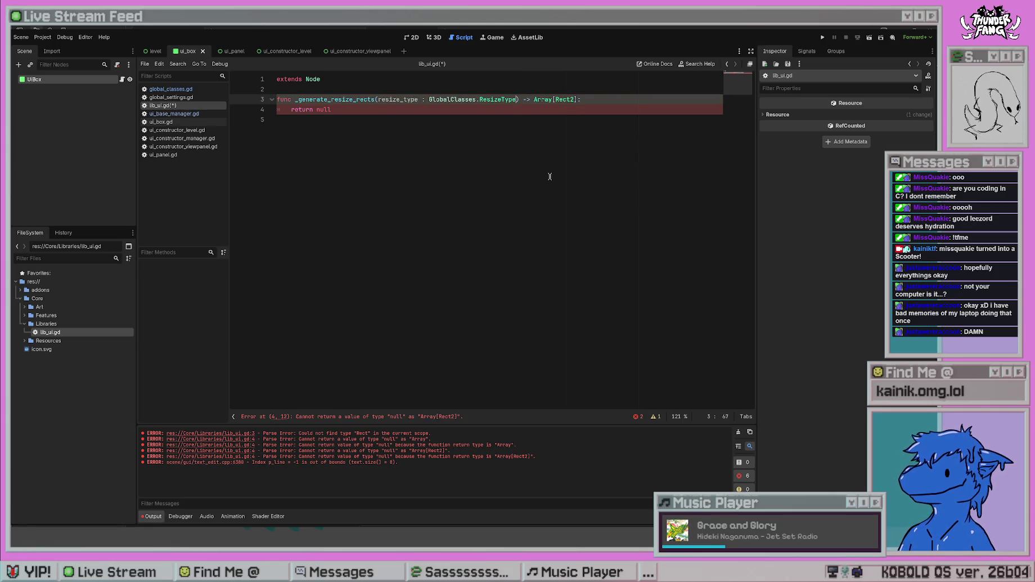
type("= null")
left_click(549, 176)
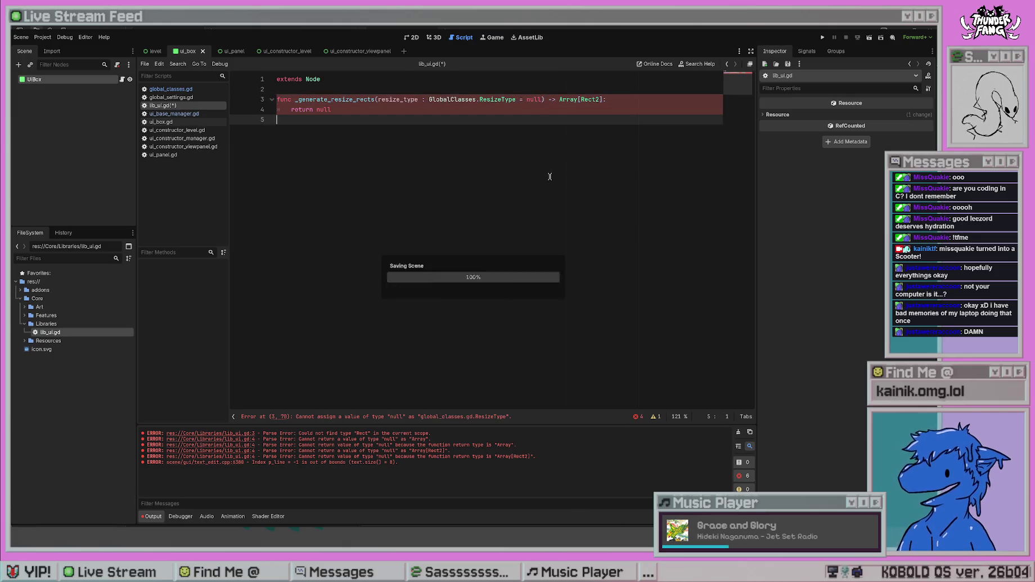
double_click(533, 100)
type("0")
left_click(497, 126)
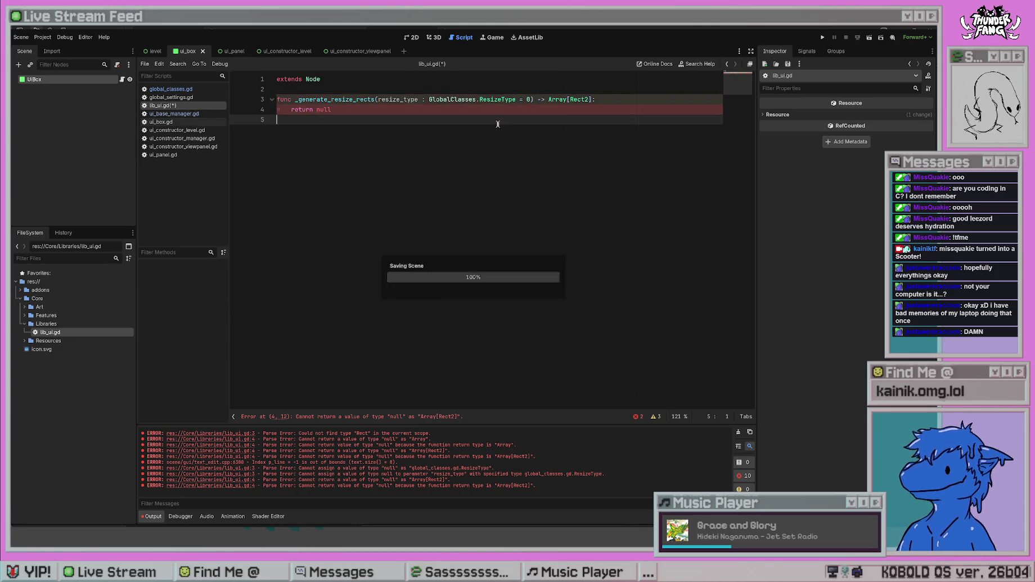
key("ctrl+s")
- Delete the '= 0' default from resize_type and save the script again
left_click_drag(529, 99, 516, 99)
key("BackSpace")
left_click(564, 167)
key("ctrl+s")
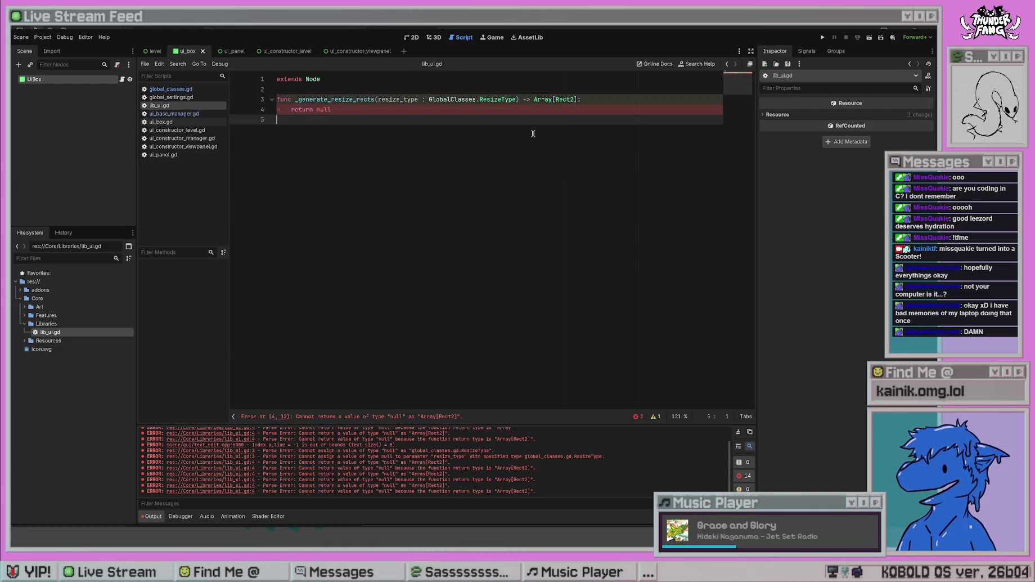
left_click(620, 99)
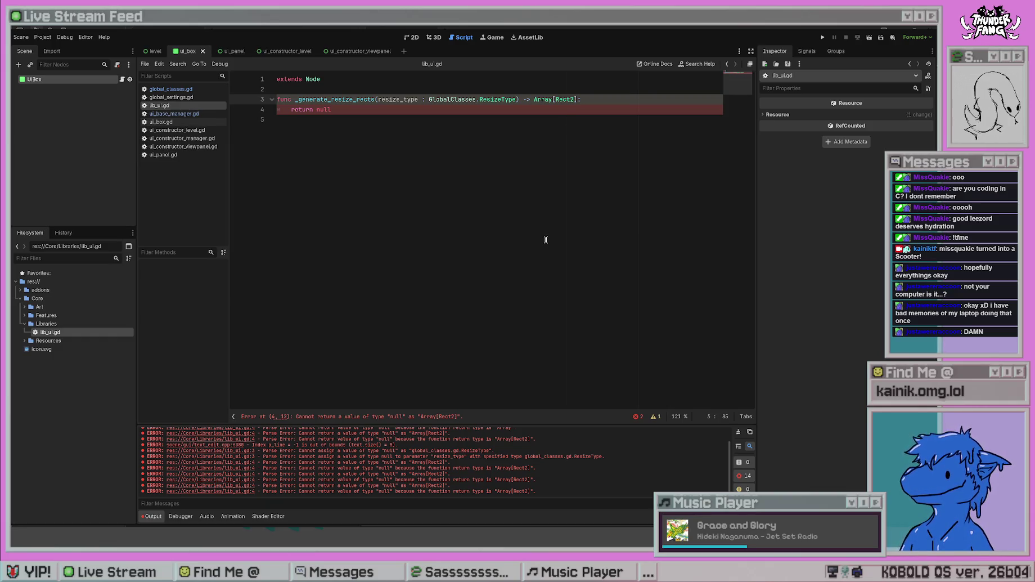
key("Return")
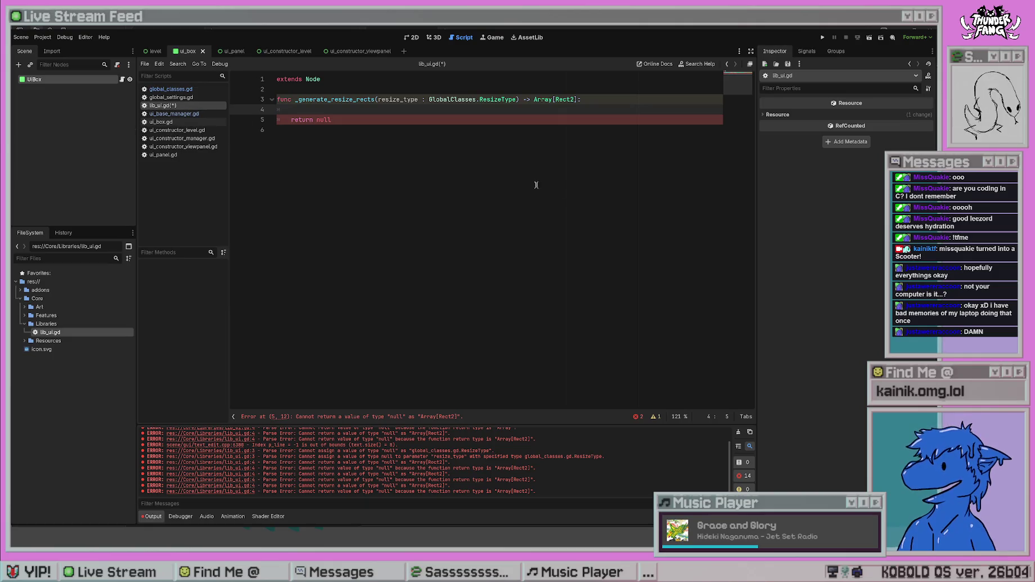
- Move between the return null line and the new empty body line, ending at the parameter list's start
left_click(350, 121)
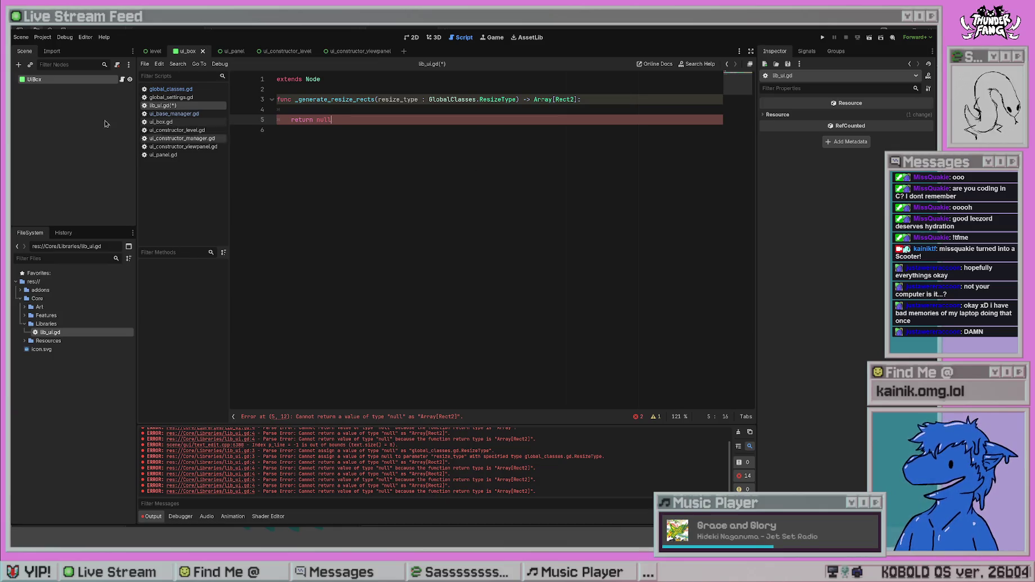
left_click(316, 112)
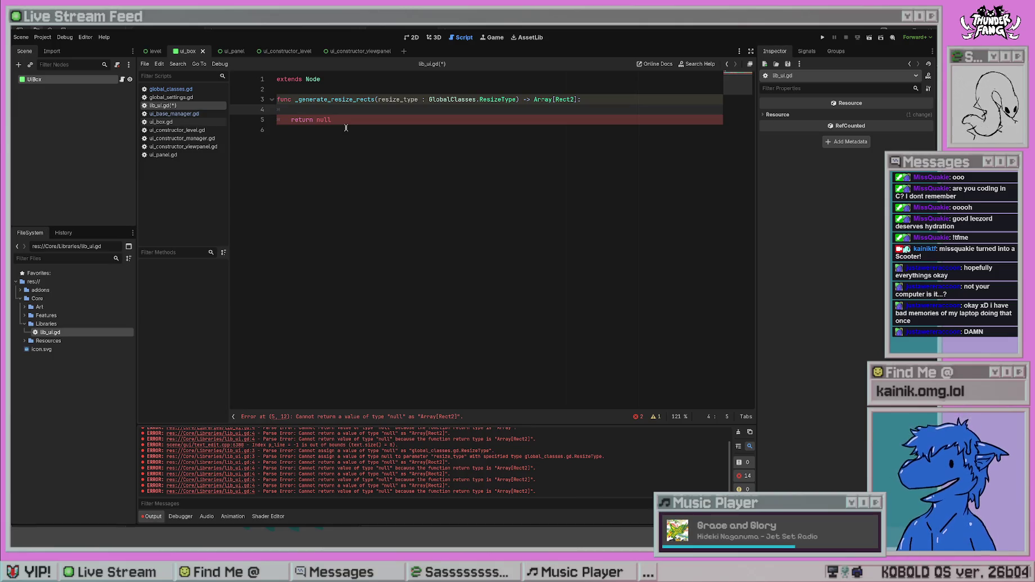
left_click(378, 99)
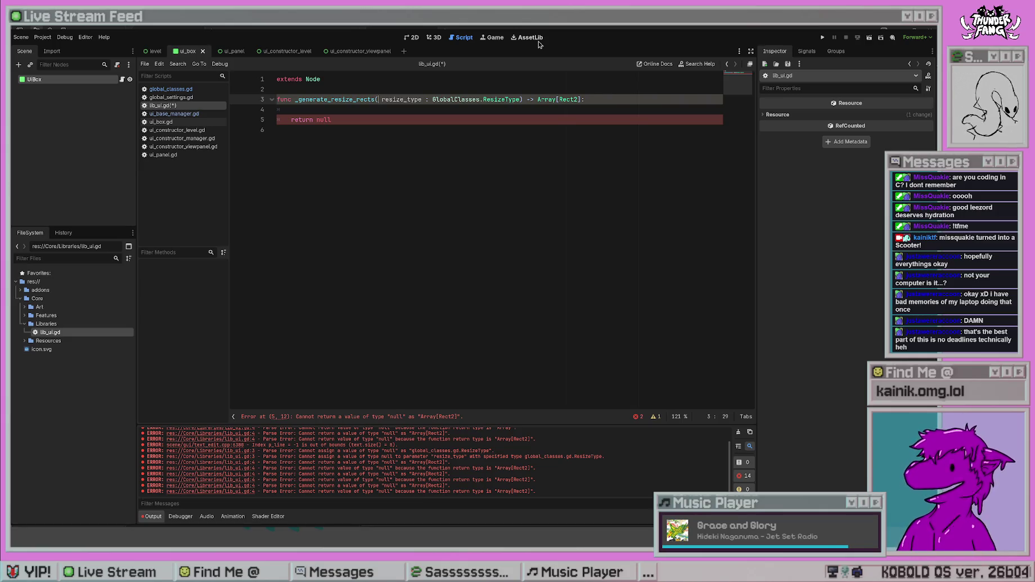
- Add a 'base_rect : Rect2,' parameter before resize_type and save
type("base_redt")
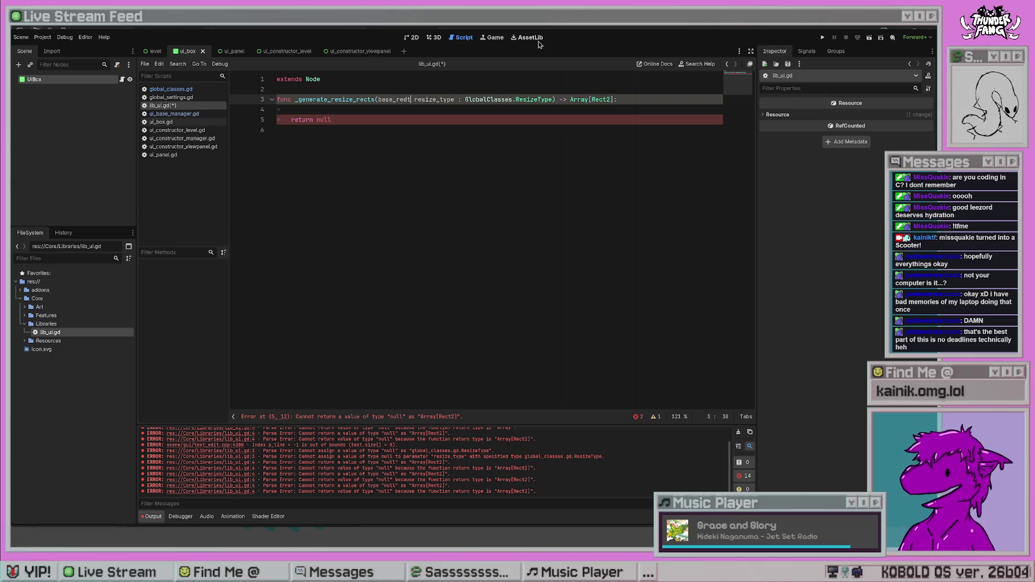
key("BackSpace")
key("BackSpace")
type("ct : ")
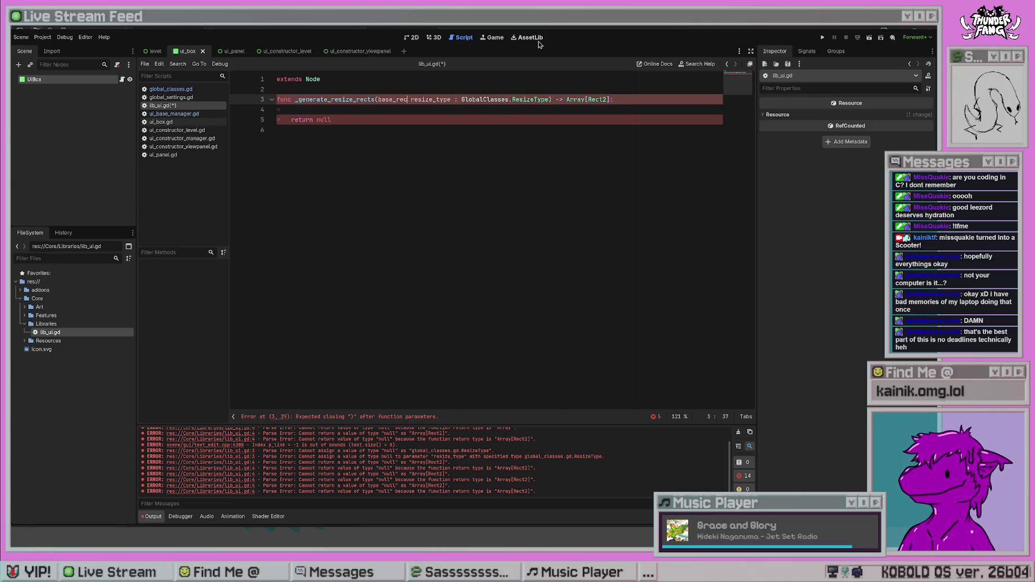
type("Rect2,")
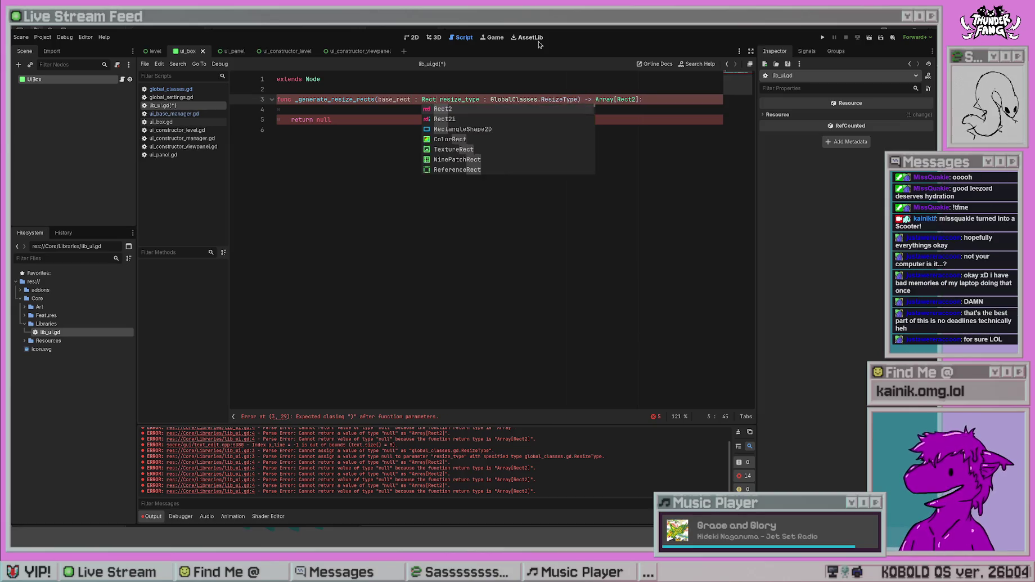
left_click(369, 109)
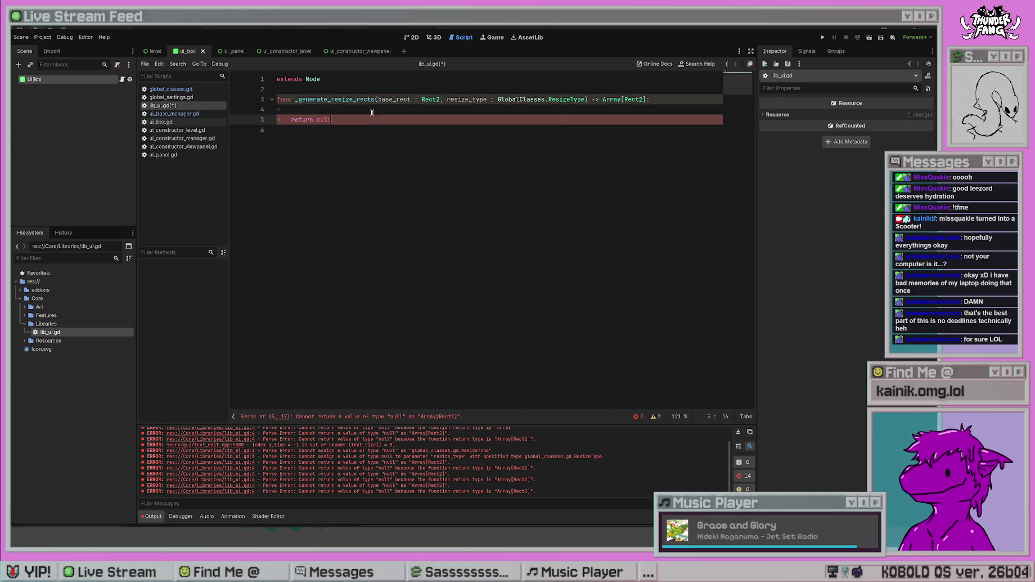
key("ctrl+s")
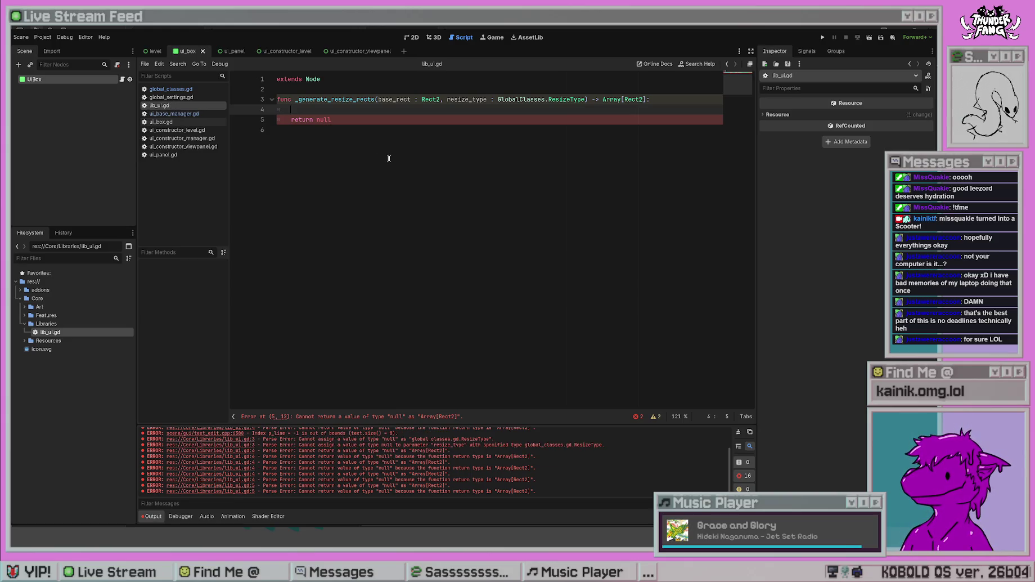
- Declare an output variable of Array[Rect2] and return output instead of null
type("var ")
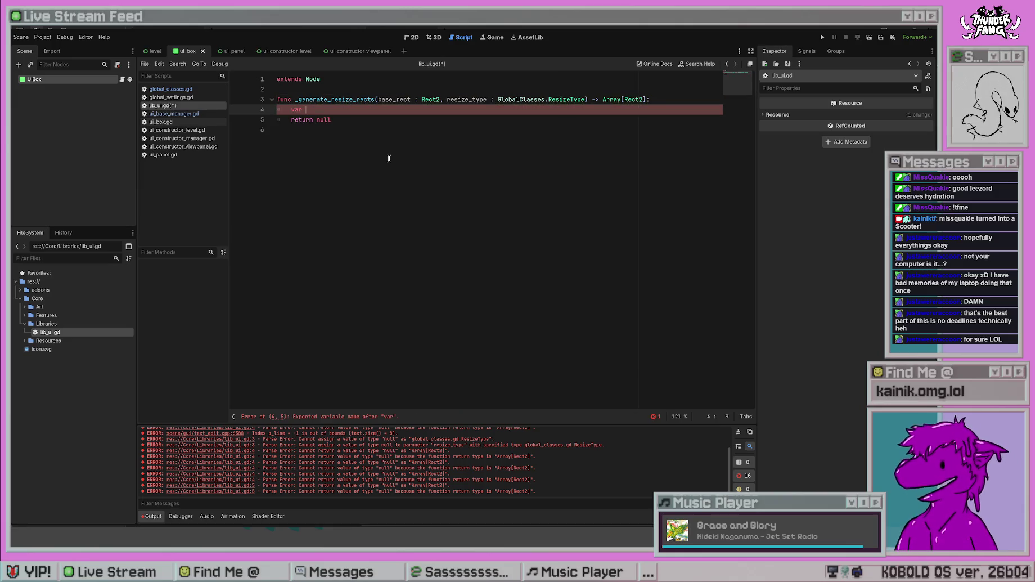
type("out_arra")
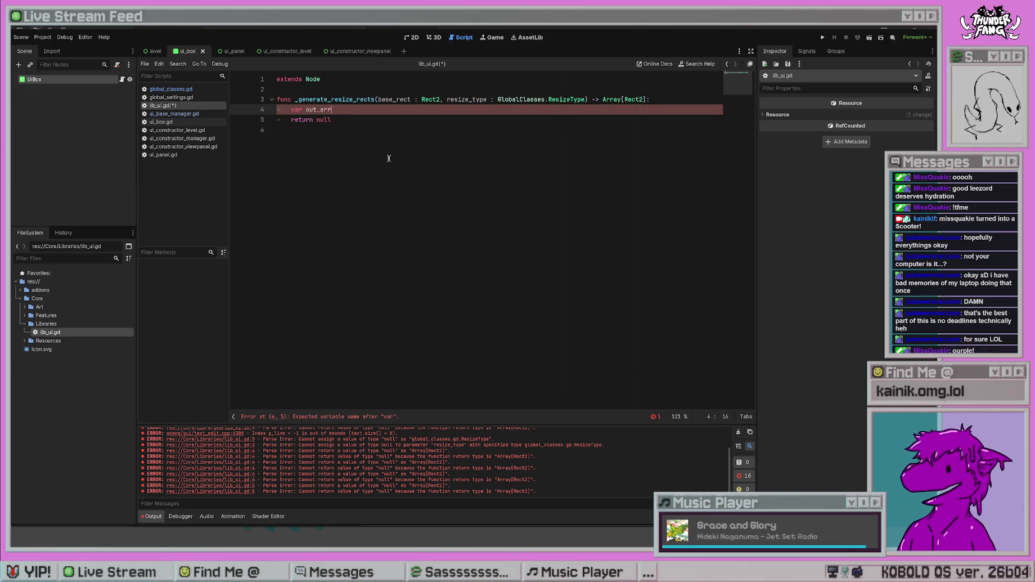
key("BackSpace")
key("BackSpace")
key("BackSpace")
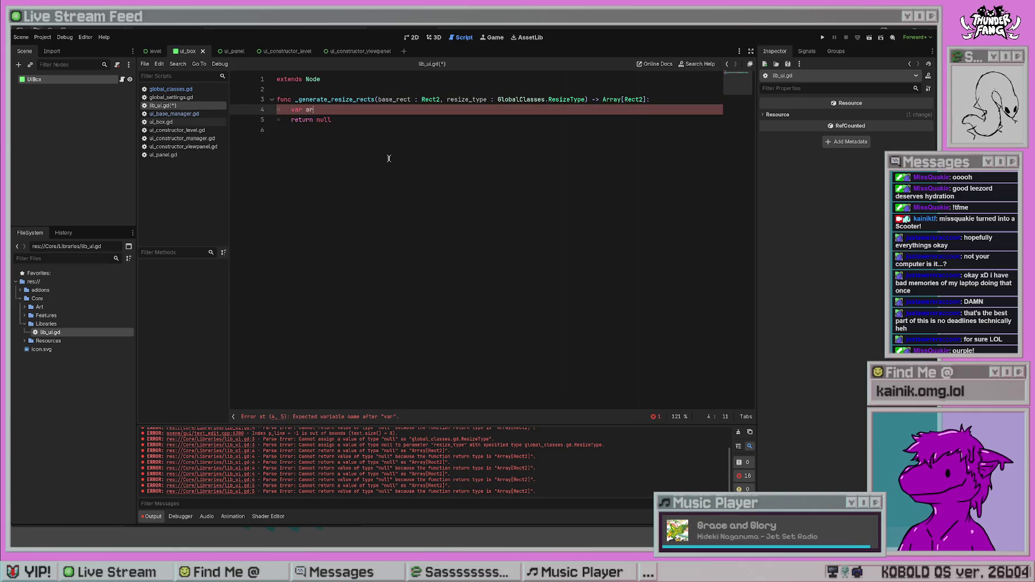
type("output = ")
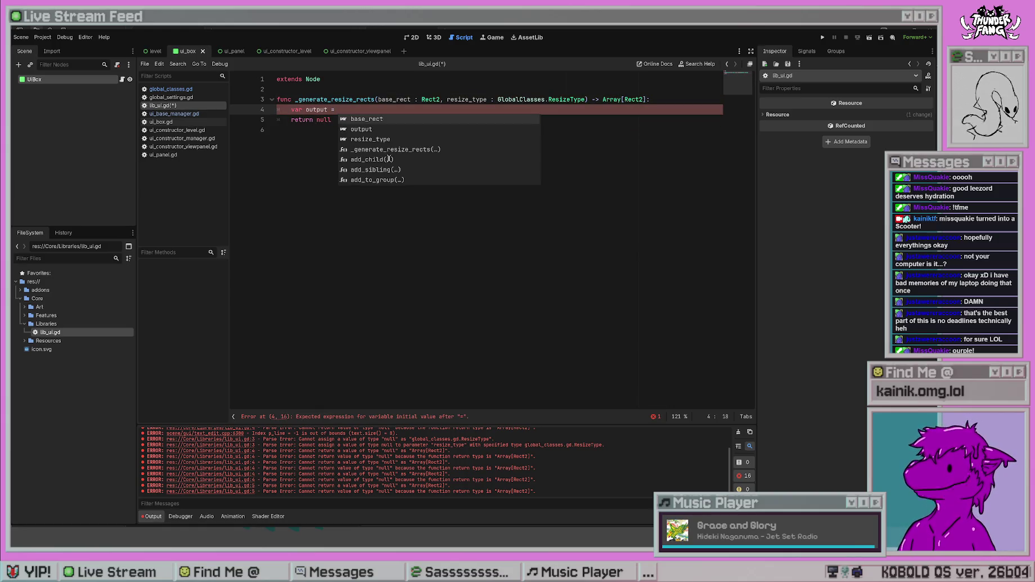
type("Array[Rect")
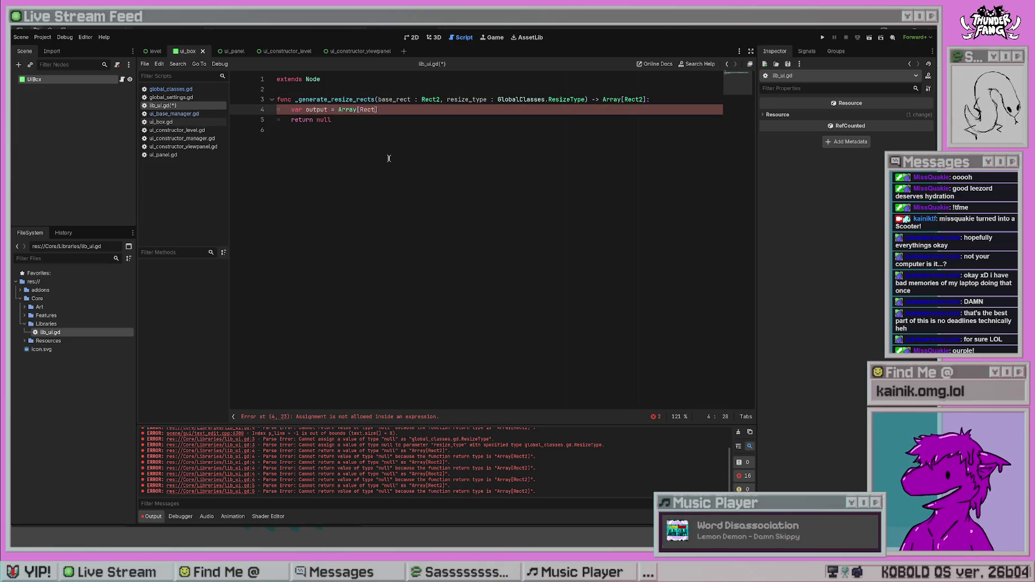
type("2")
double_click(324, 119)
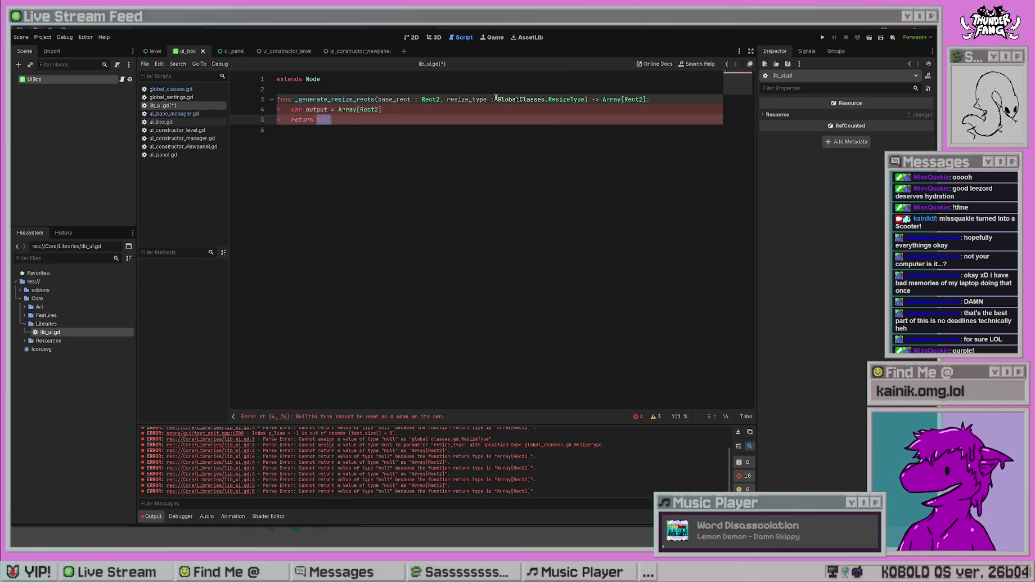
type("output")
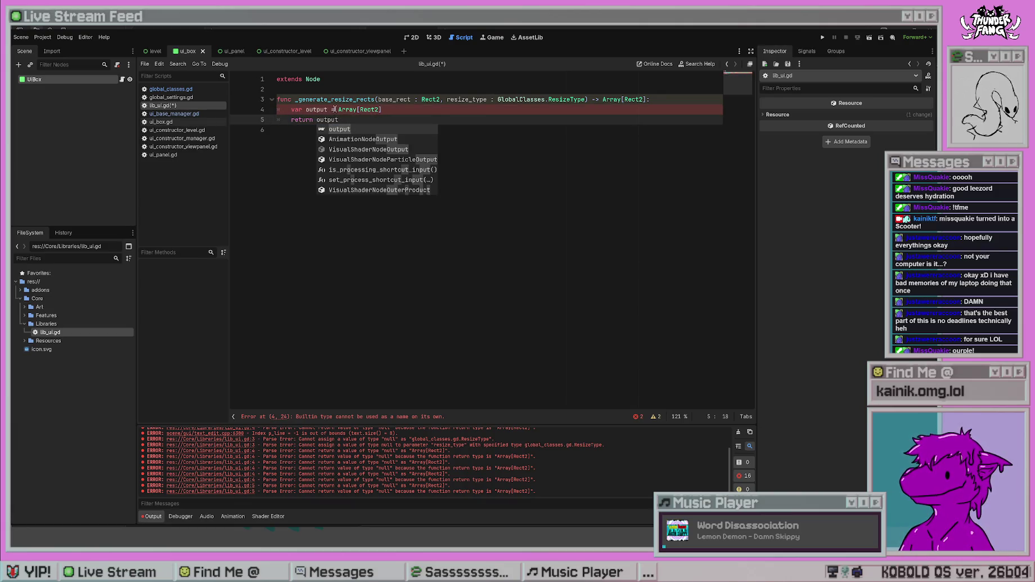
left_click(405, 110)
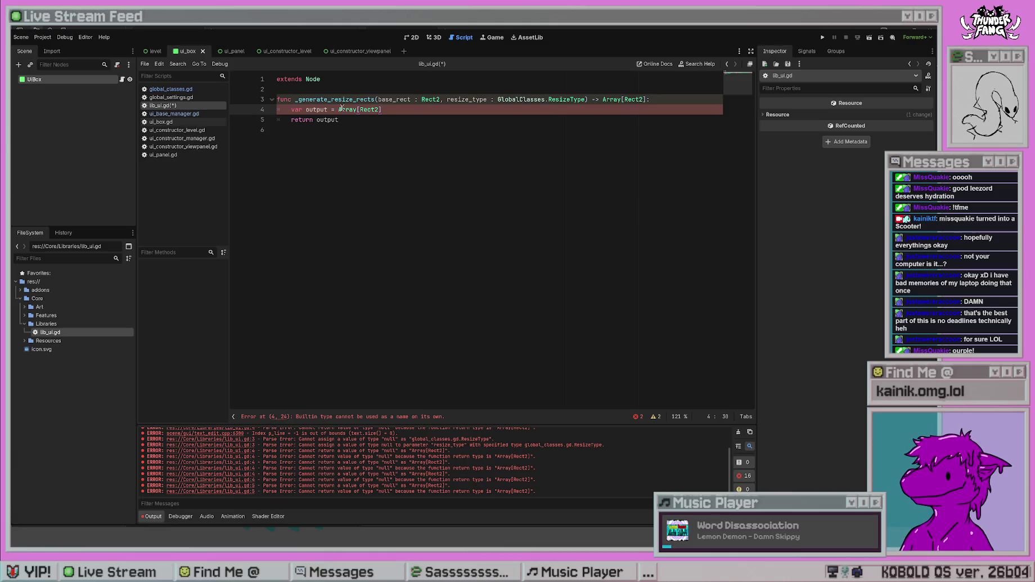
- Type the declaration as 'var output : Array[Rect2]', save, and clear the error output
left_click(329, 109)
type(": Array")
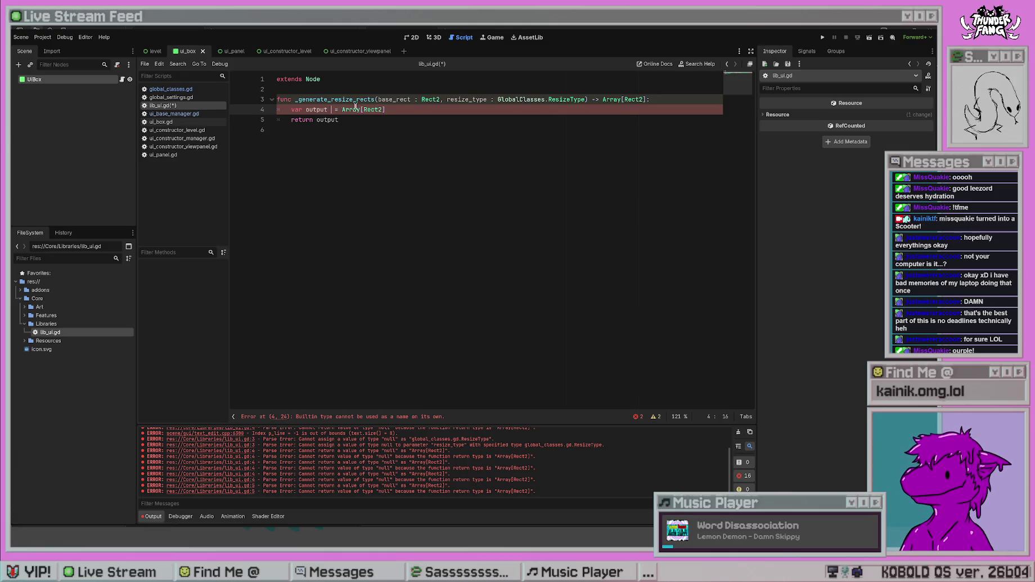
type("[Rect2")
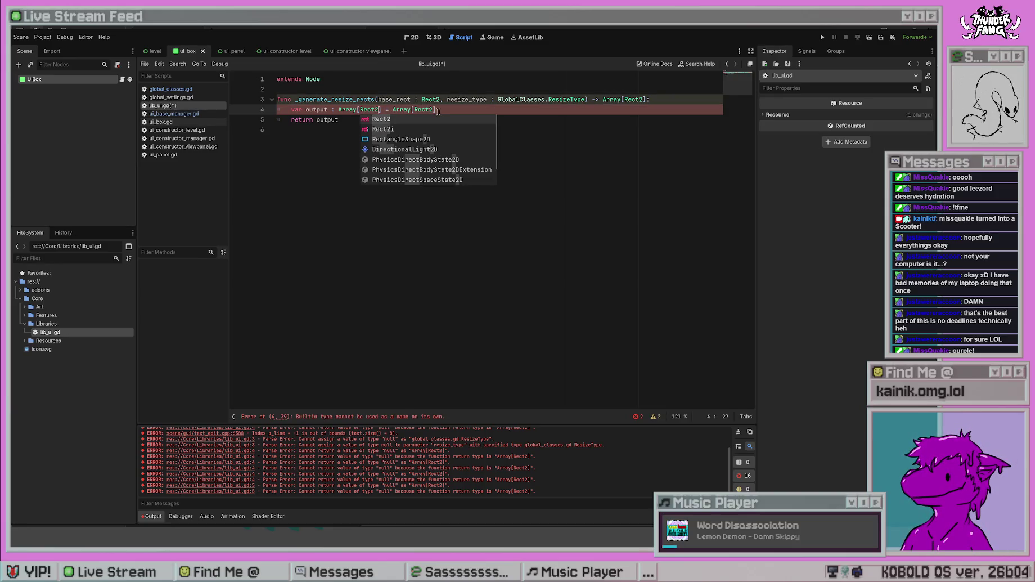
left_click_drag(437, 109, 392, 109)
type("n")
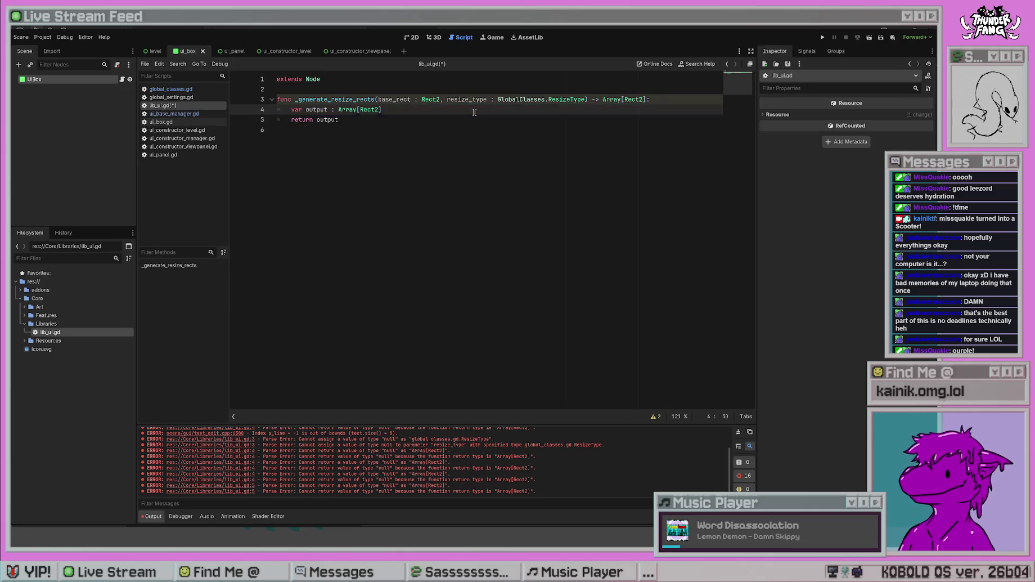
left_click(423, 166)
key("ctrl+s")
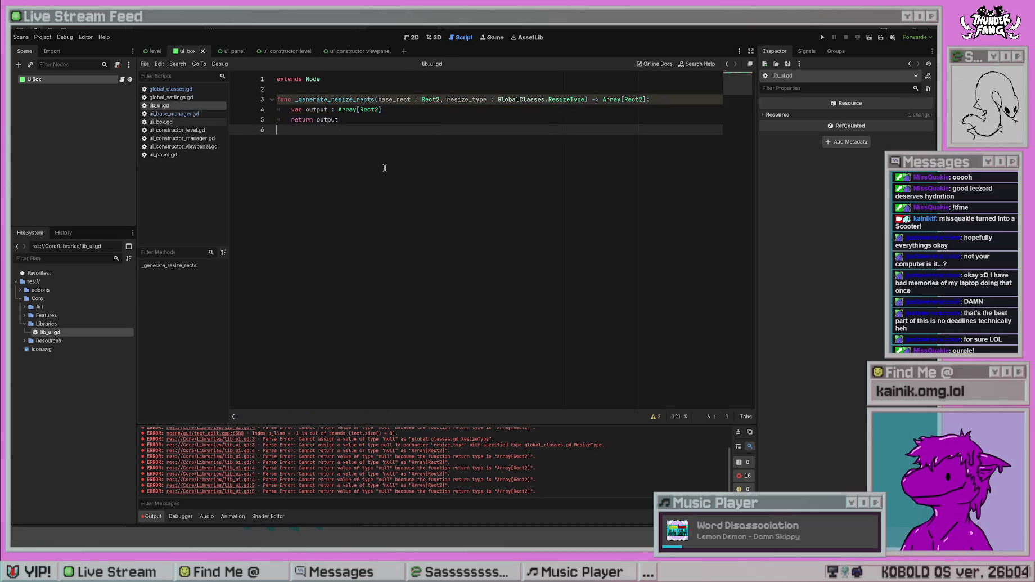
left_click(739, 431)
- Add blank indented lines below var output : Array[Rect2] in _generate_resize_rects
left_click(403, 111)
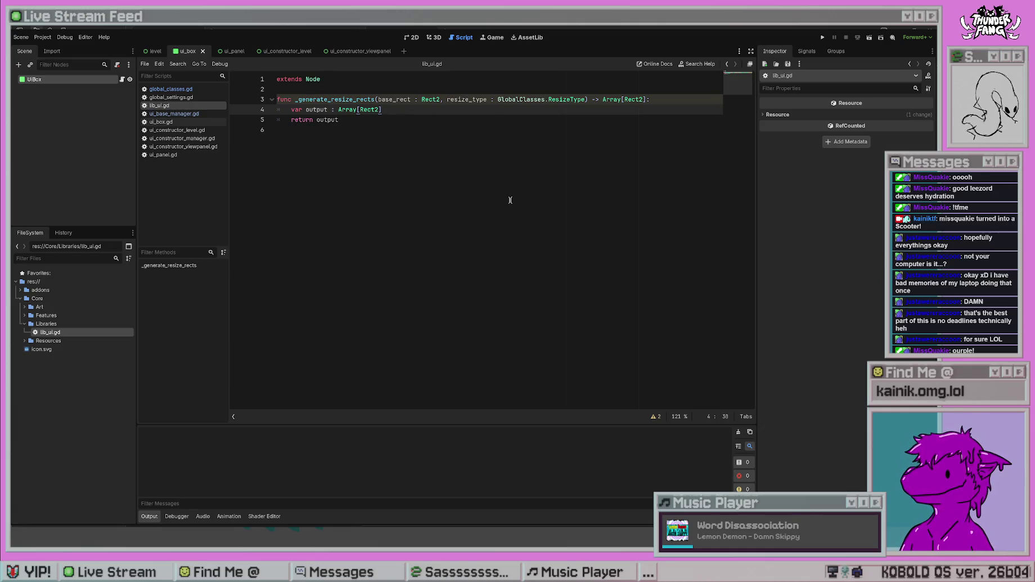
key("Return")
key("Return")
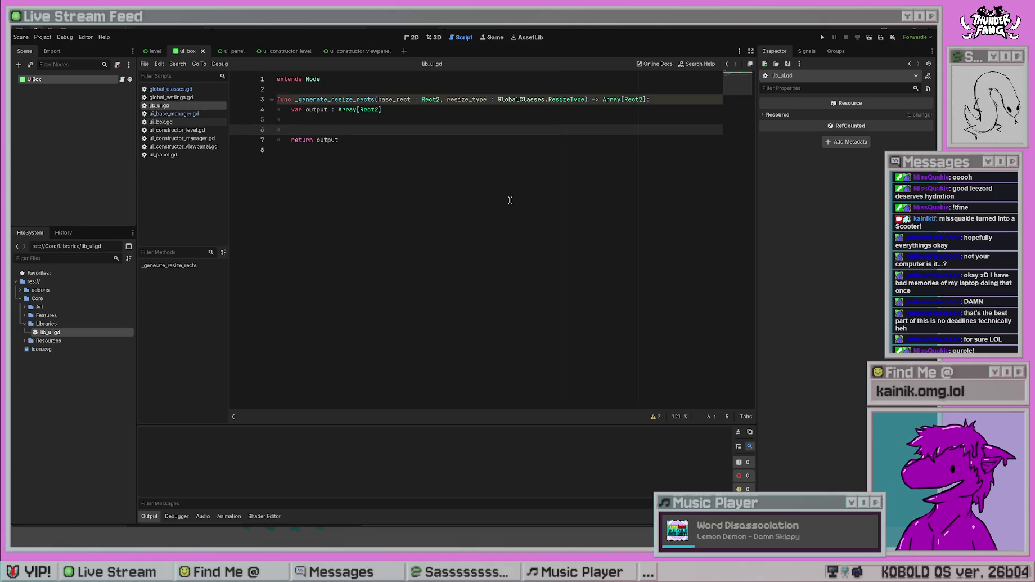
key("Return")
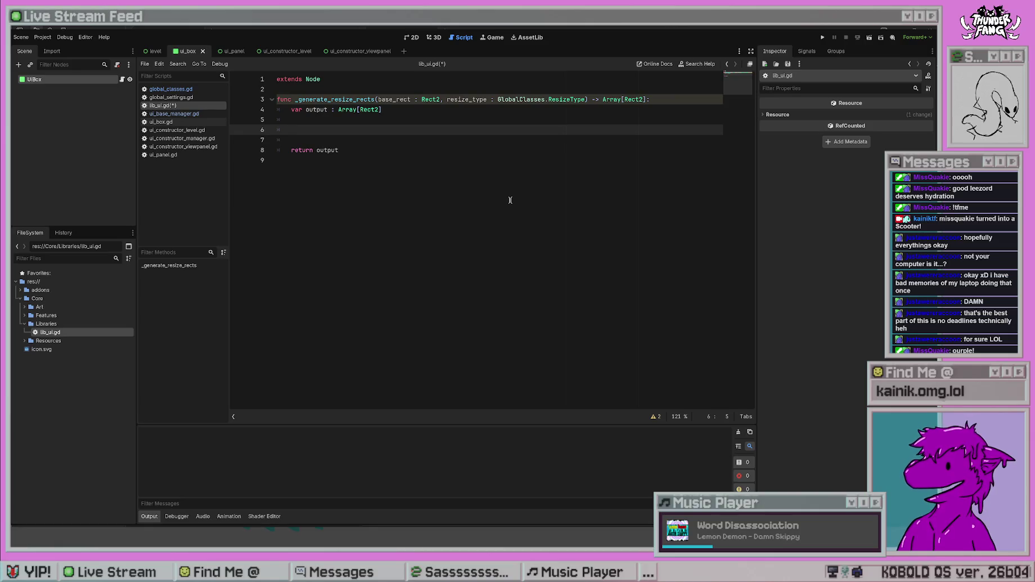
- Try the switch and match keywords, settling on 'switch resize' on line 6
type("switch")
key("BackSpace")
key("BackSpace")
key("BackSpace")
key("BackSpace")
key("BackSpace")
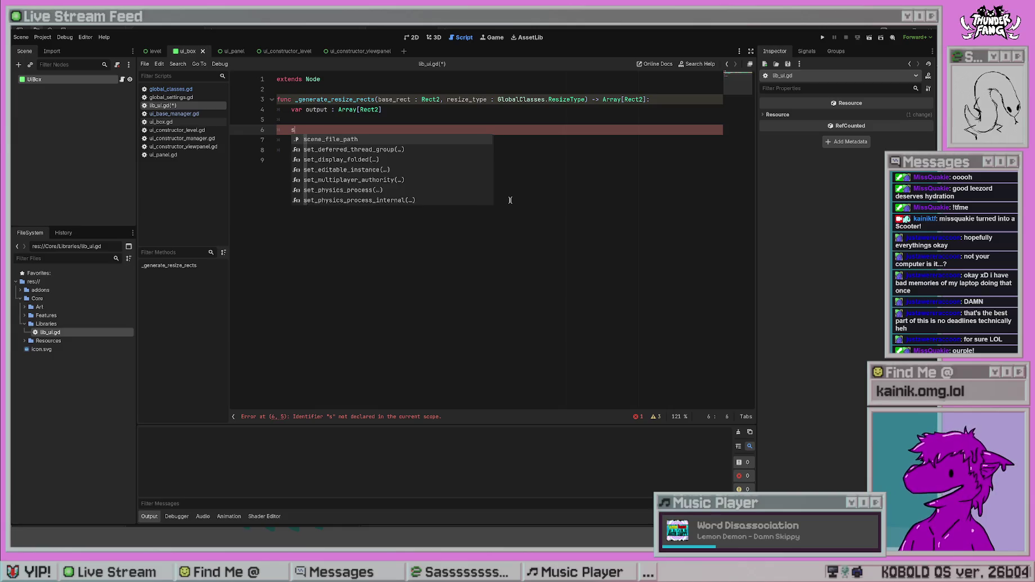
key("BackSpace")
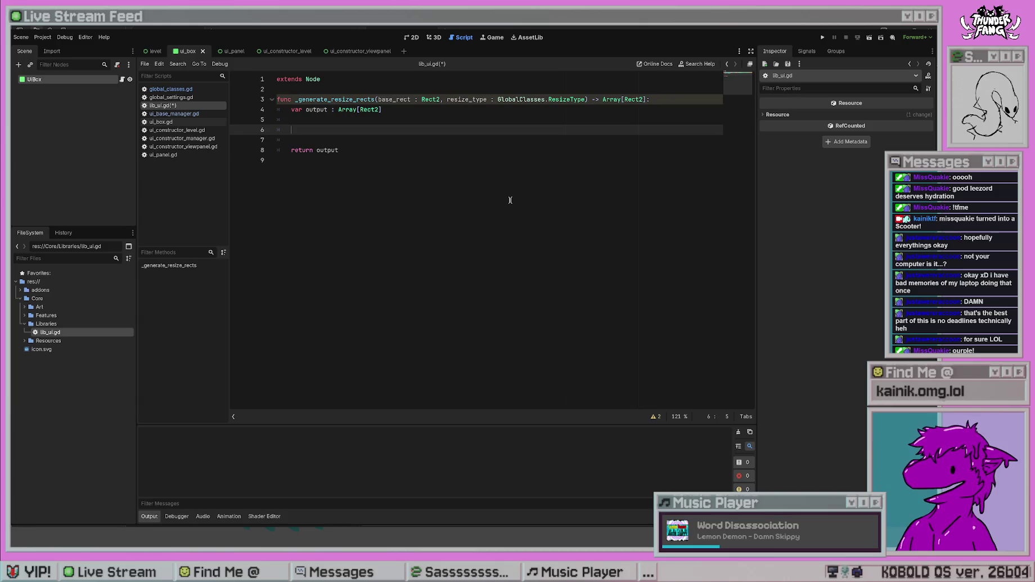
type("match")
key("ctrl+BackSpace")
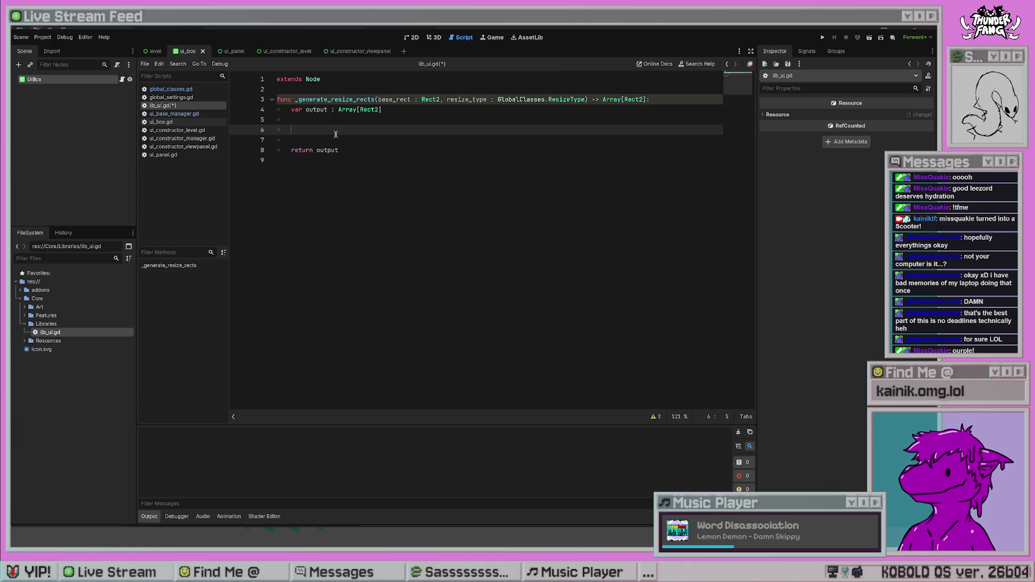
type("switch resize")
- Complete 'switch resize_type:' and add a 'case' line inside it
key("Return")
type(":")
key("Return")
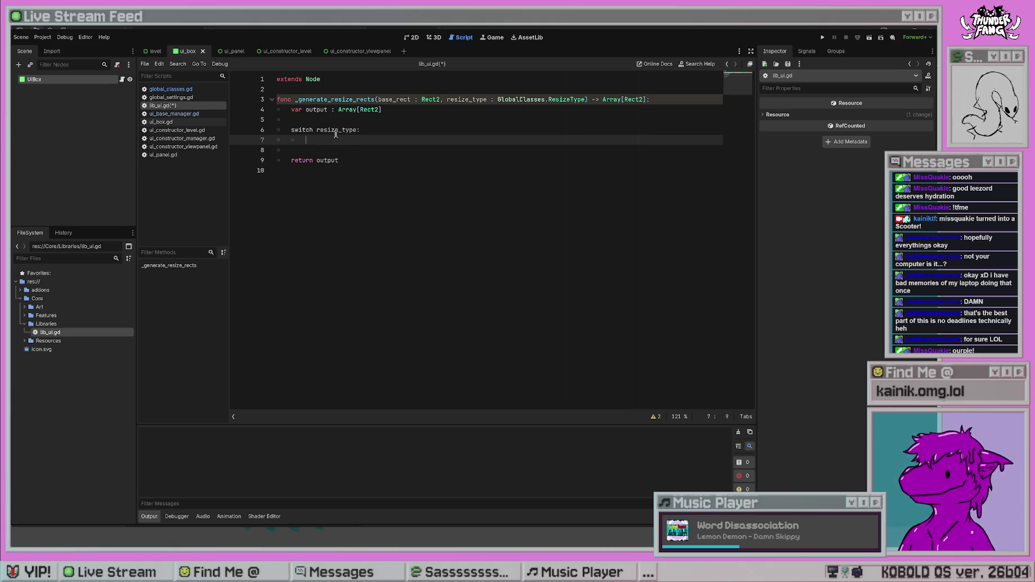
left_click(364, 209)
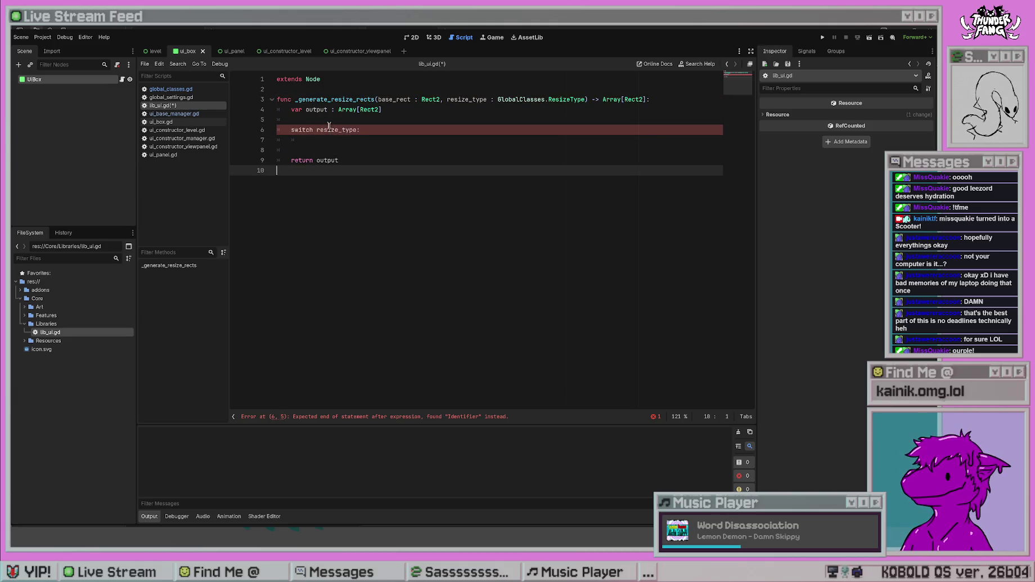
left_click(381, 140)
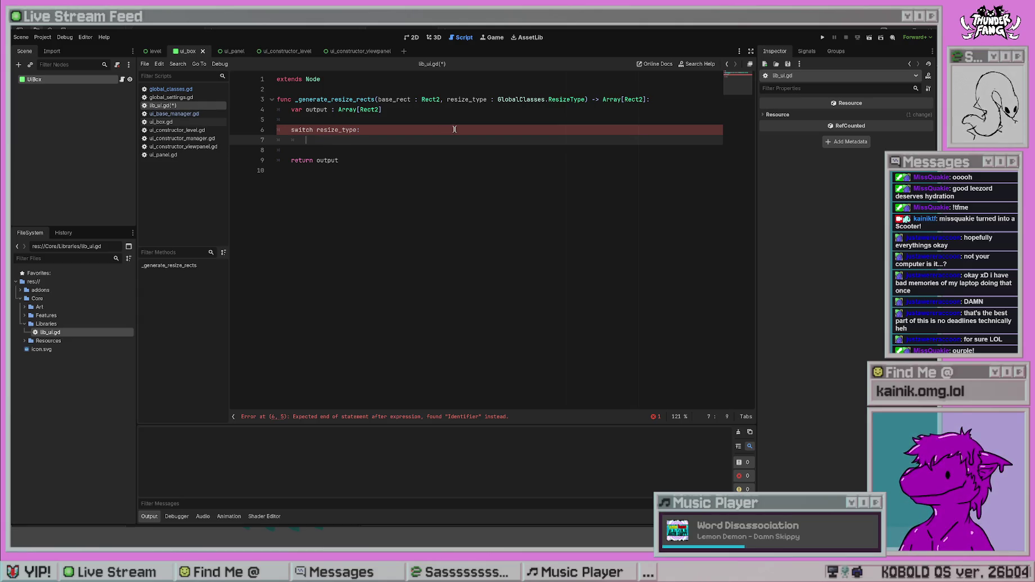
type("GlobalCla")
key("BackSpace")
key("BackSpace")
key("BackSpace")
key("BackSpace")
key("BackSpace")
key("BackSpace")
type("case")
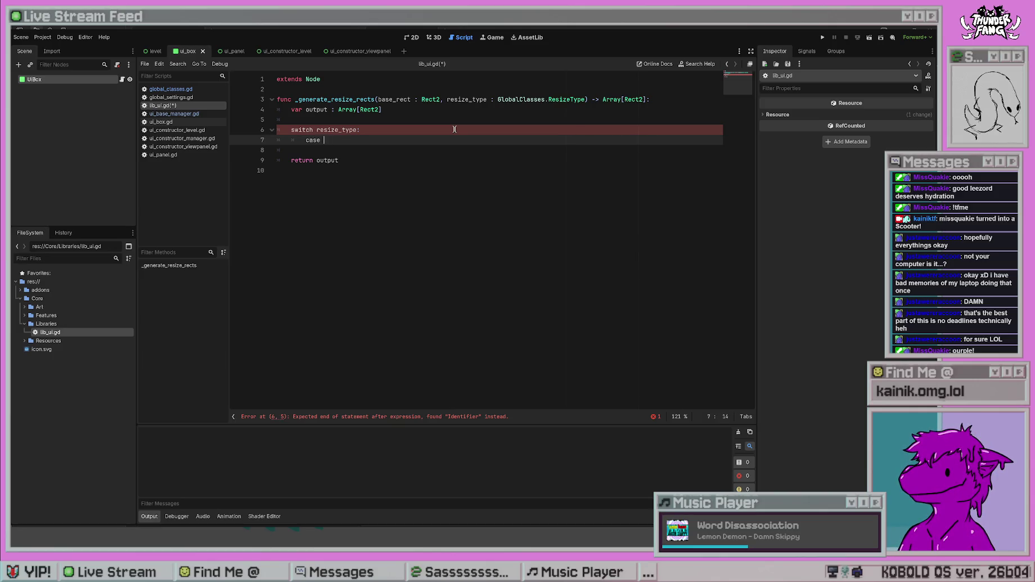
key("Up")
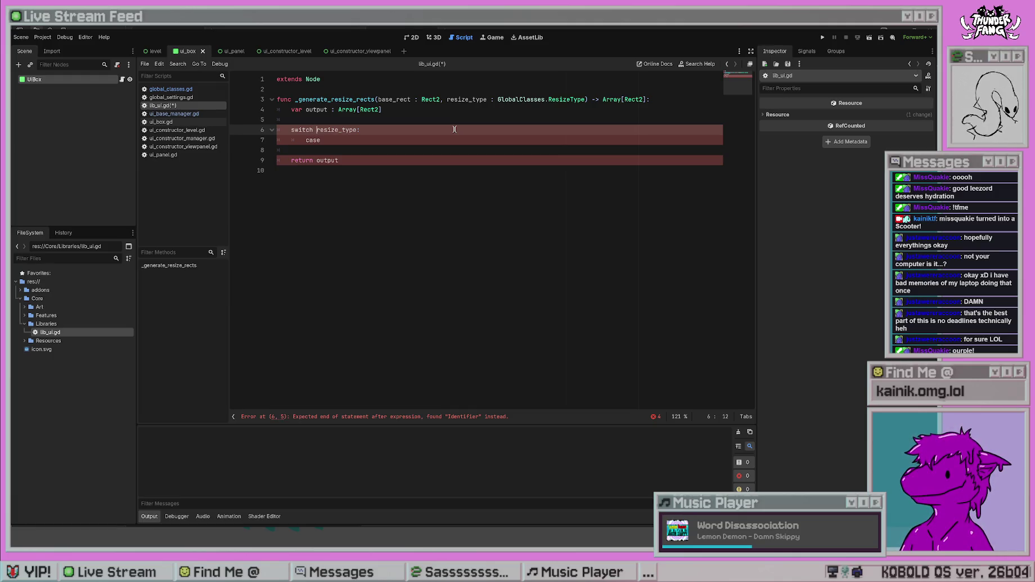
key("Down")
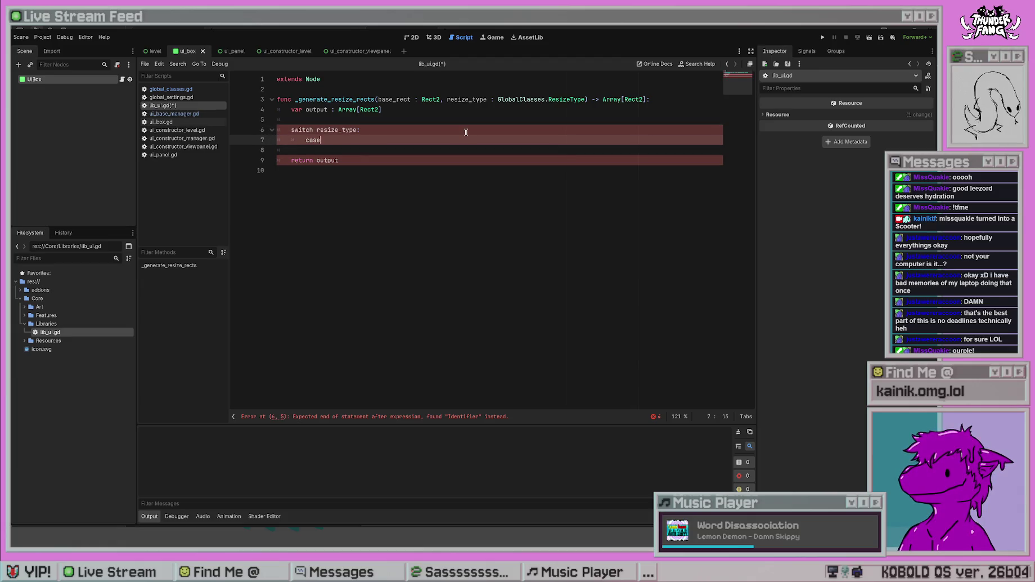
- Delete the switch and case lines and save lib_ui.gd
key("shift+Up")
key("shift+Home")
key("BackSpace")
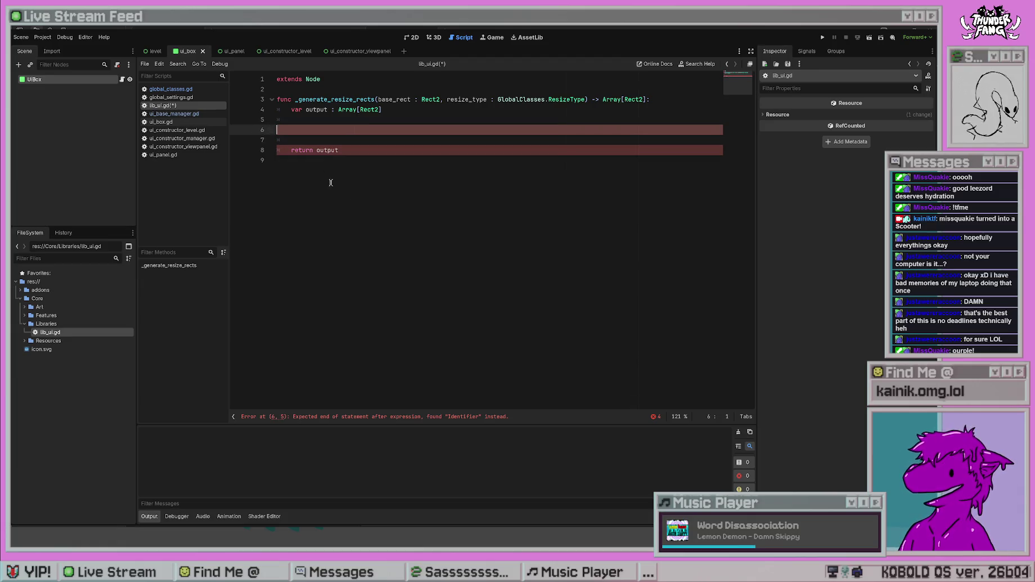
key("ctrl+s")
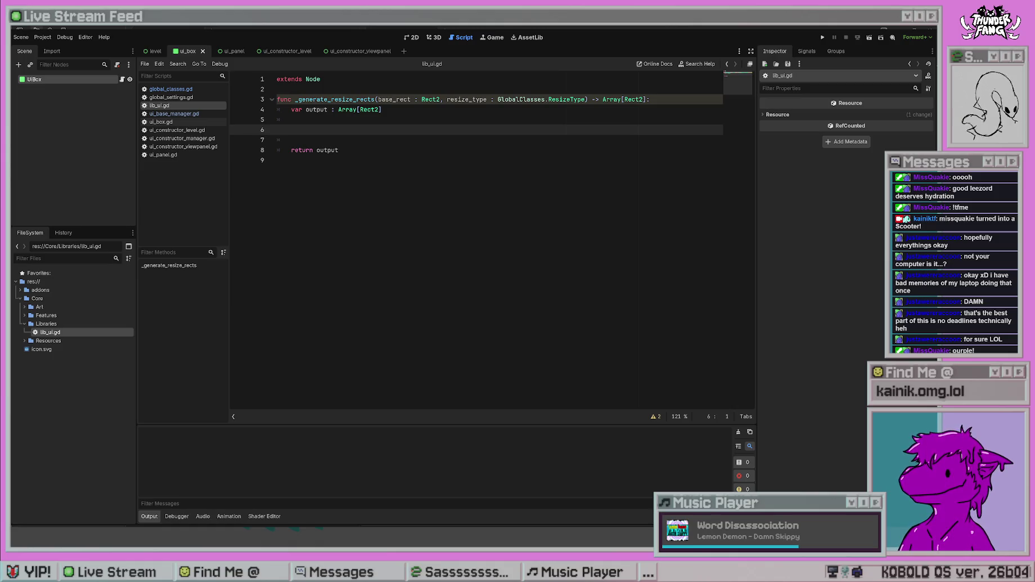
- Indent line 6 and write 'match resize_type:' there
key("Tab")
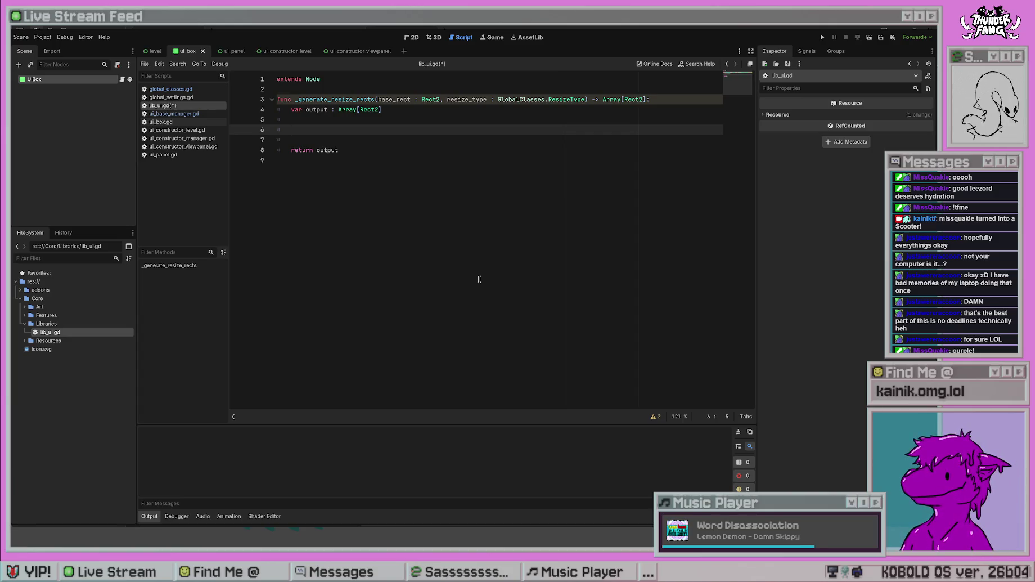
type("atch resize_type:")
- Add a GlobalClasses.ResizeType.LEFT case containing pass
key("Return")
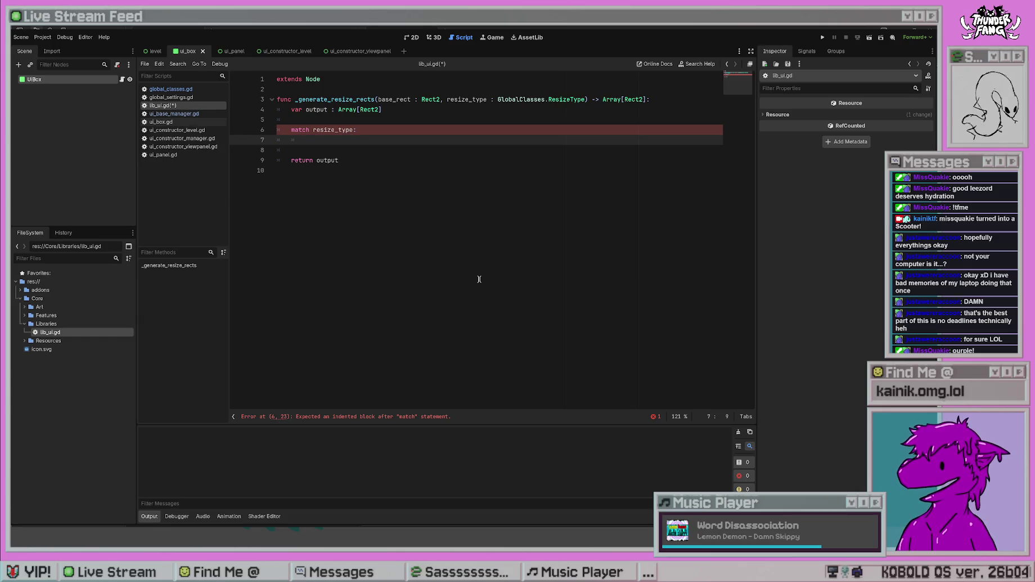
type("Glo")
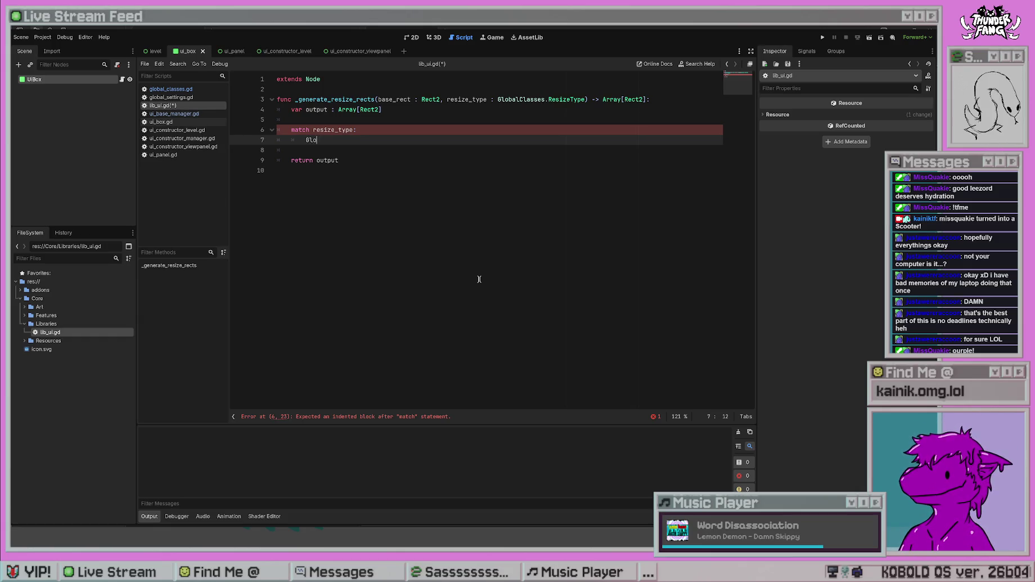
type("balClasses.ResizeType.")
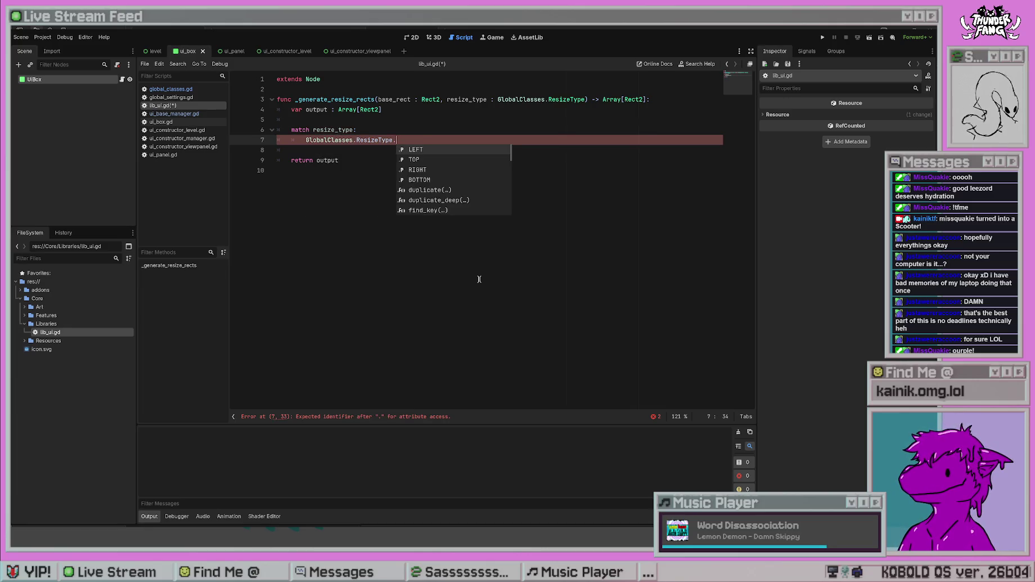
key("Return")
type(":")
key("Return")
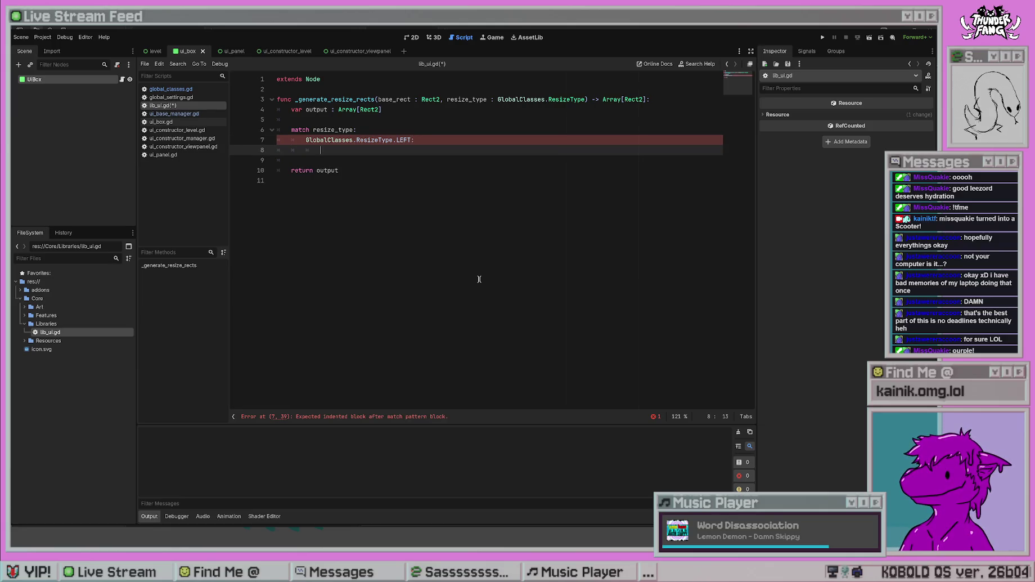
type("pass")
key("Return")
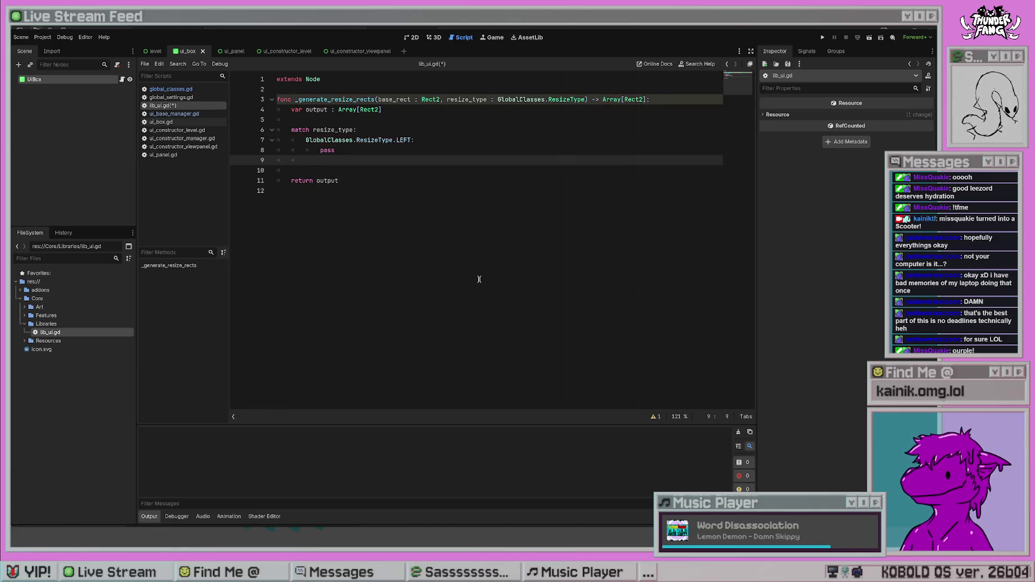
- Duplicate the case line as a TOP case containing pass
left_click_drag(422, 140, 304, 140)
key("ctrl+c")
left_click(315, 155)
key("ctrl+v")
key("Left")
key("ctrl+shift+Left")
type("TOP")
key("End")
key("Return")
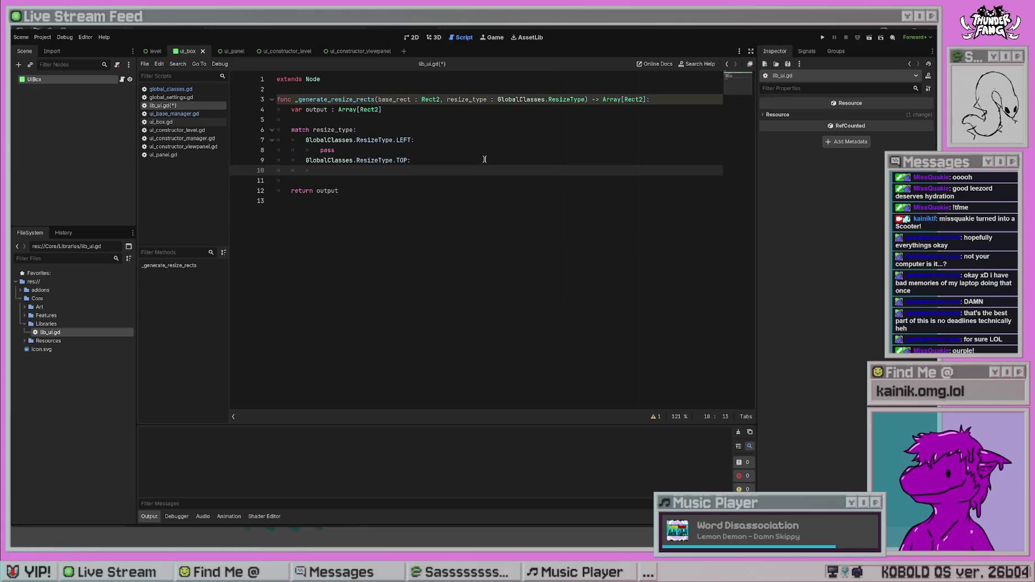
type("pass")
key("Return")
- Add a RIGHT case containing pass from the same pattern
key("ctrl+v")
key("Left")
key("ctrl+shift+Left")
type("RIGHT")
key("End")
key("Return")
type("pass")
key("Return")
- Add a fourth case, renamed from BOTTOM to BASE, save, and check global_classes.gd's ResizeType enum
key("ctrl+v")
key("Left")
key("ctrl+shift+Left")
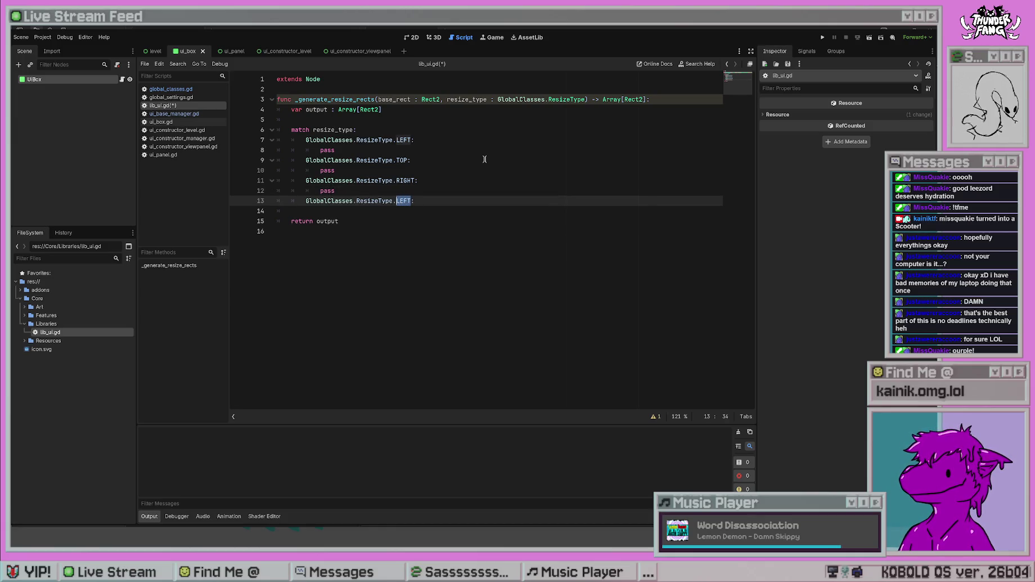
type("BOTTOM")
left_click(482, 159)
left_click(473, 127)
key("ctrl+s")
double_click(414, 199)
type("BASE")
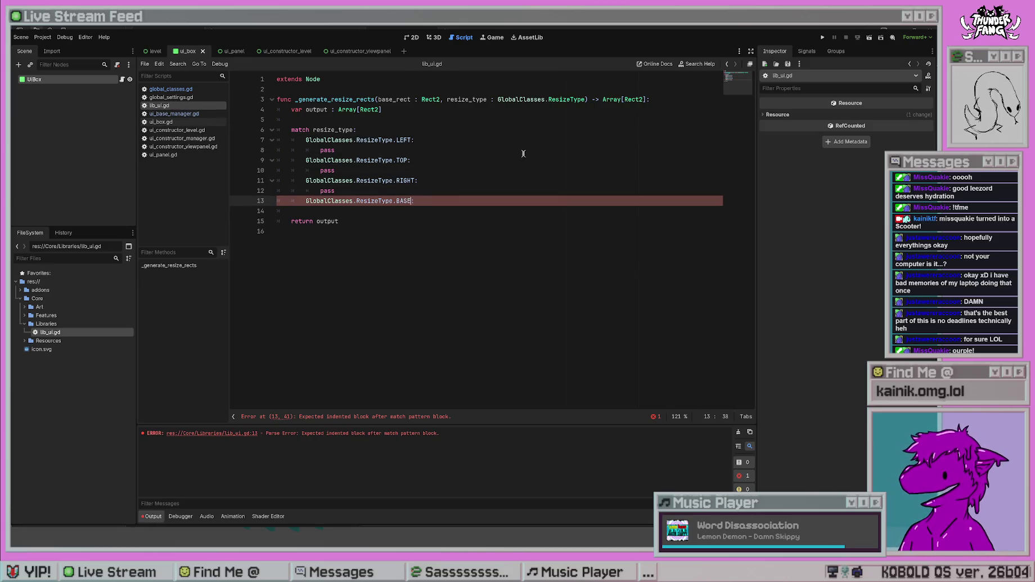
left_click(522, 150)
key("ctrl+s")
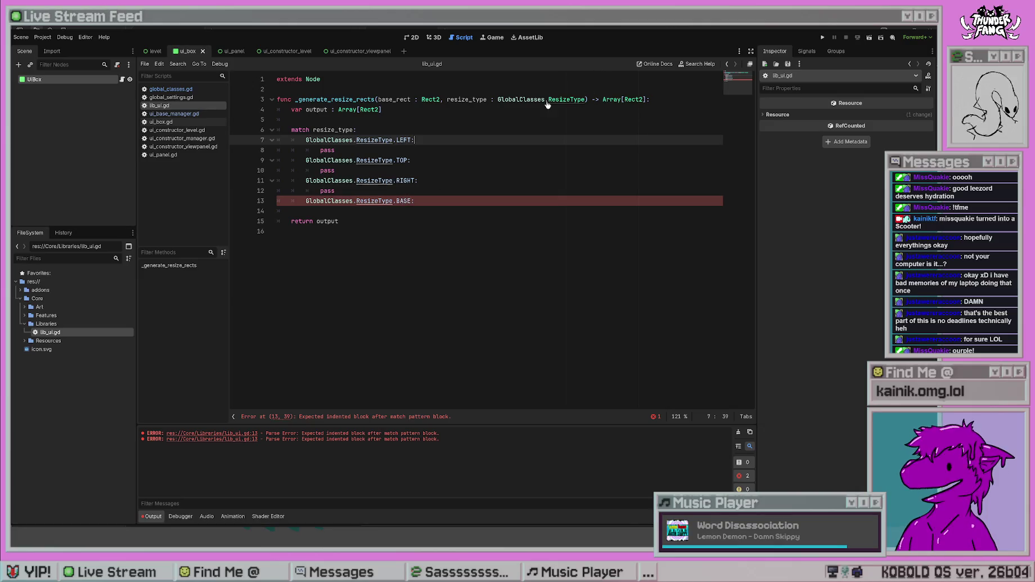
left_click(556, 103, "ctrl")
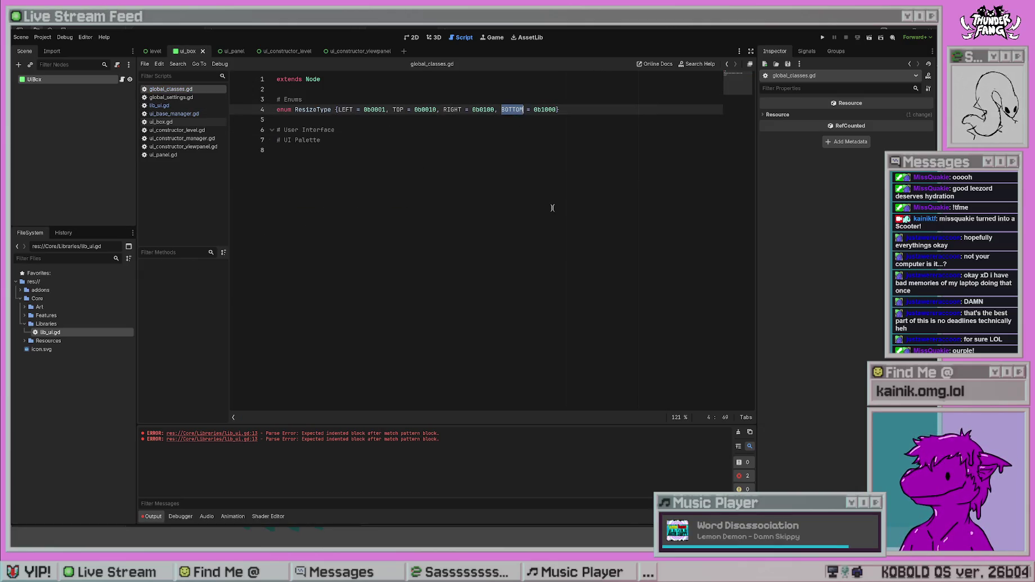
- Back in lib_ui.gd, rename BASE to BOTTOM, give it a pass body, and save
key("alt+Left")
double_click(400, 200)
type("BOTTOM")
key("Return")
type("pass")
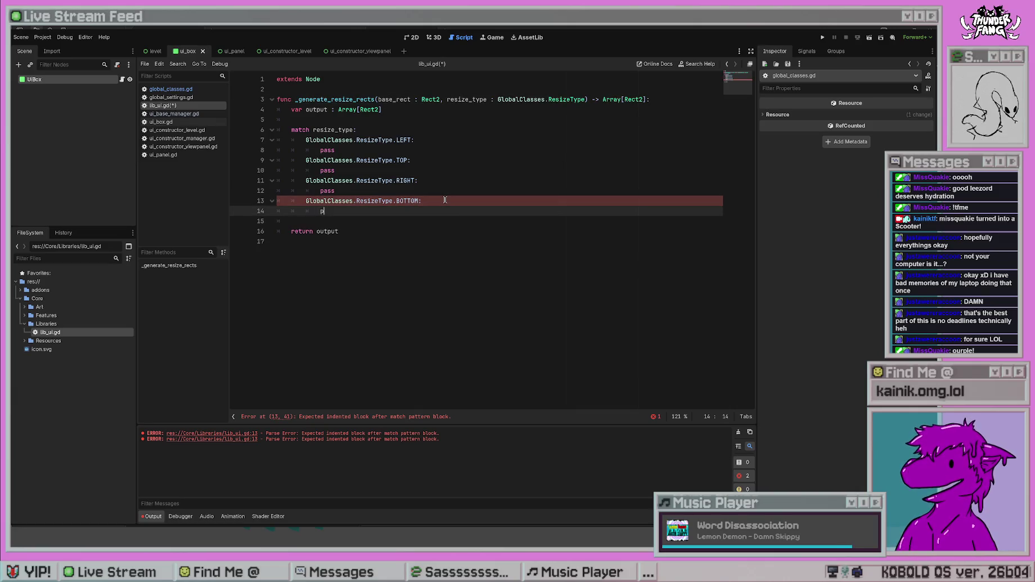
key("ctrl+s")
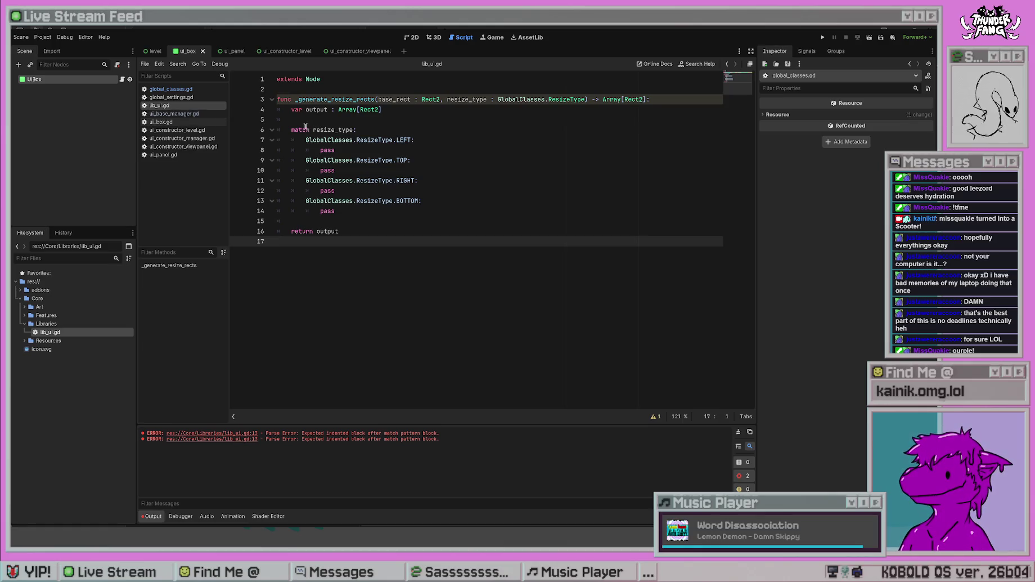
left_click_drag(307, 127, 421, 212)
left_click(449, 169)
left_click(370, 153)
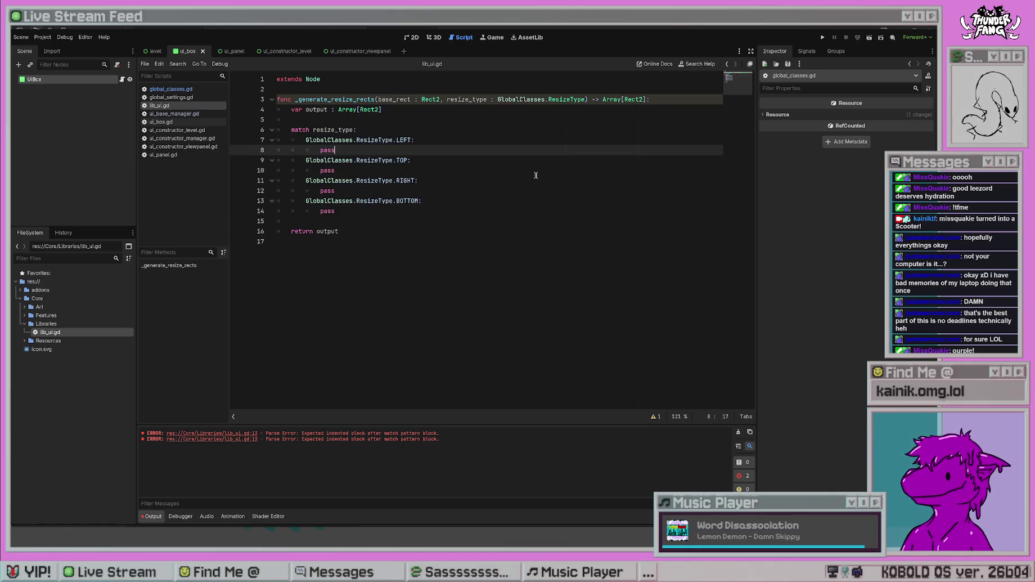
- Replace pass in the LEFT case with 'var new_rect : Rect2'
key("BackSpace")
key("BackSpace")
key("BackSpace")
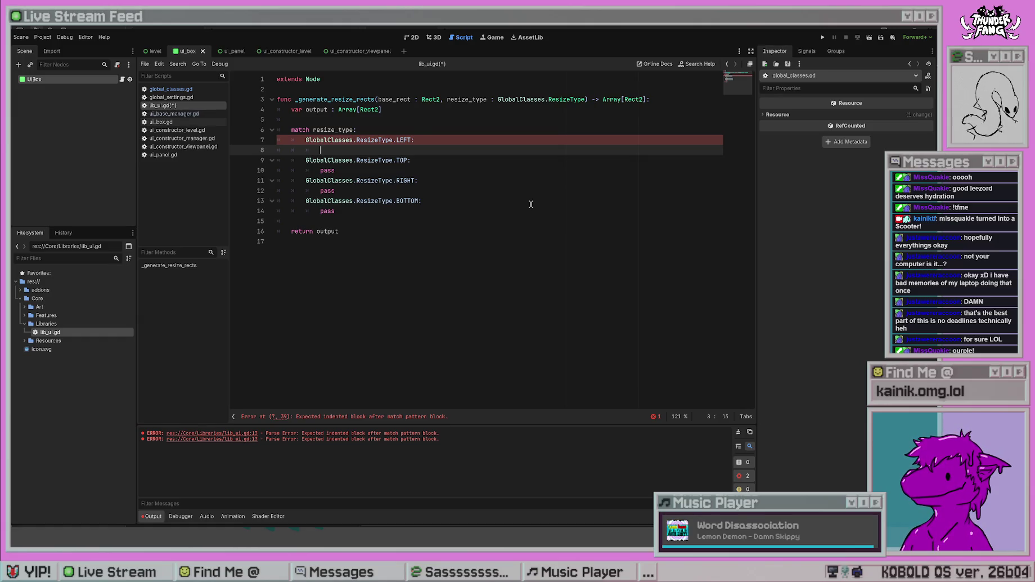
type("var ")
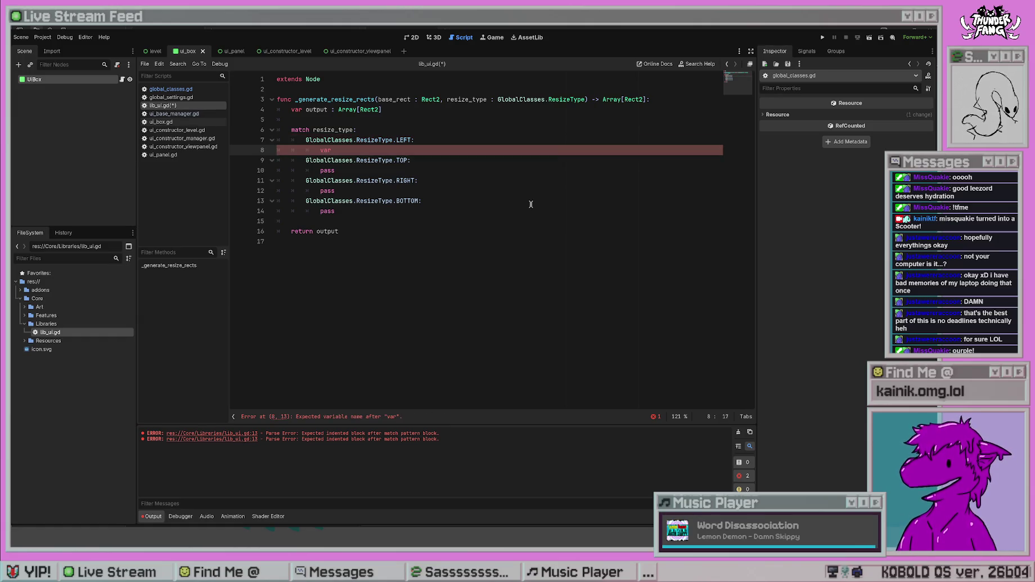
type("newRect")
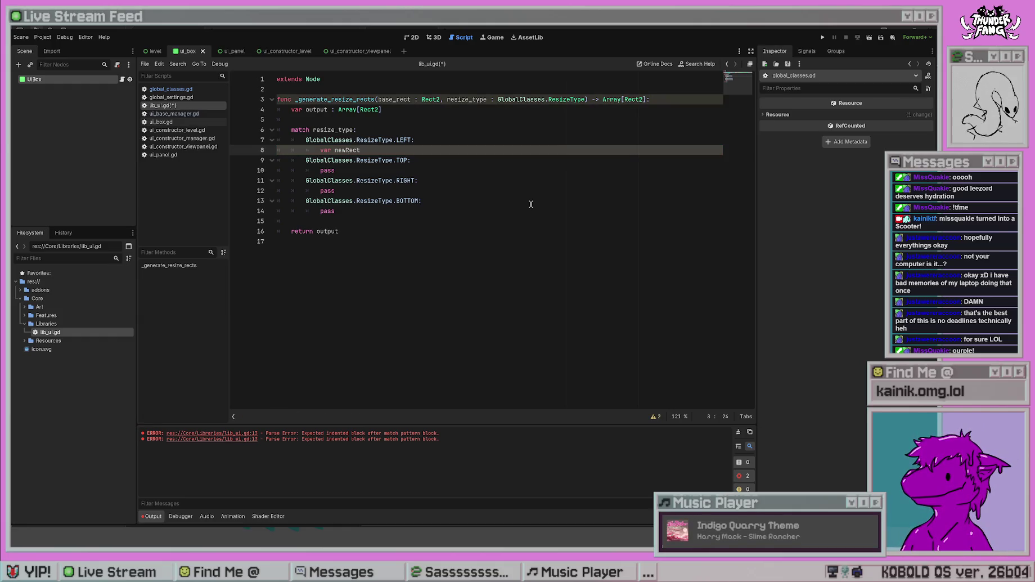
key("BackSpace")
key("BackSpace")
key("BackSpace")
key("BackSpace")
type("_rect")
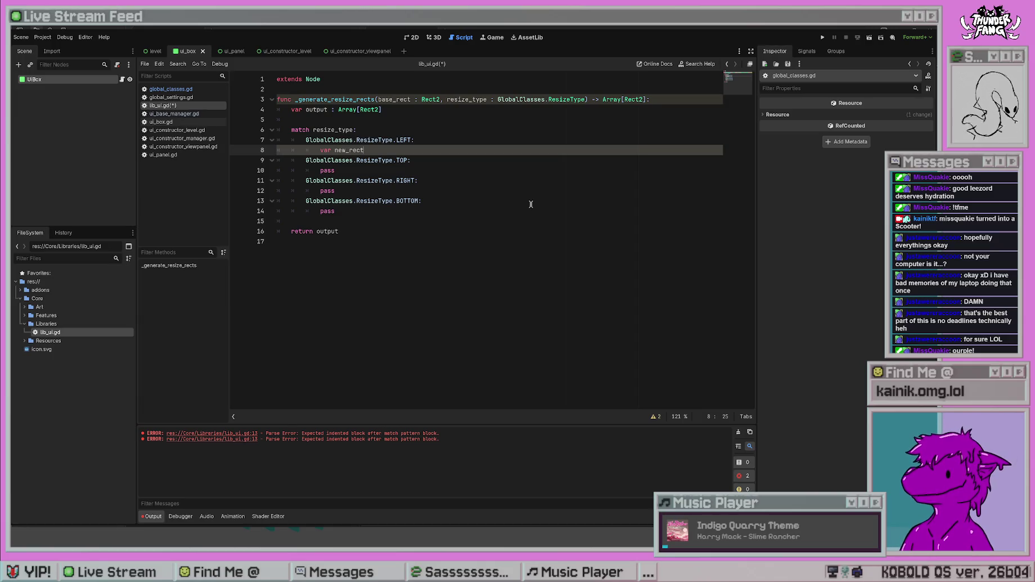
type(" = Rect2")
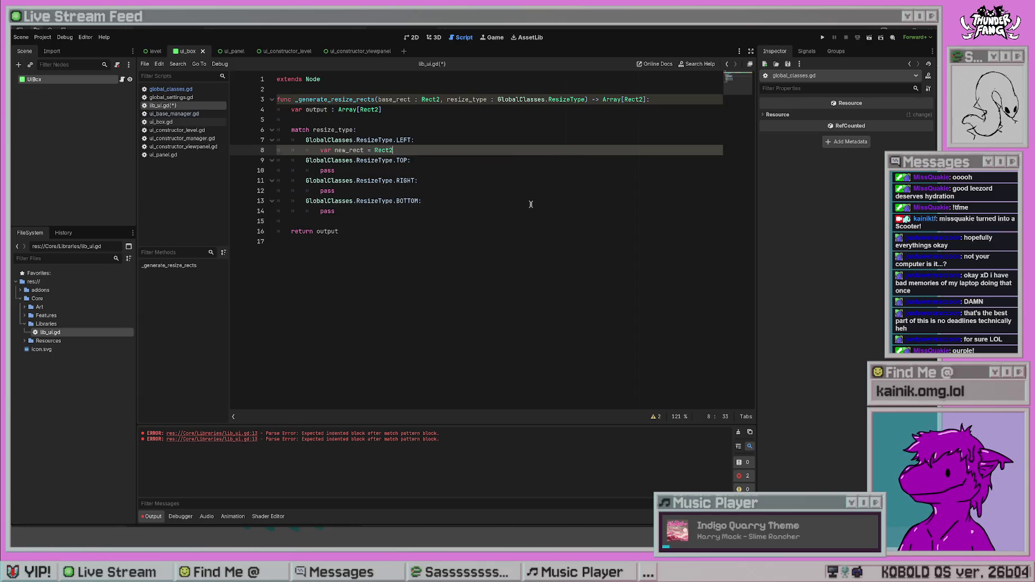
key("Return")
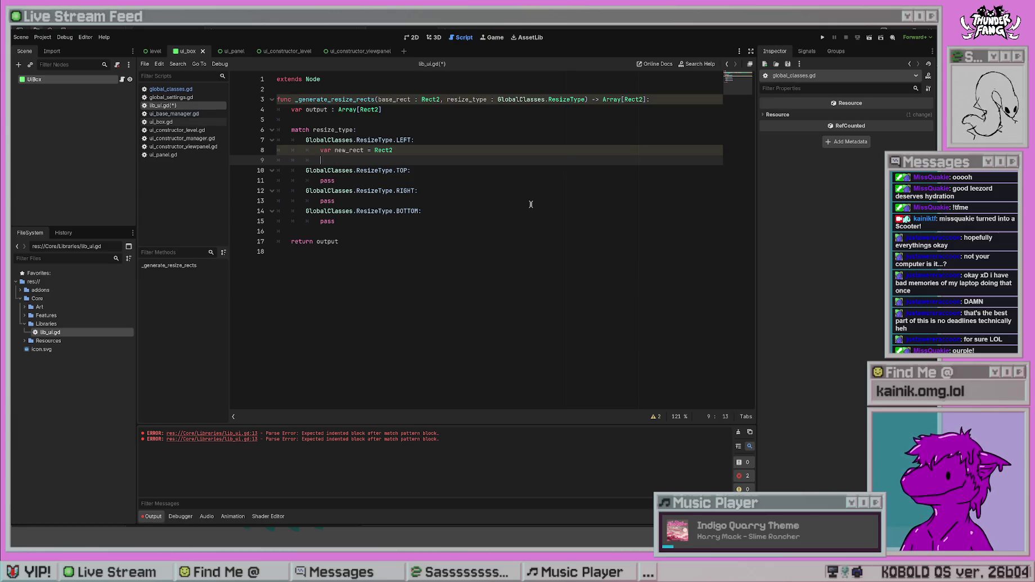
key("BackSpace")
key("BackSpace")
key("BackSpace")
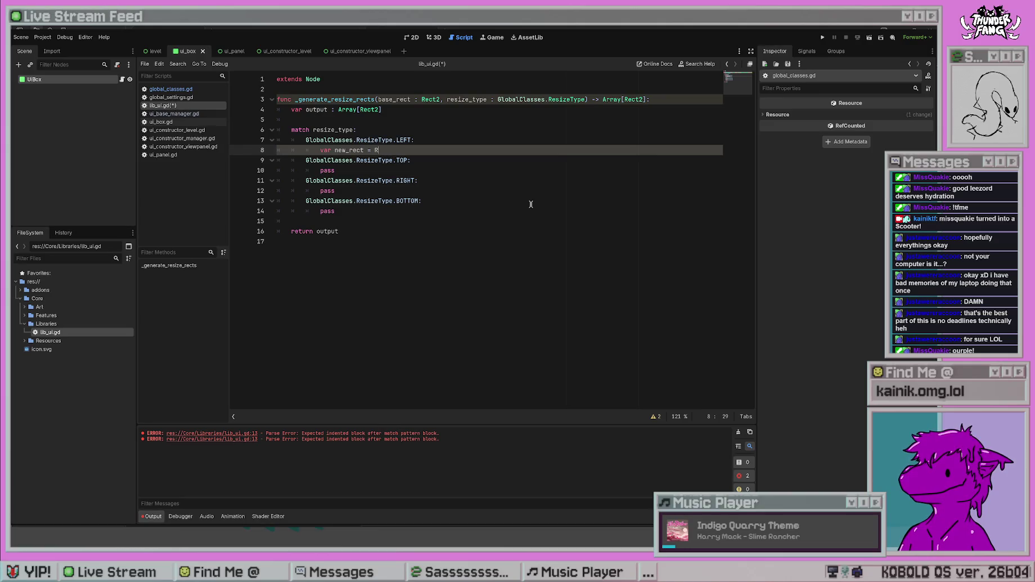
type("Rect2")
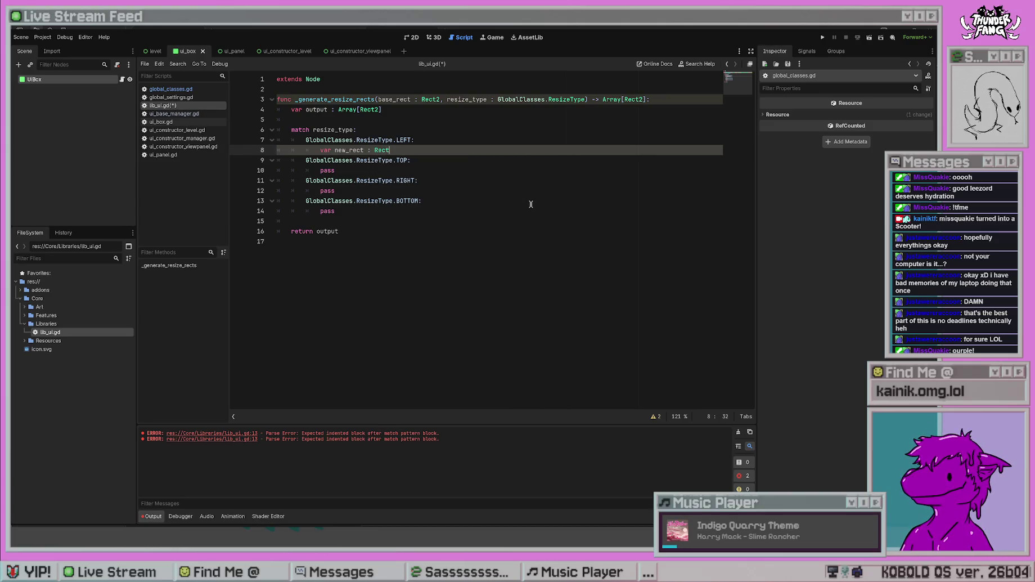
key("Return")
- Browse new_rect and Rect2 member suggestions, remove the trial text, and save lib_ui.gd
type("new_rect.")
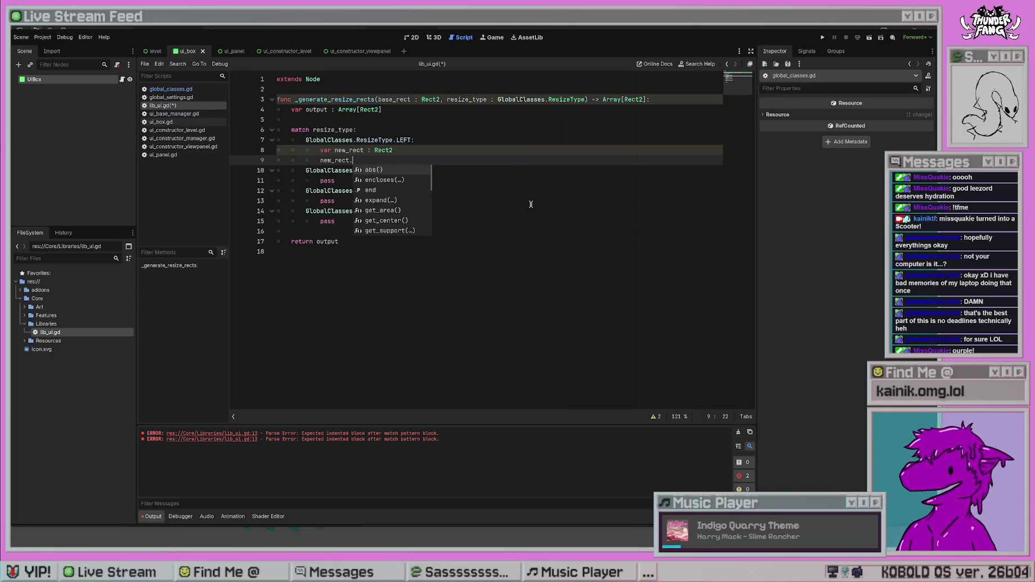
type("se")
key("BackSpace")
key("BackSpace")
key("Down")
key("Down")
key("Down")
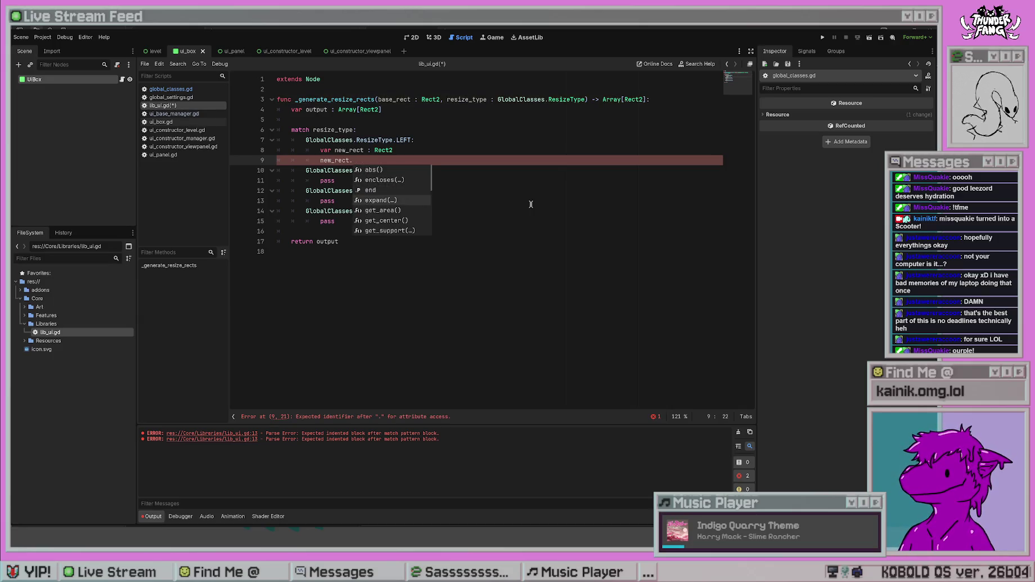
key("Down")
key("Down")
key("Down")
key("Down")
key("Down")
left_click(530, 204)
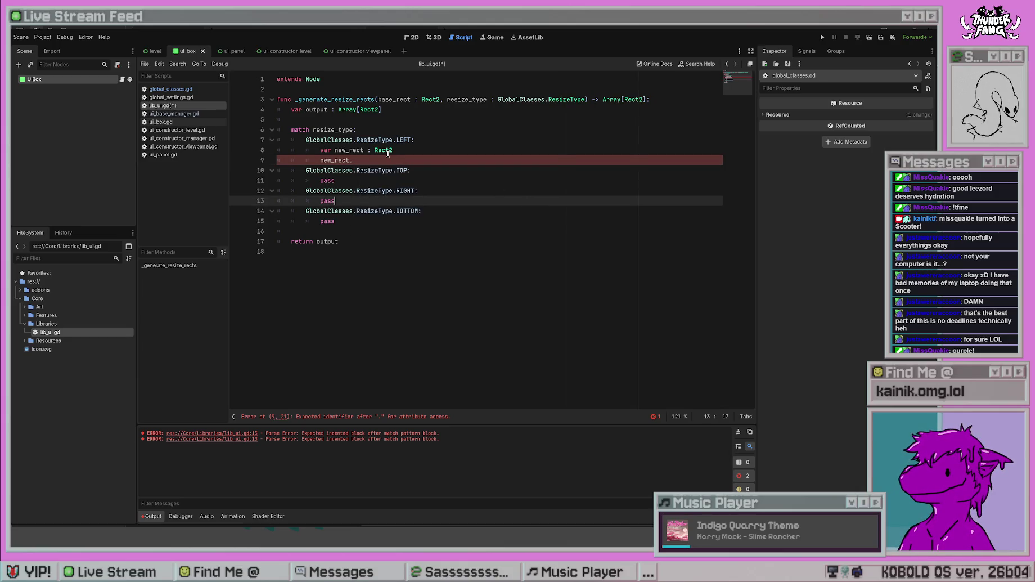
mouse_move(387, 160)
left_mouse_down()
mouse_move(372, 142)
mouse_move(367, 152)
left_mouse_up()
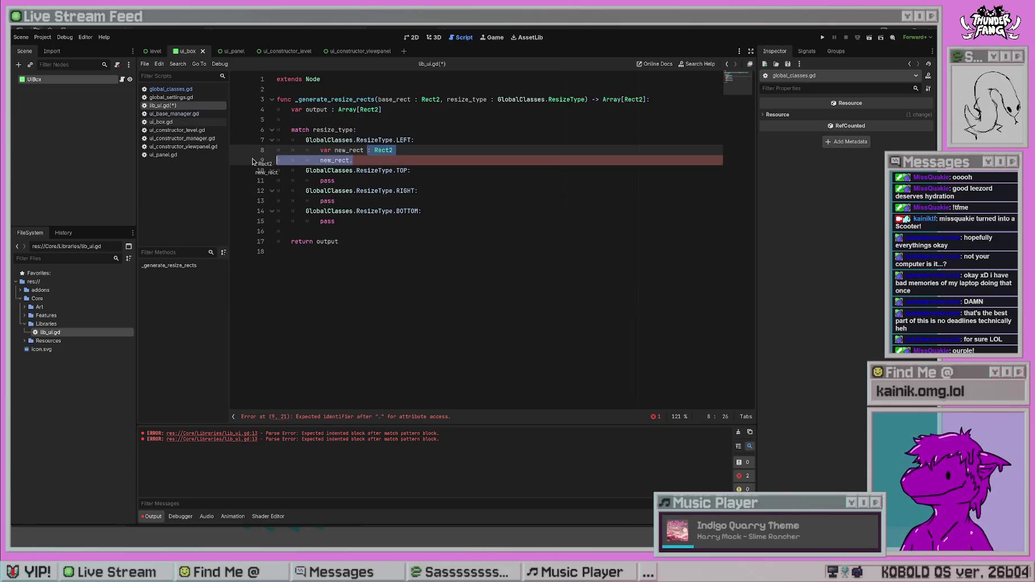
key("ctrl+z")
key("ctrl+z")
key("ctrl+z")
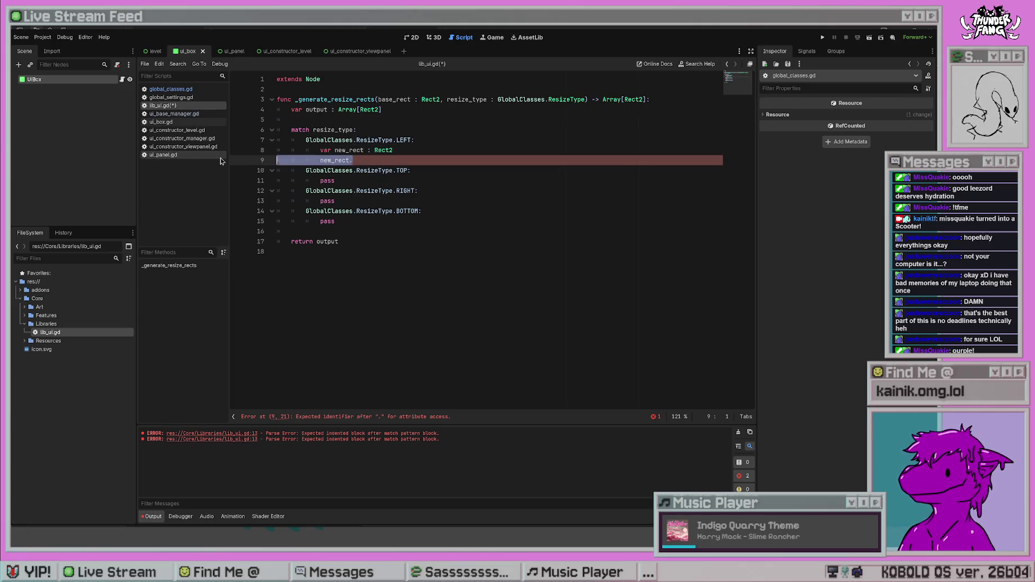
type(" = Rect2.")
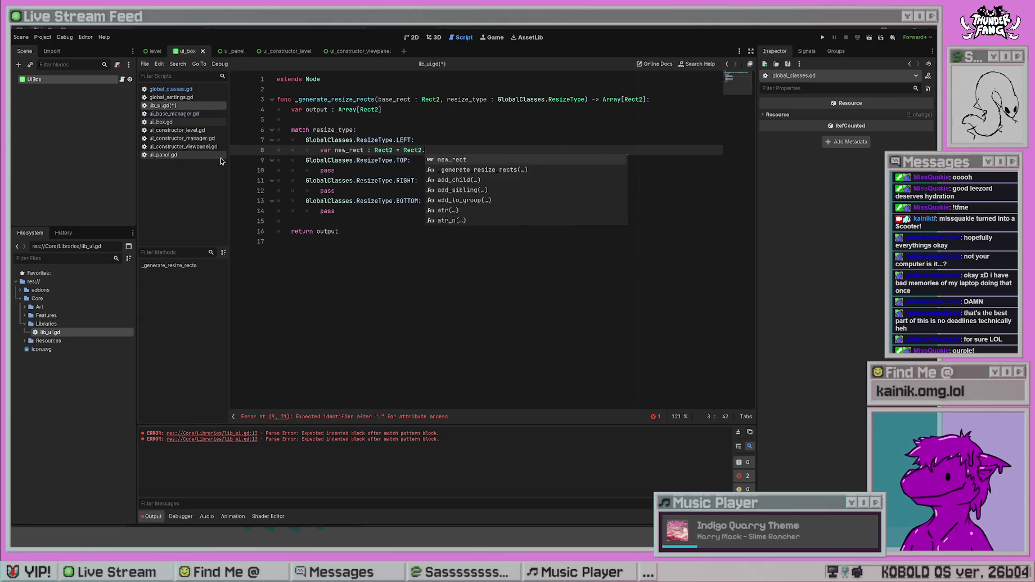
key("Escape")
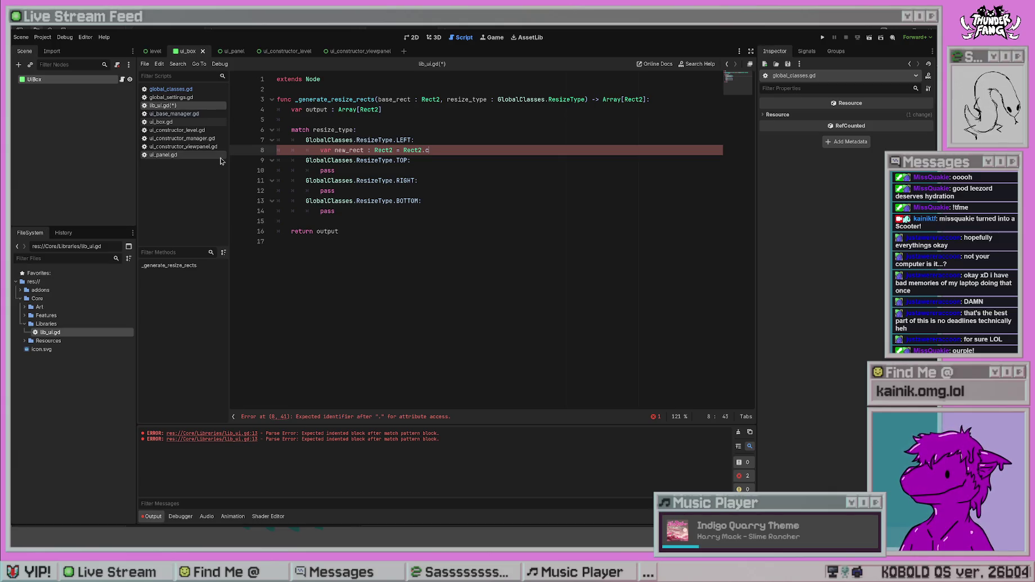
key("BackSpace")
key("BackSpace")
key("BackSpace")
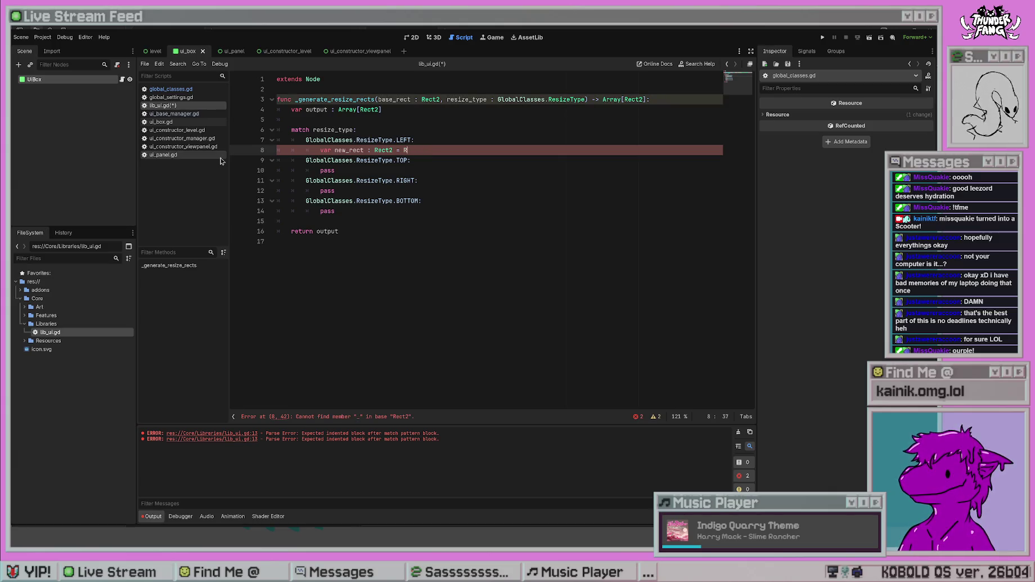
key("ctrl+s")
left_click(432, 220)
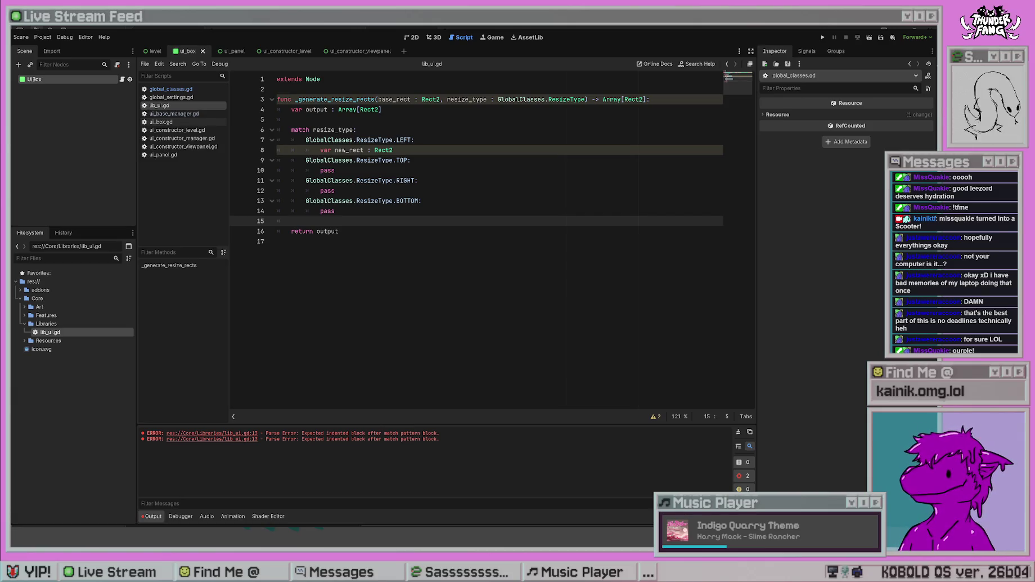
- Append '= Rect2(' to the var new_rect : Rect2 declaration on line 8
left_click(393, 150)
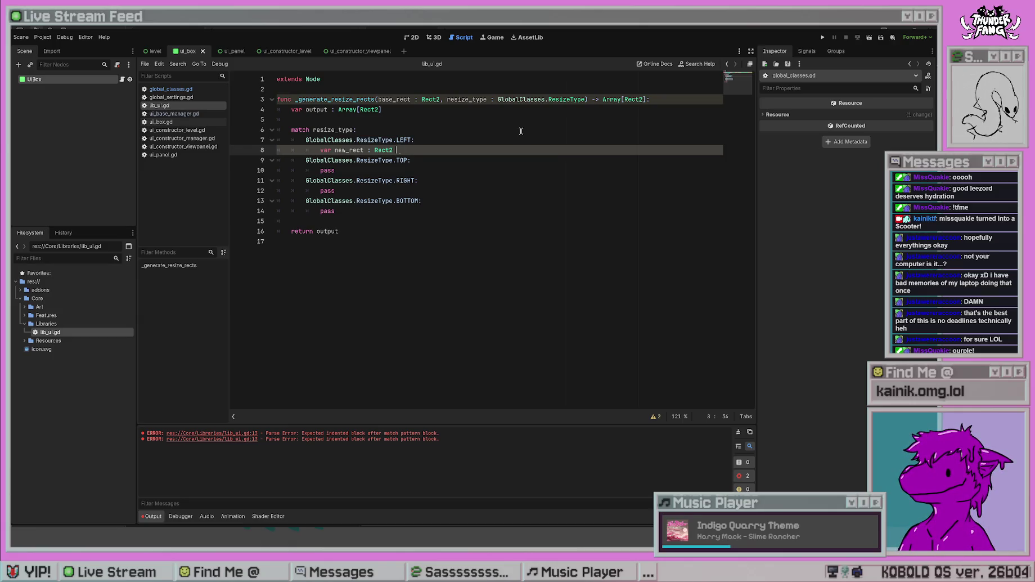
type("= Rect2(")
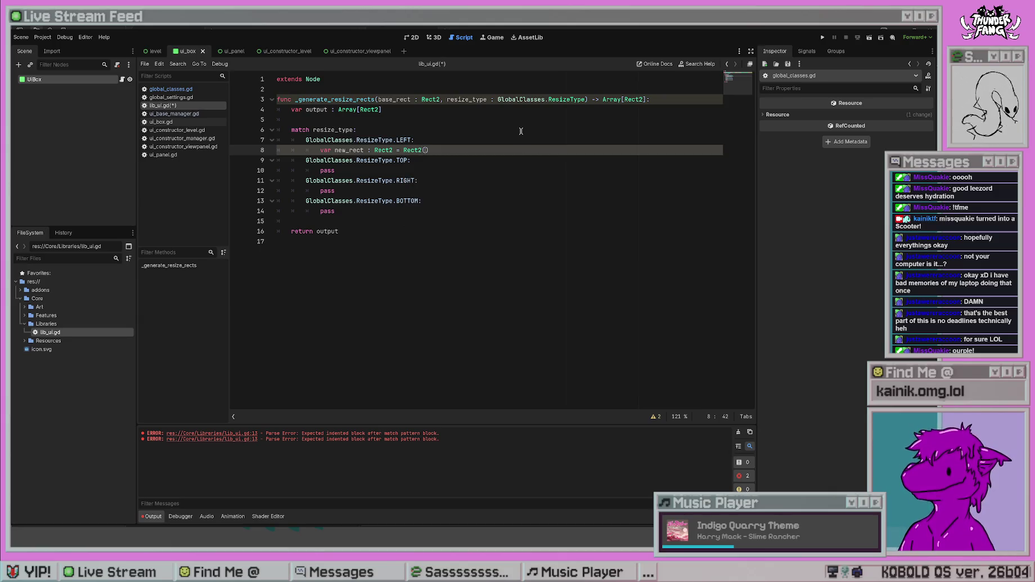
- Put the Rect2 argument on its own line, replacing a trial Vector2() with base_rect.get_area()
key("Return")
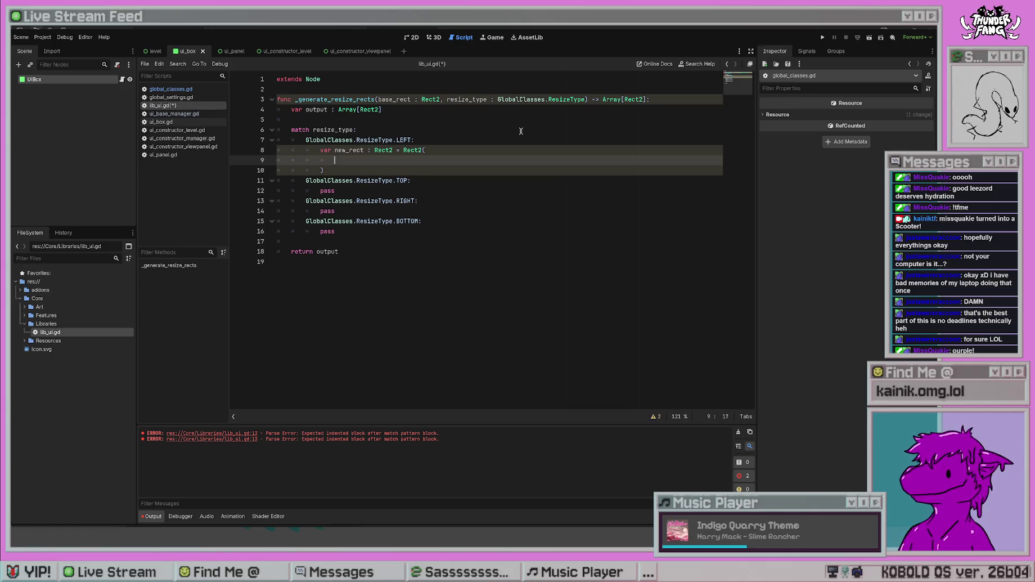
type("Vector2(")
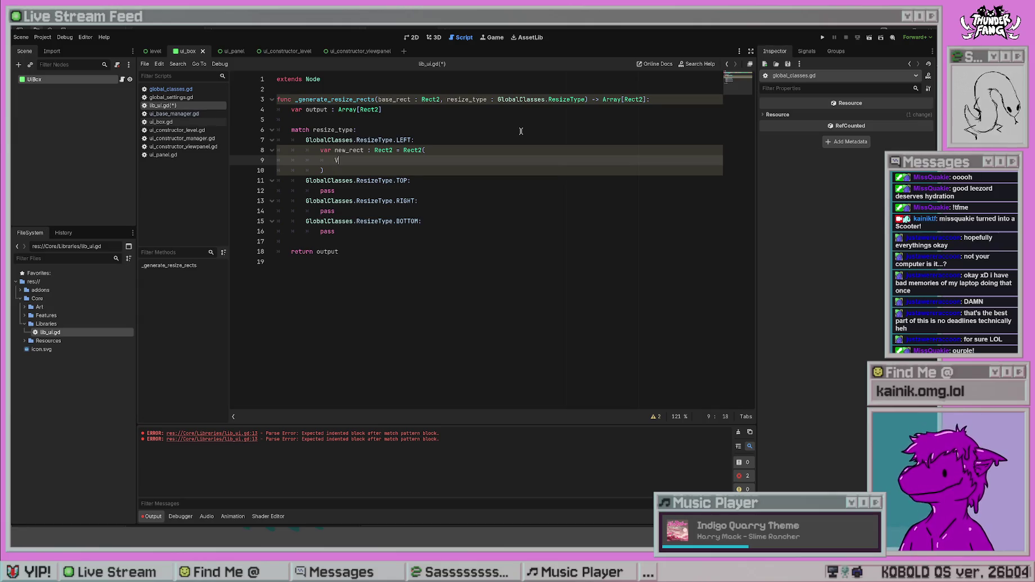
key("Left")
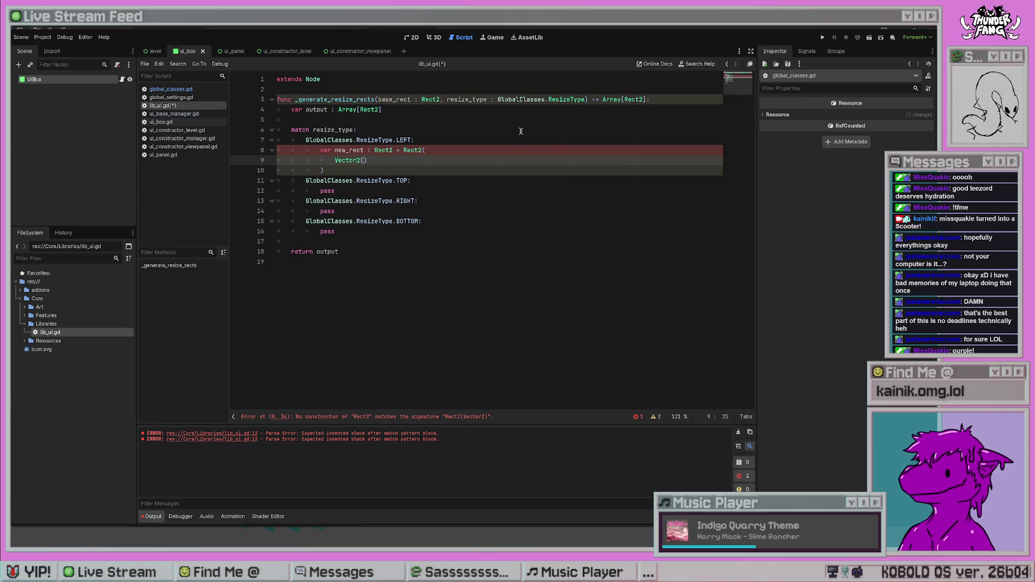
key("Right")
key("BackSpace")
key("BackSpace")
key("BackSpace")
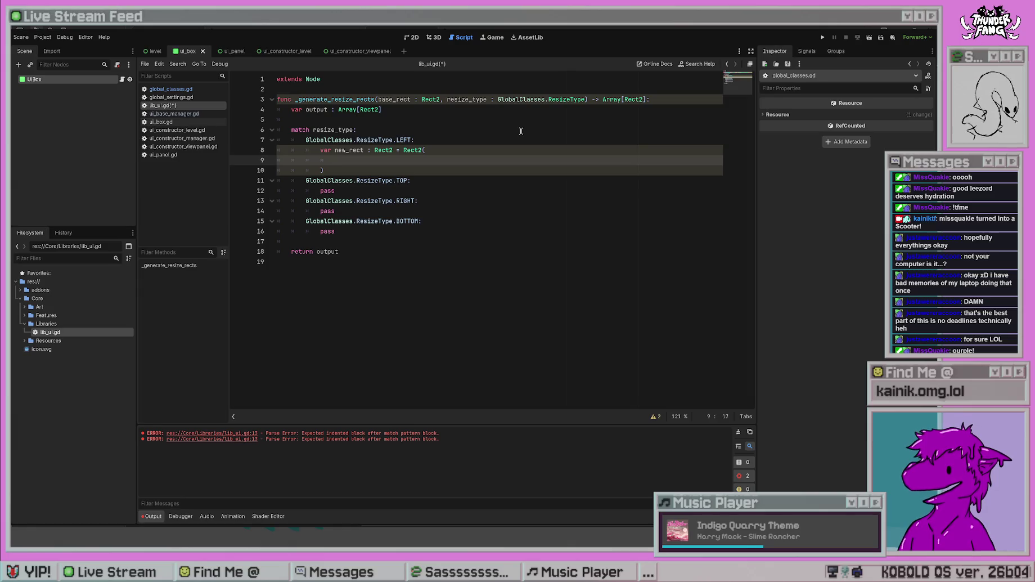
type("base_rect.")
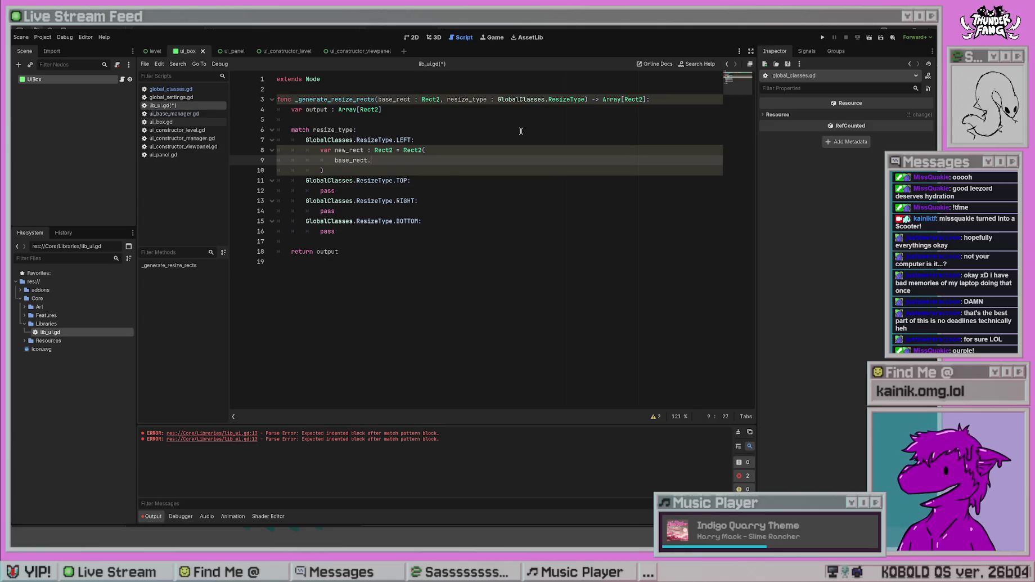
key("Down")
key("Down")
key("Down")
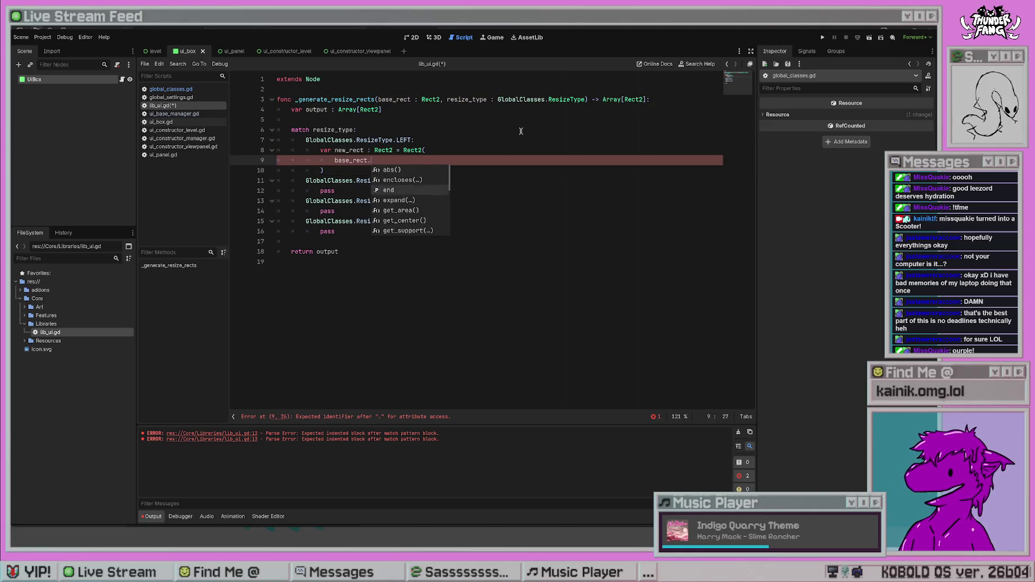
key("Down")
key("Down")
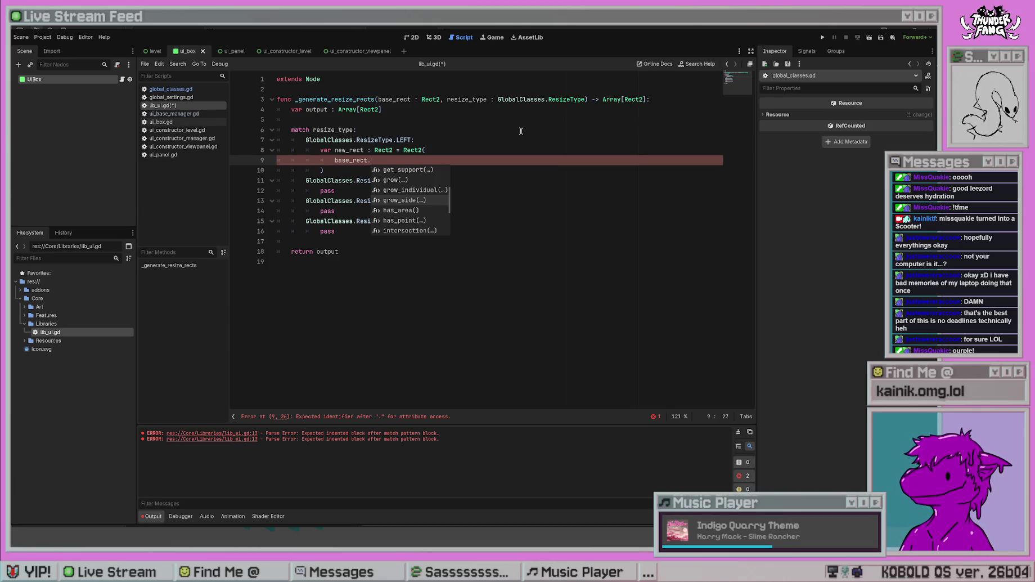
key("Down")
key("Down")
key("Down")
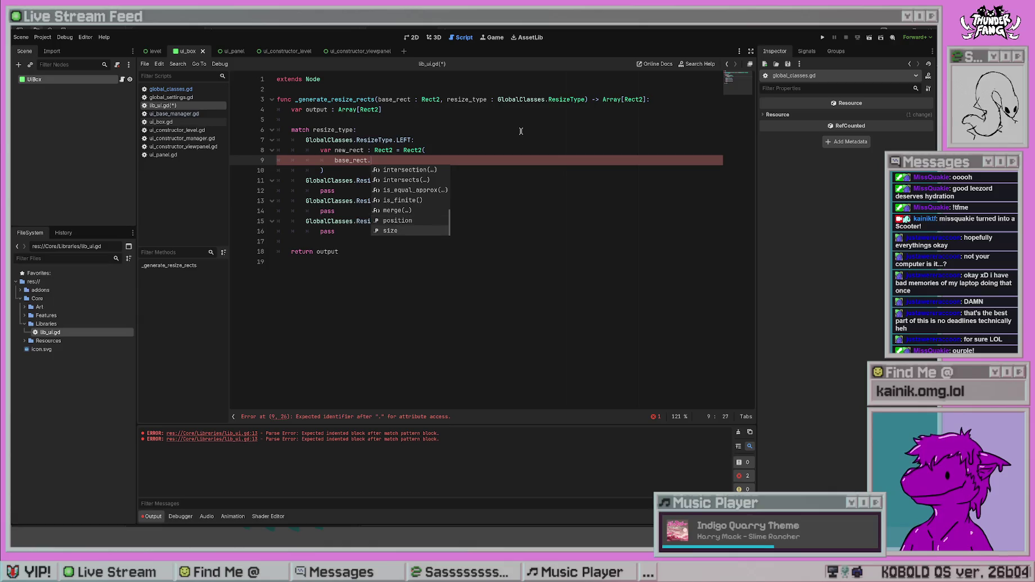
key("Up")
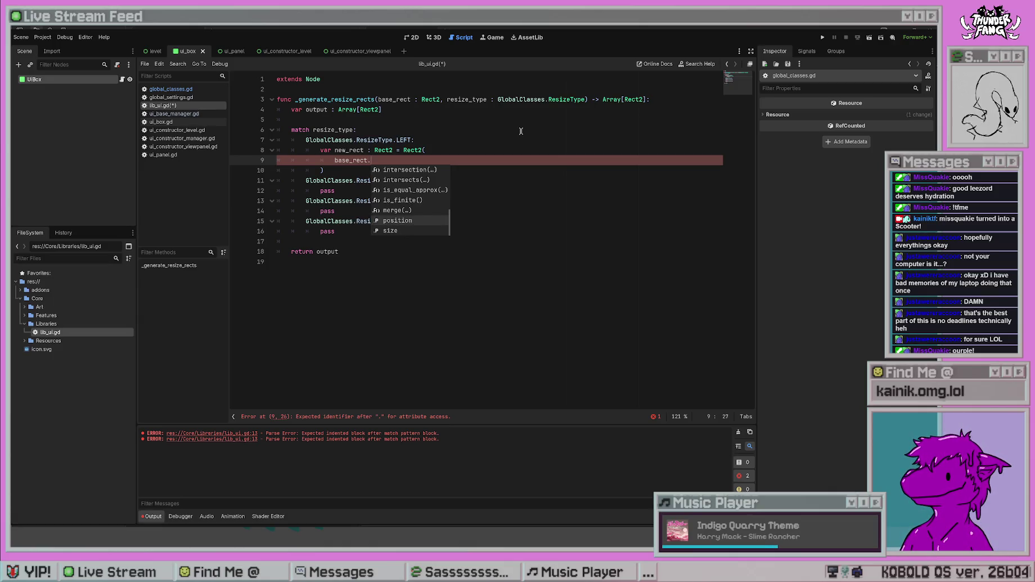
key("Up")
key("Up")
key("Up")
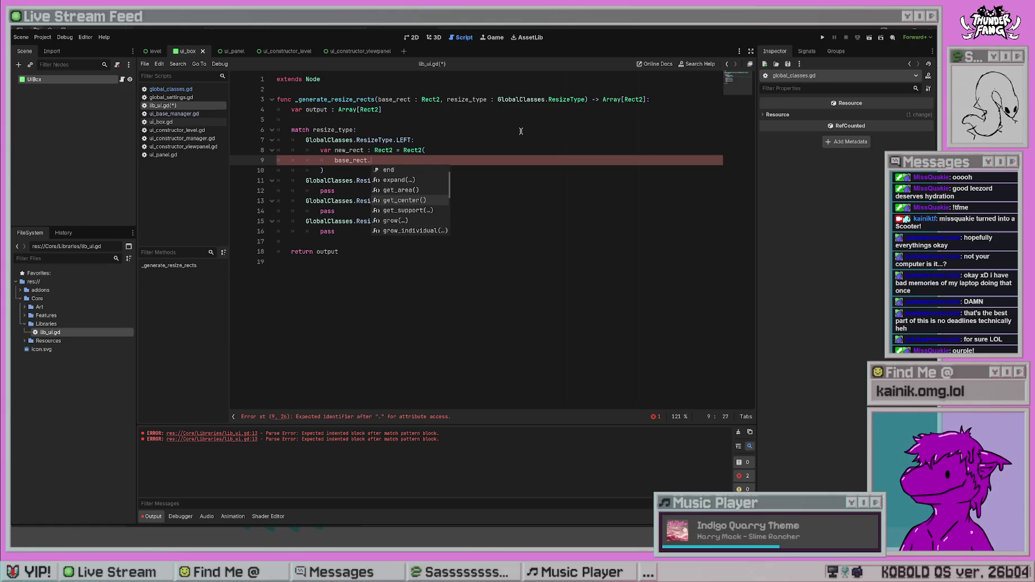
key("Up")
key("Up")
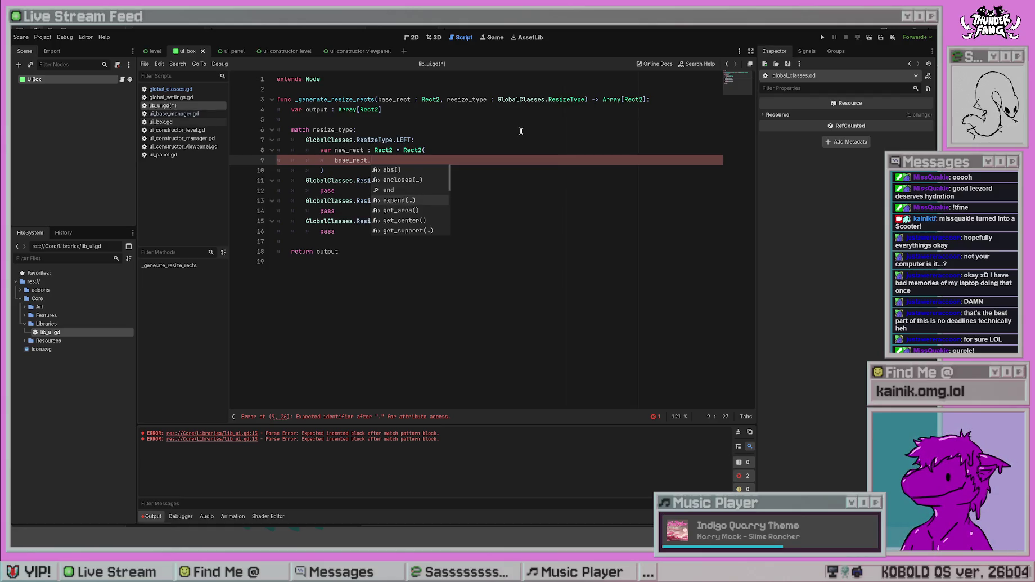
key("Down")
key("Return")
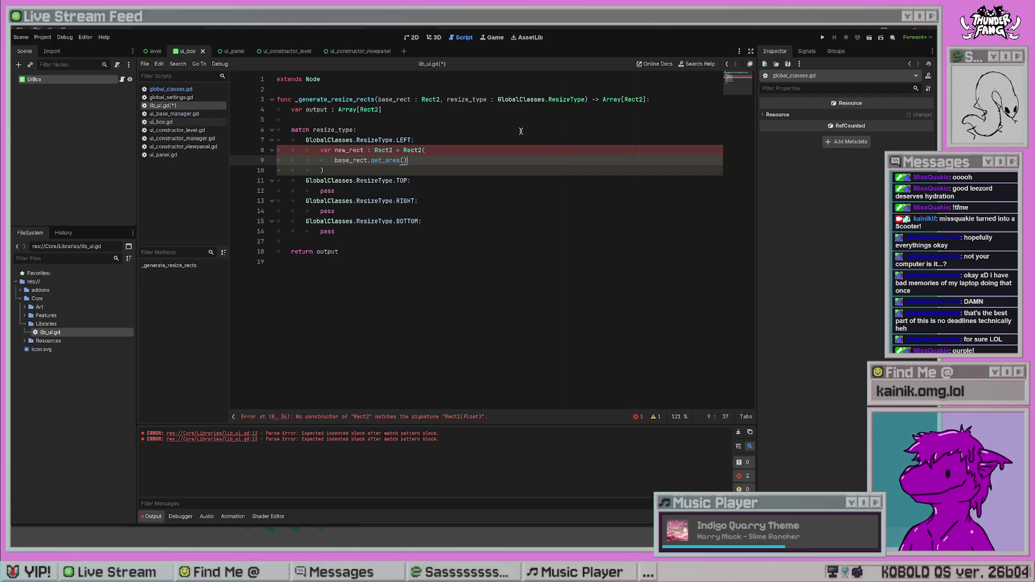
left_click(521, 131)
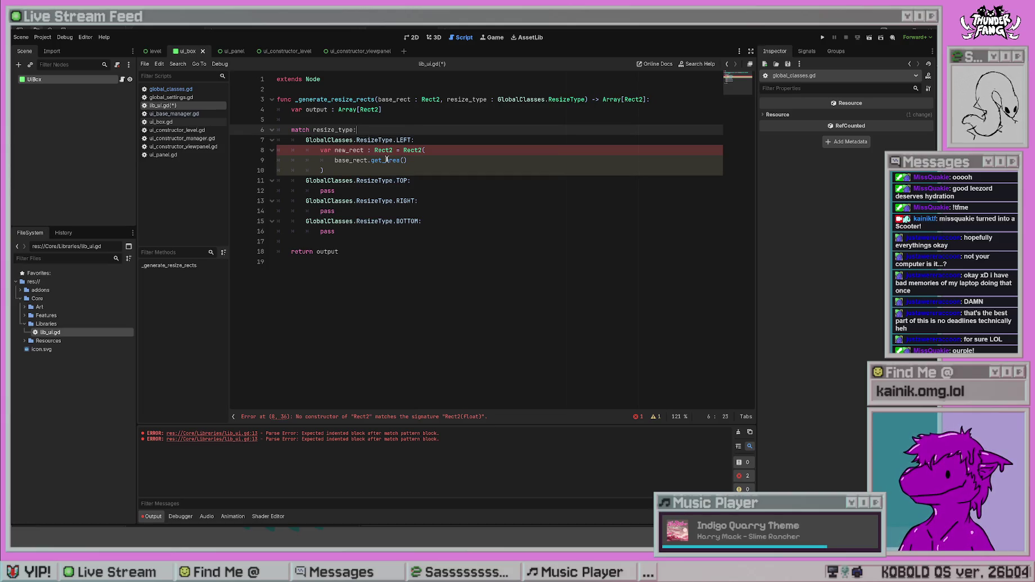
- Divide base_rect.get_area() by base_rect.size.y on line 9
left_click(395, 151)
mouse_move(409, 161)
left_mouse_down()
mouse_move(357, 161)
mouse_move(379, 160)
left_mouse_up()
left_click(414, 160)
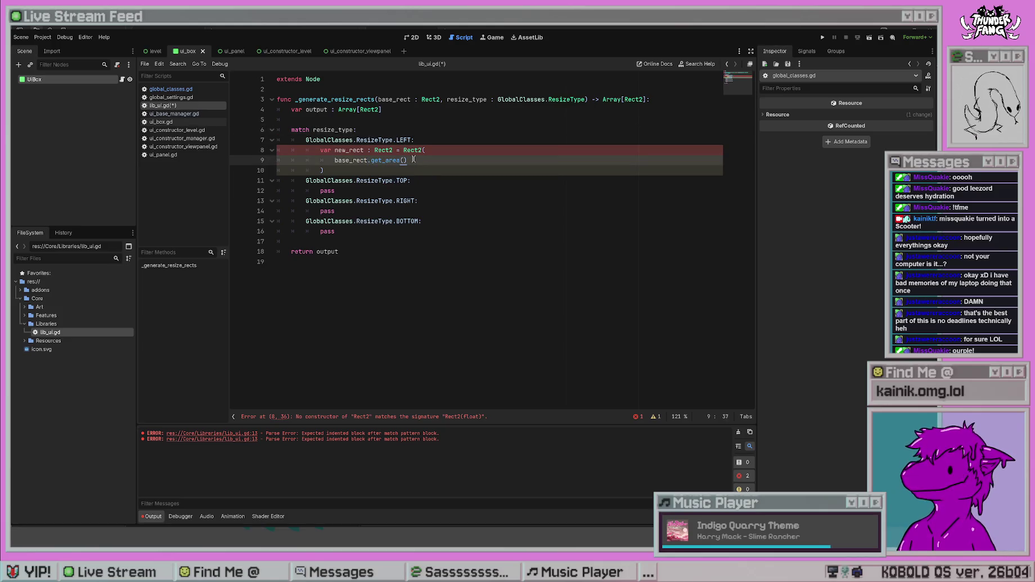
type("base_rect.")
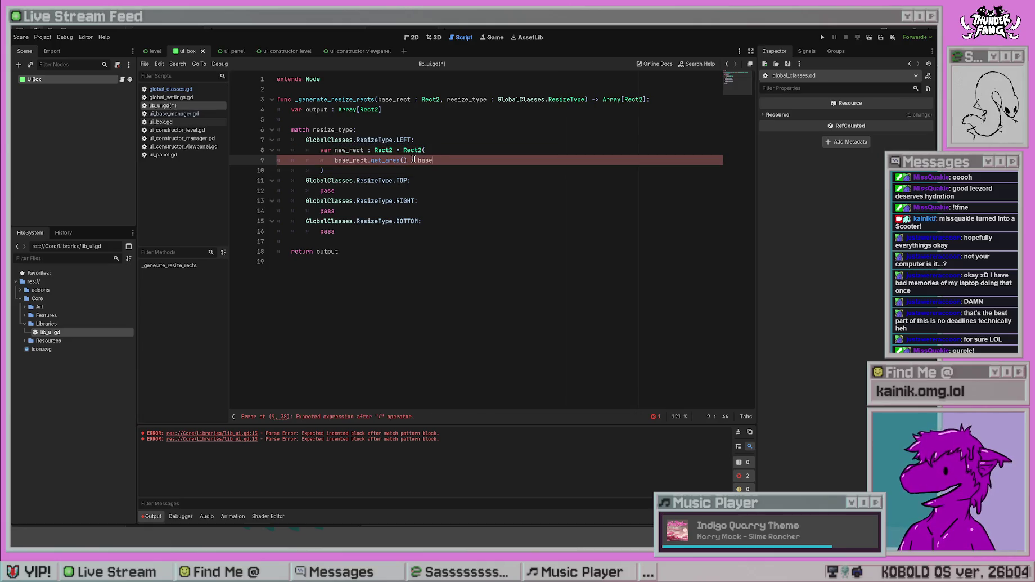
type("si")
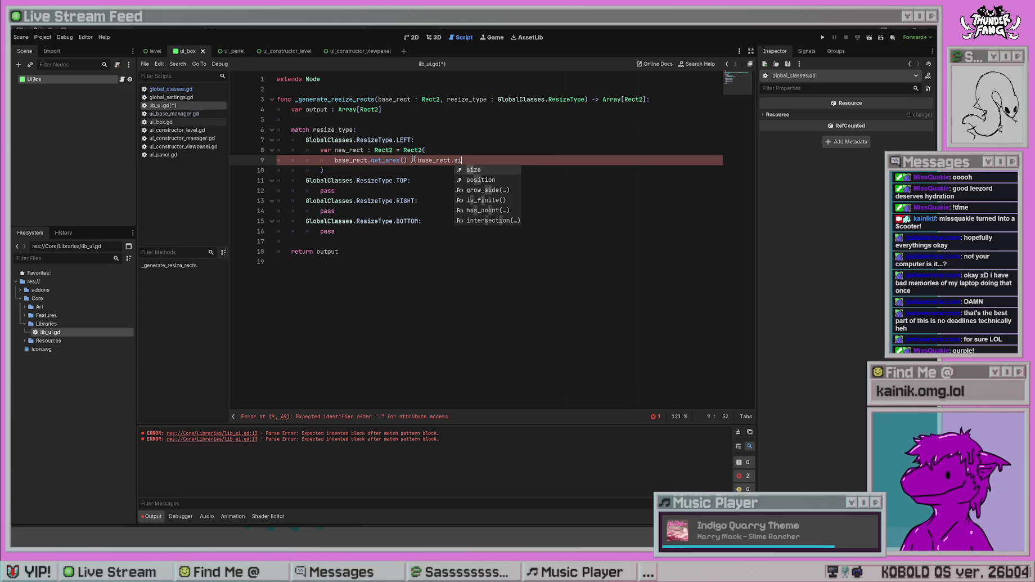
key("Return")
type(".")
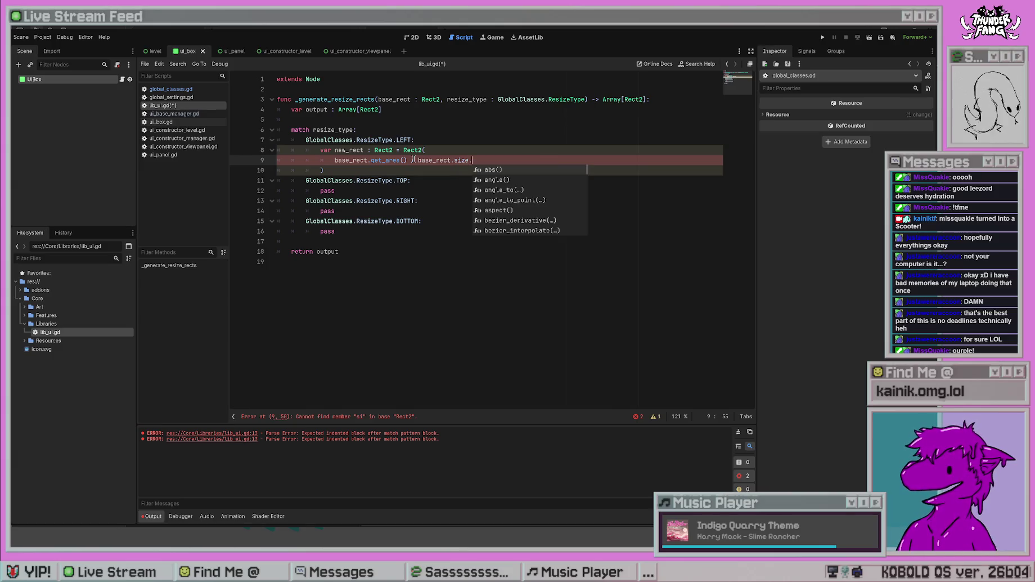
type("y")
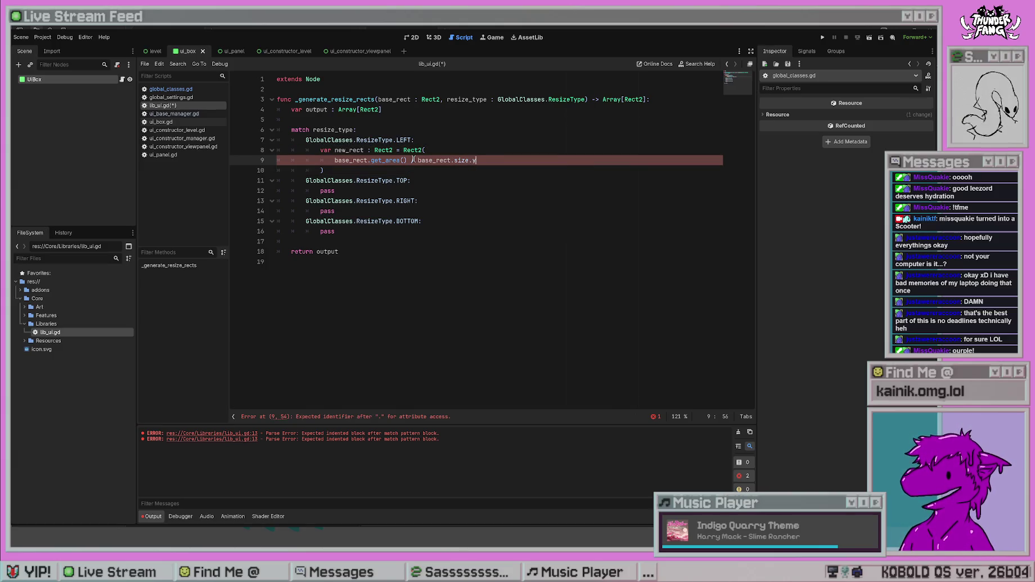
key("Up")
key("Up")
key("Up")
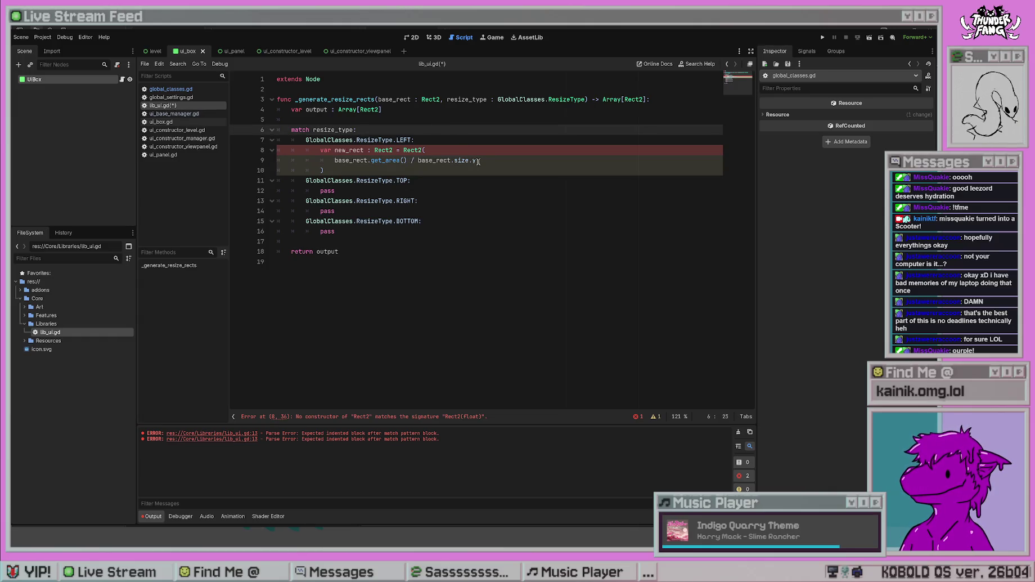
double_click(432, 161)
left_click(502, 153)
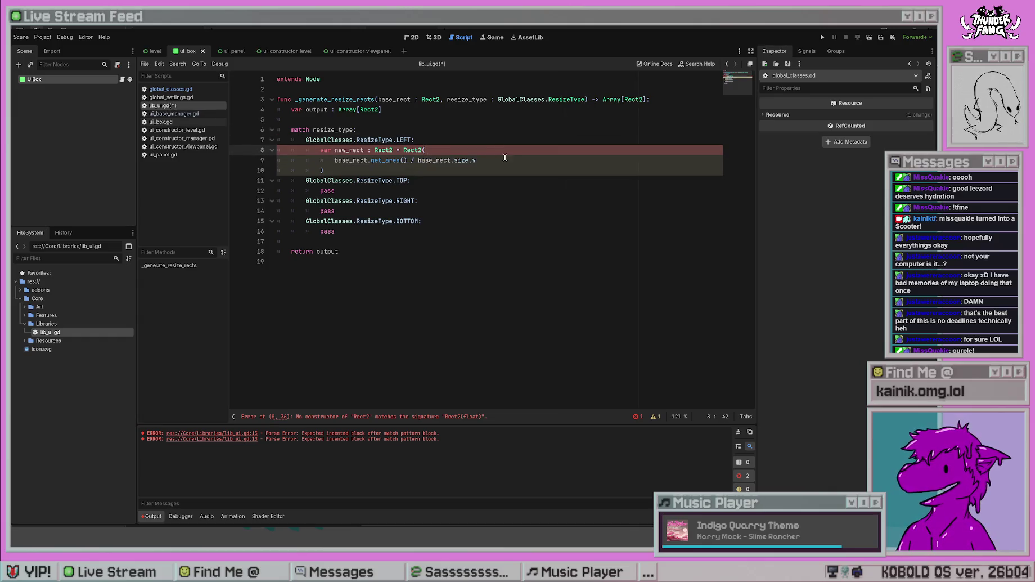
left_click(553, 161)
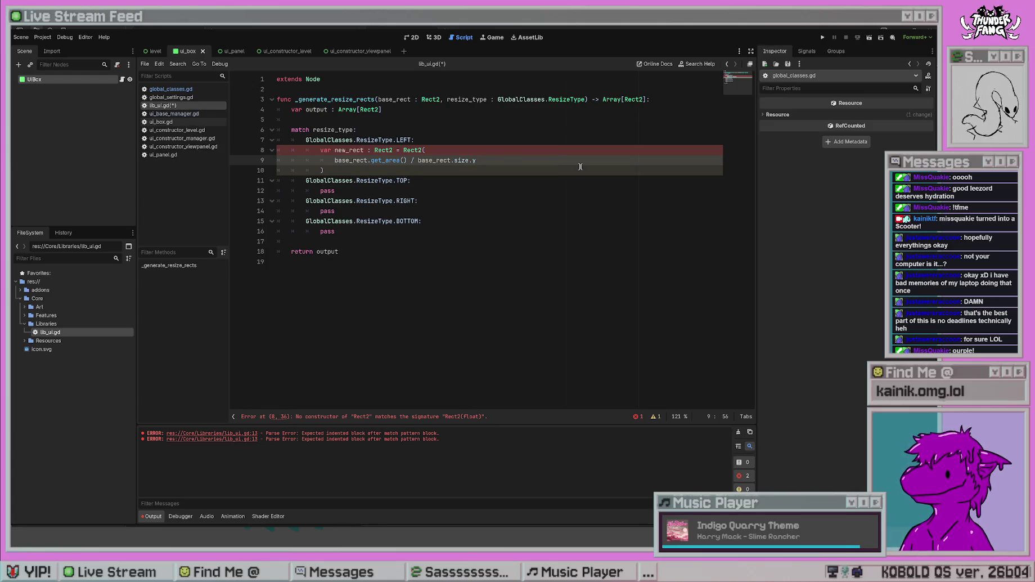
- Replace line 9's expression with base_rect.get_center() minus a second base_rect call
left_click_drag(477, 160, 368, 163)
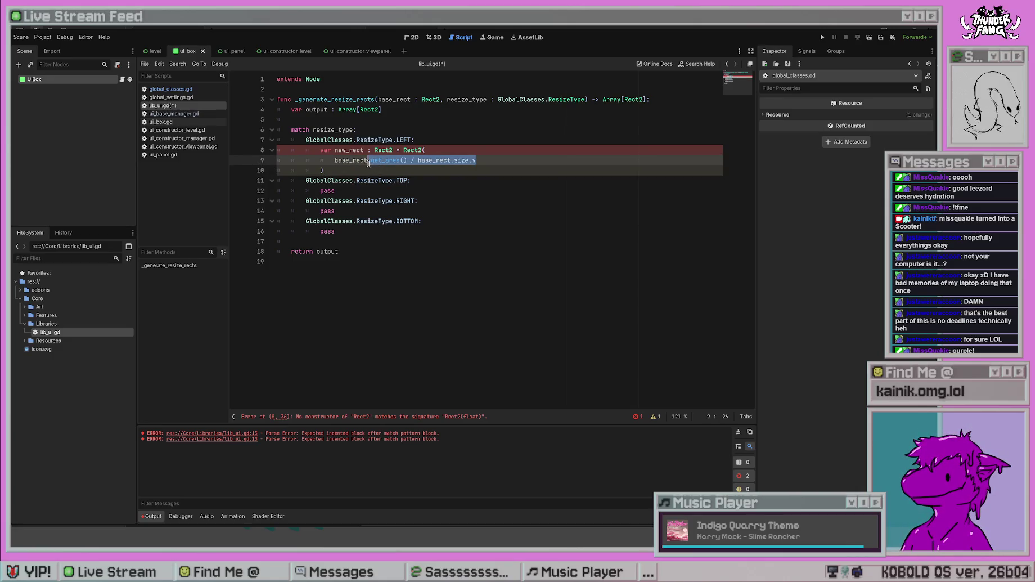
type(".get")
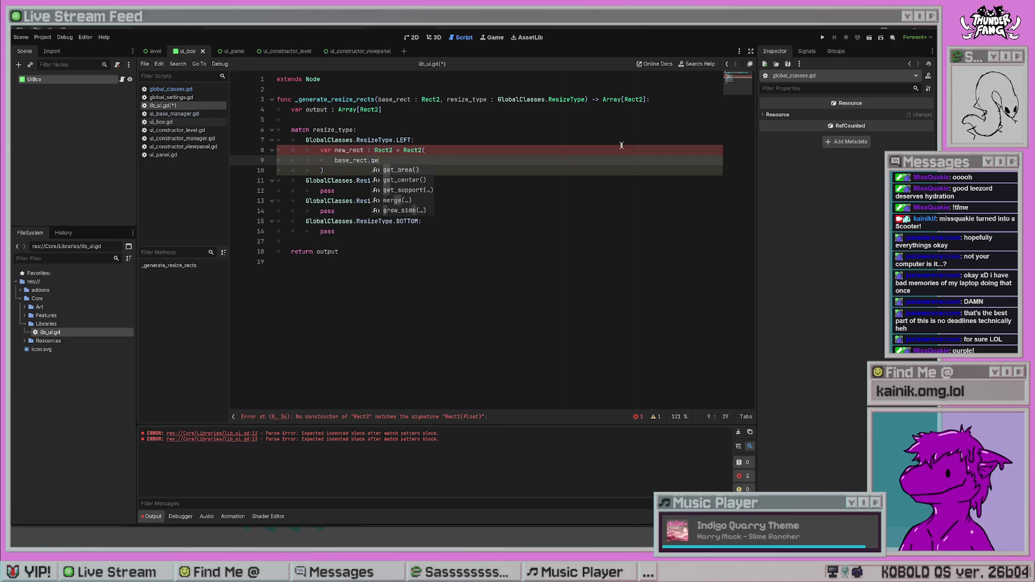
key("Down")
key("Return")
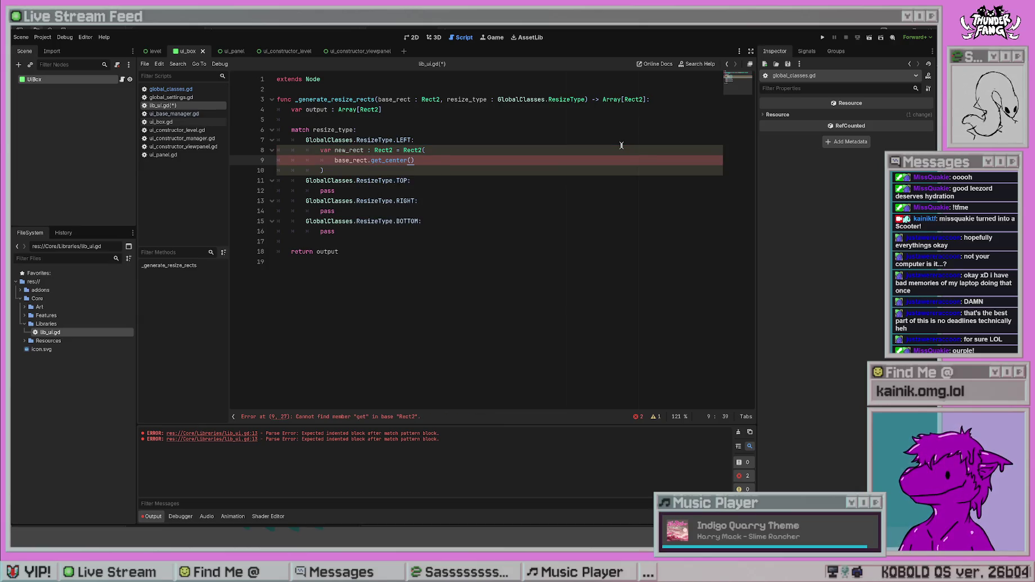
type("- base_rect.ge")
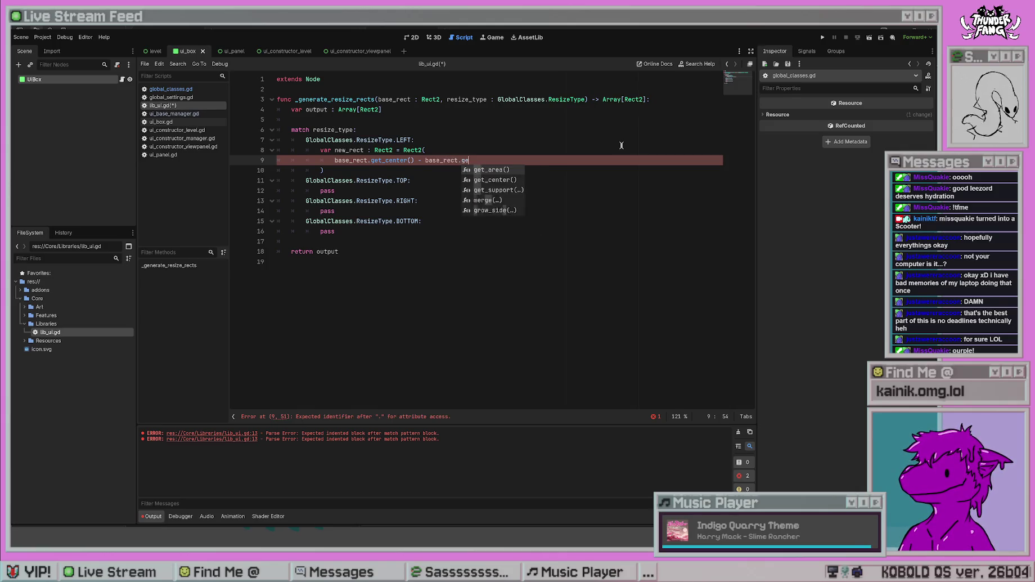
type("t")
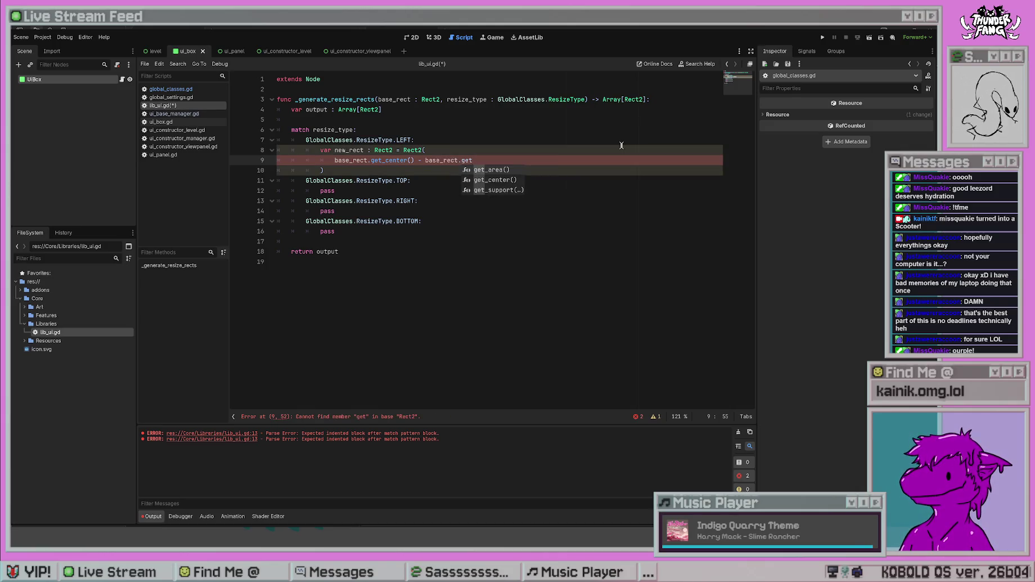
key("Return")
type(".")
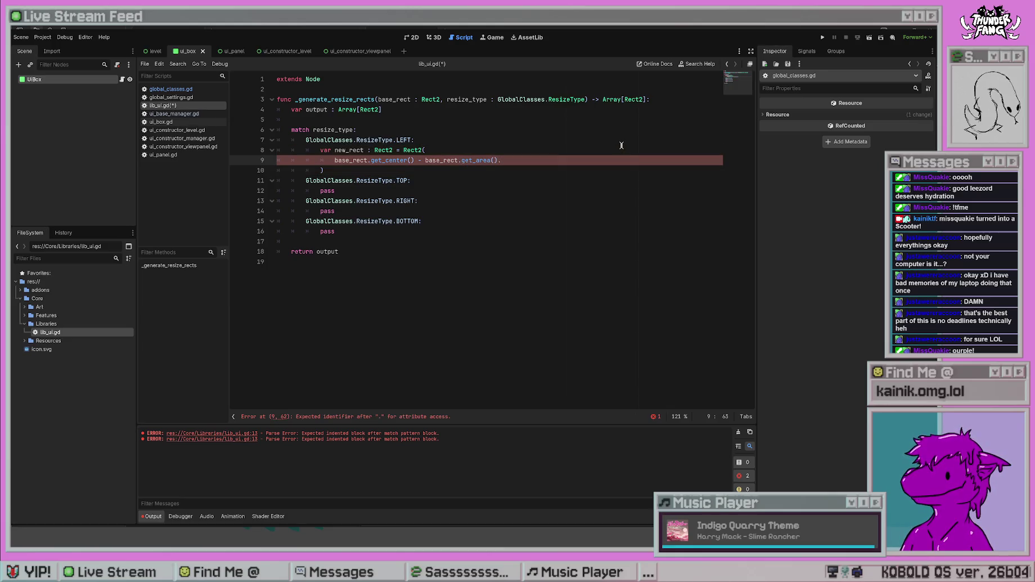
key("BackSpace")
left_click(531, 195)
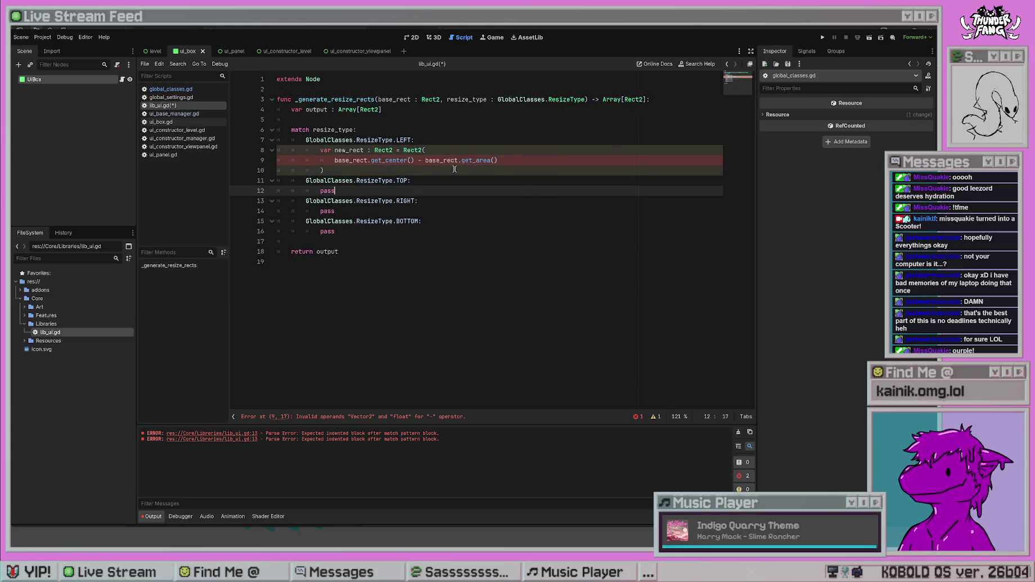
key("Down")
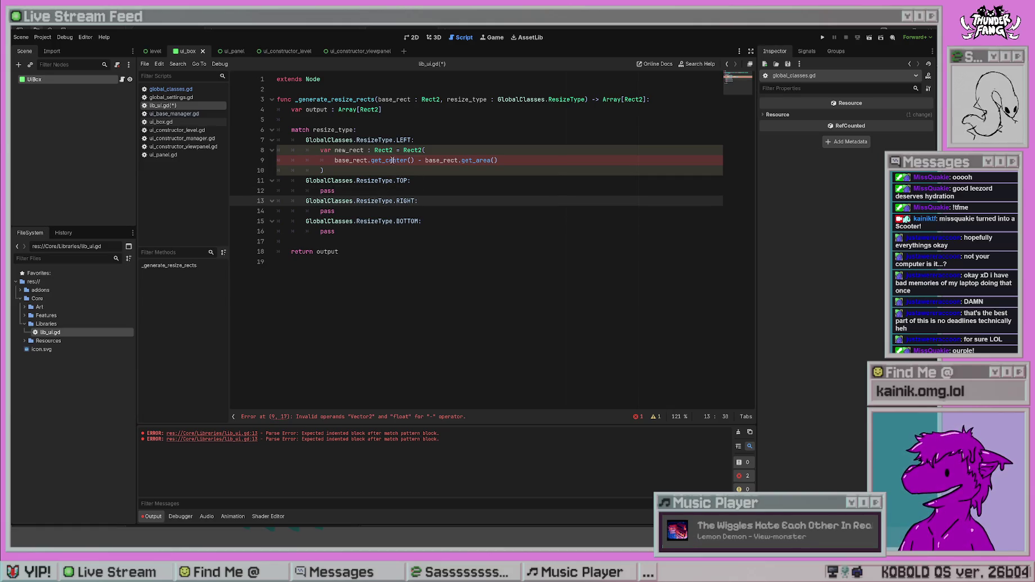
- Turn the second call into base_rect.size.x, add .x after get_center(), and save
left_click_drag(498, 159, 460, 160)
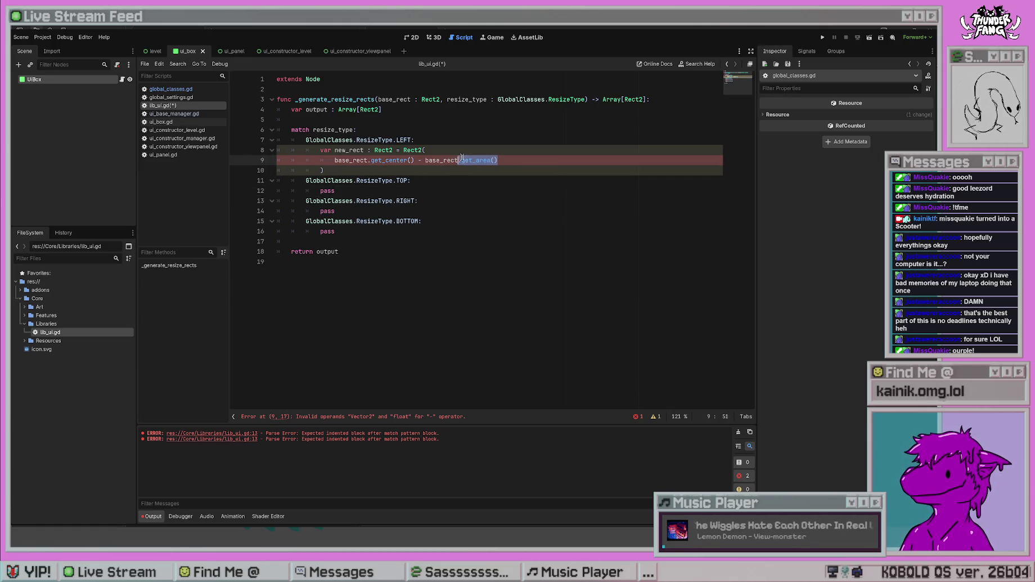
type("si")
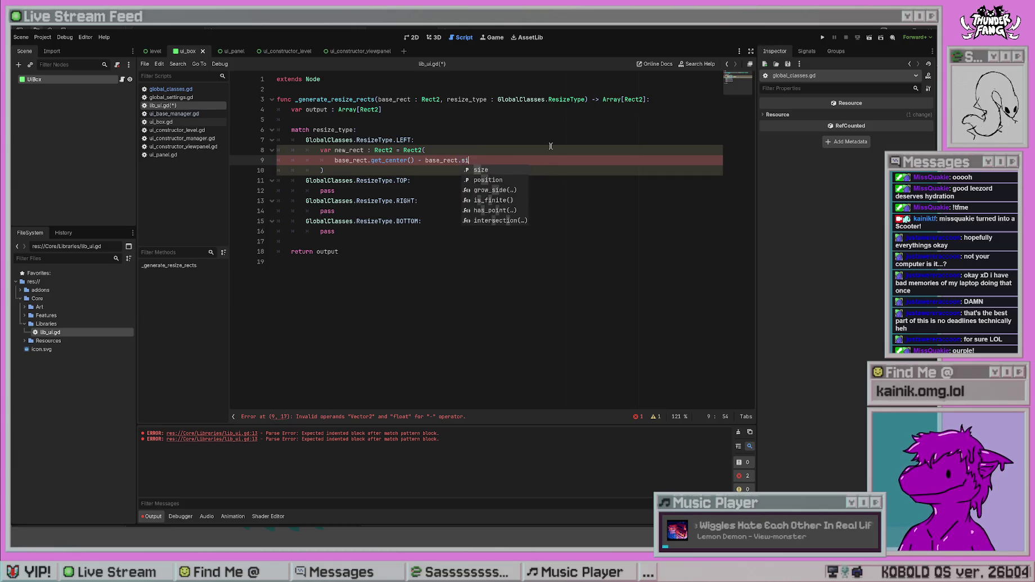
key("Return")
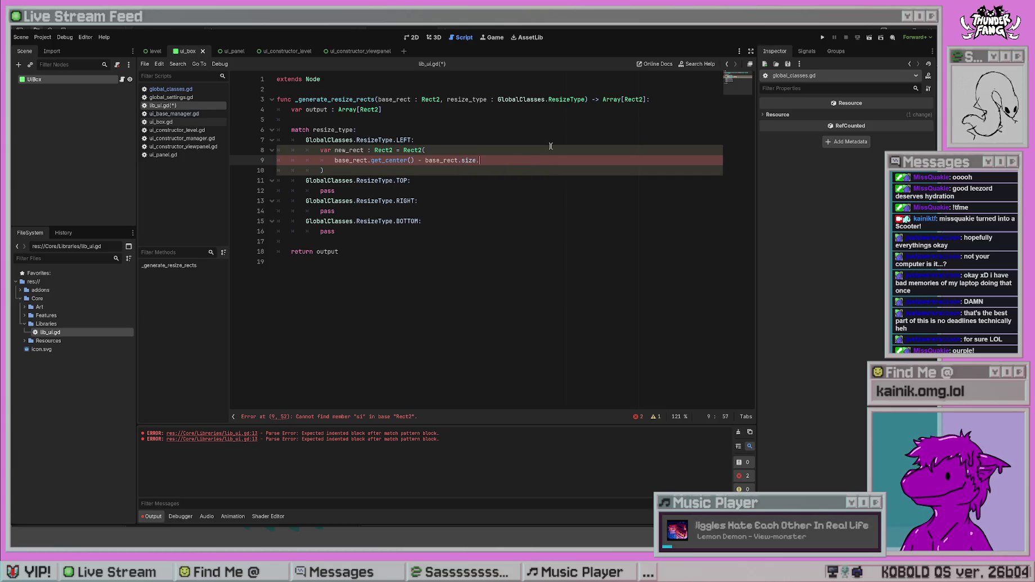
type(".x")
key("Escape")
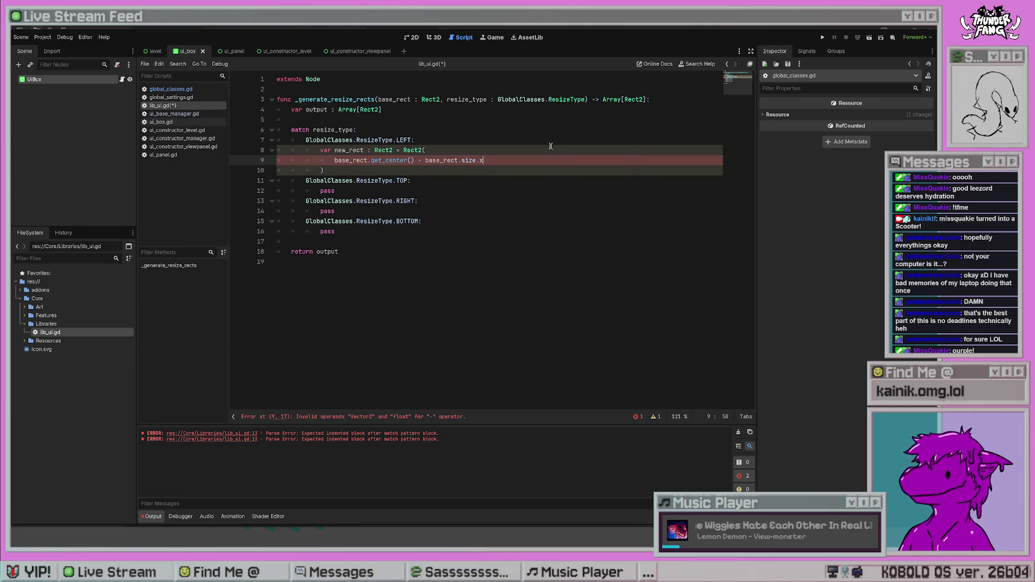
key("Left")
key("Left")
key("Left")
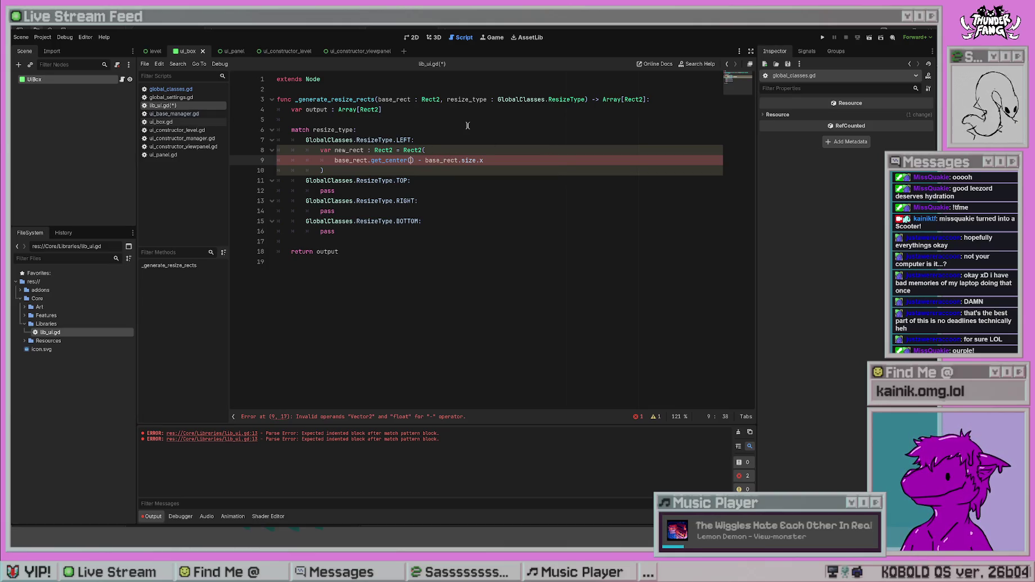
type(".x")
left_click(520, 129)
key("ctrl+s")
- Wrap base_rect.size.x / 2 in parentheses and save lib_ui.gd again
left_click(526, 167)
left_click(519, 163)
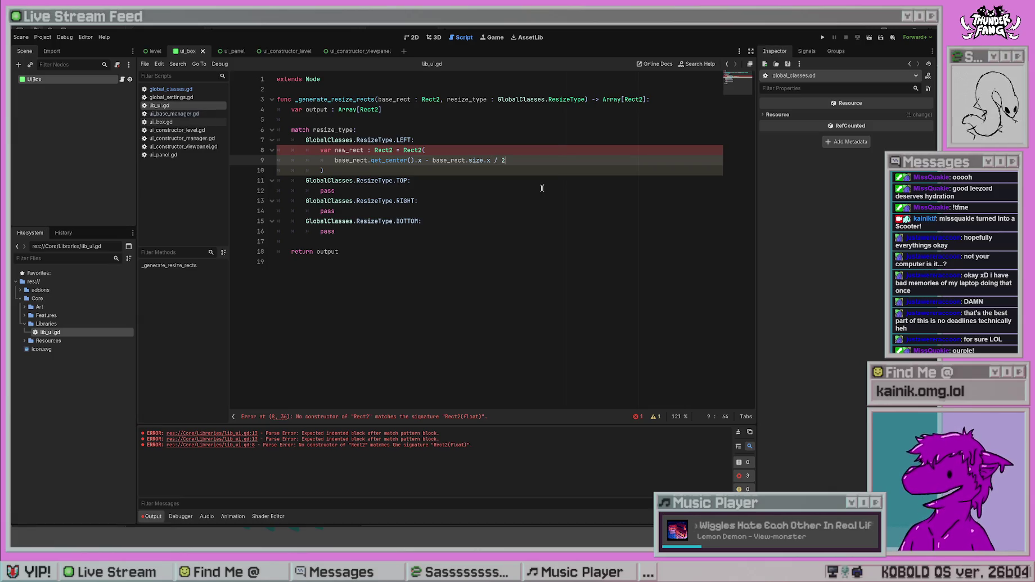
type(")")
left_click(432, 161)
type("(")
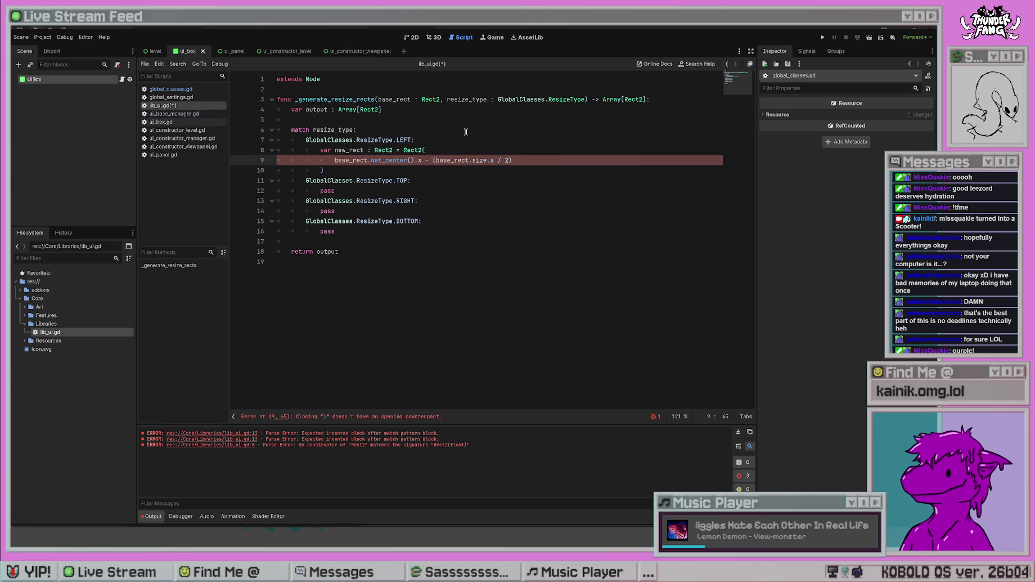
key("ctrl+s")
left_click(532, 160)
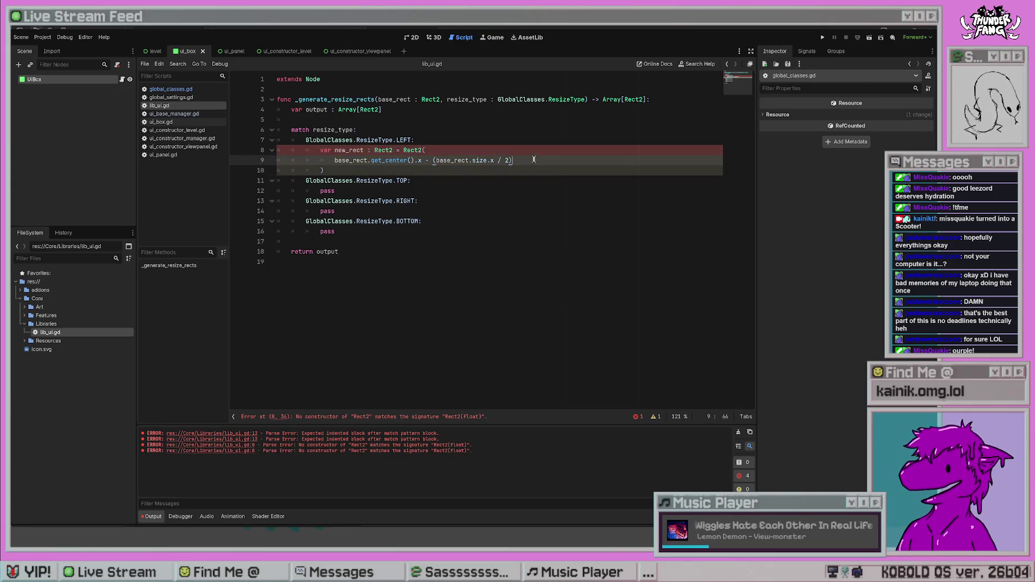
left_click_drag(335, 160, 383, 161)
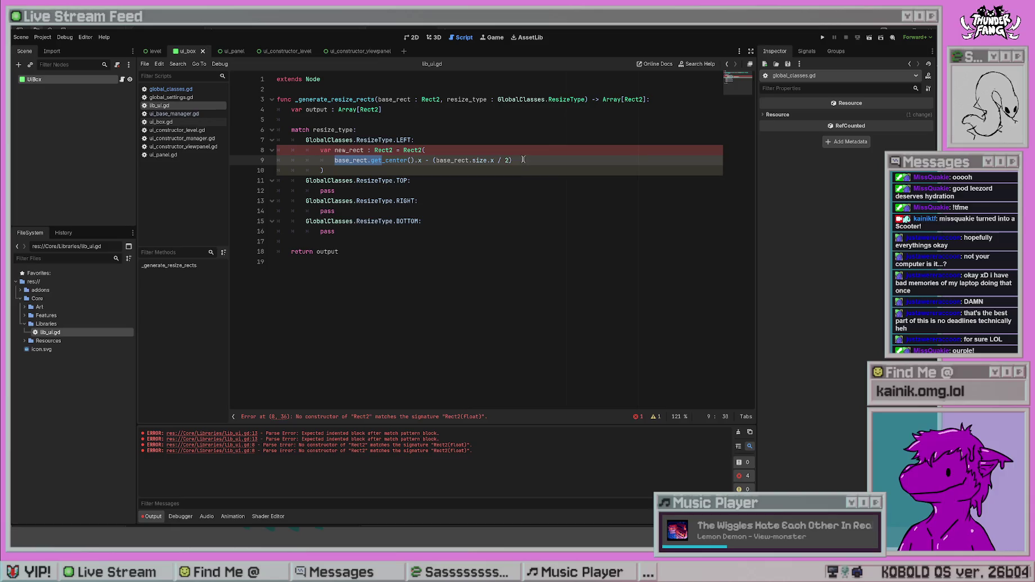
- Append the comment '# X Position' to the end of line 9
left_click(546, 157)
type(",")
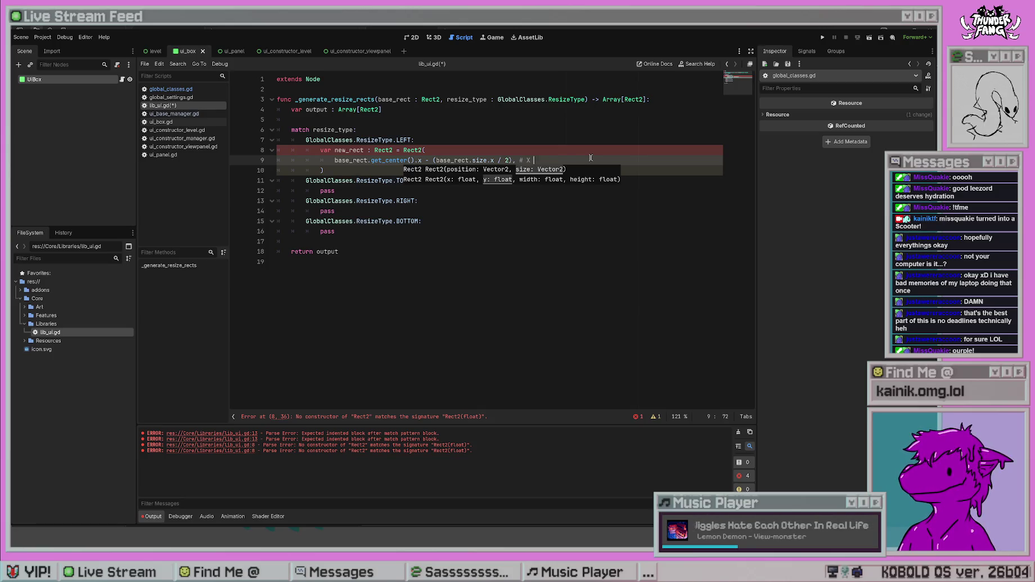
key("BackSpace")
key("BackSpace")
key("BackSpace")
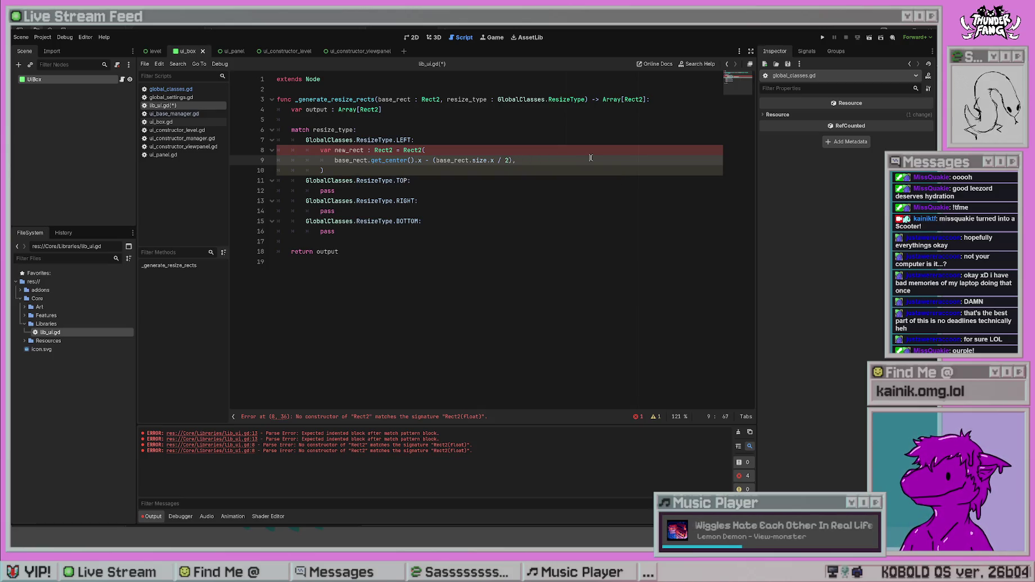
left_click(338, 150)
left_click(520, 159)
type("# X Positio")
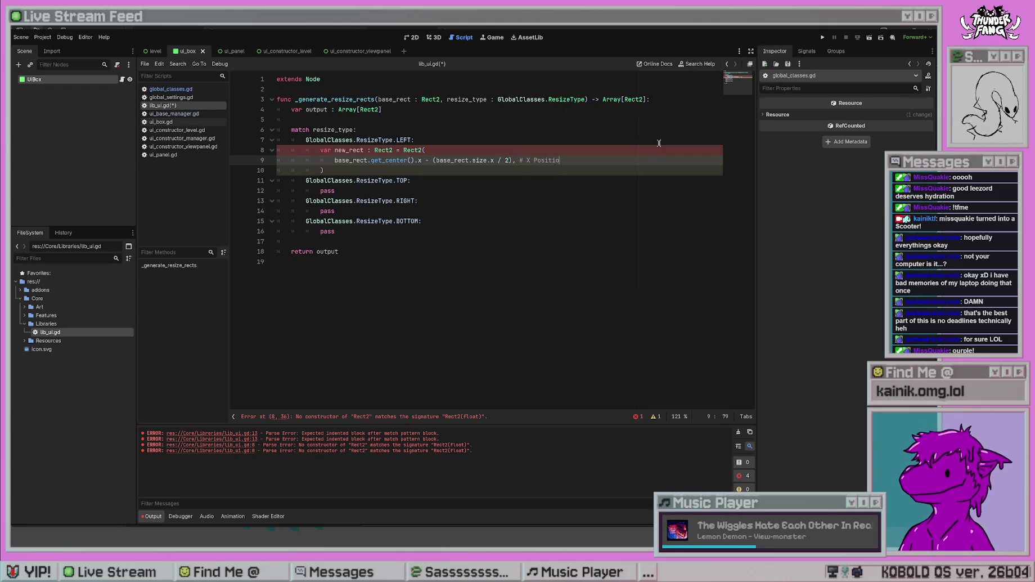
type("n")
- On a new line, start the second Rect2 argument as base_rect.get_support()
key("Return")
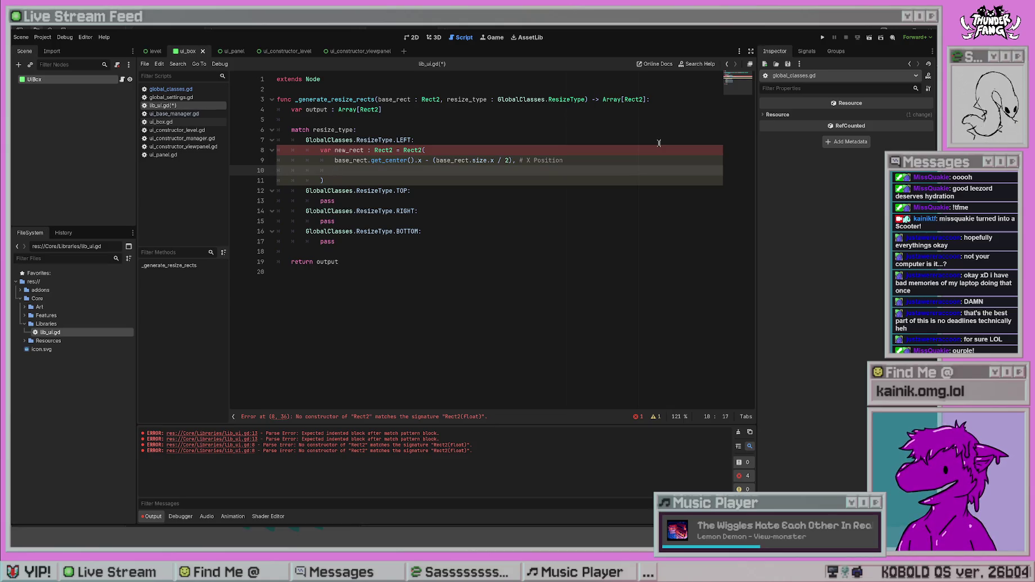
type("base_re")
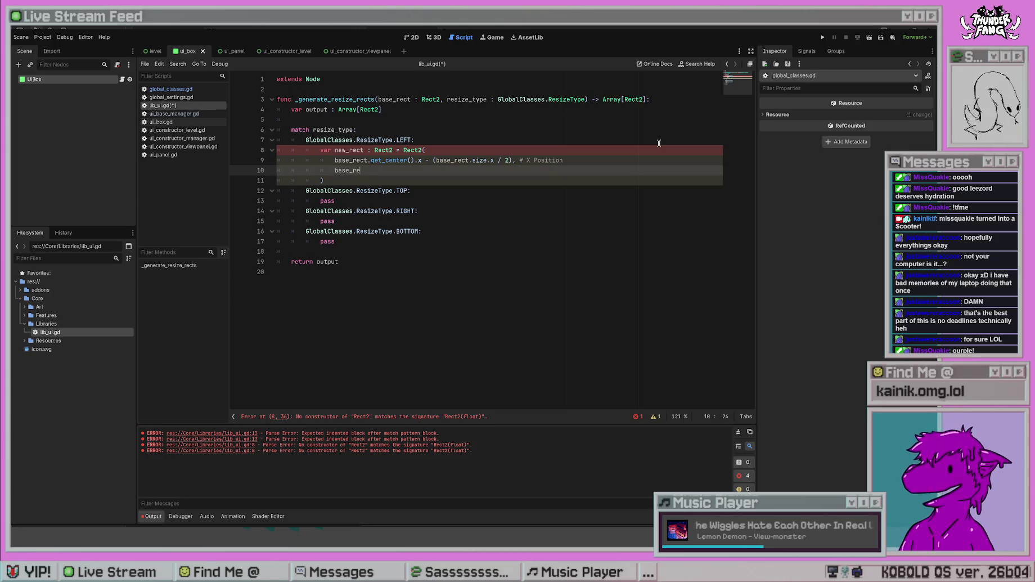
type("ct.get")
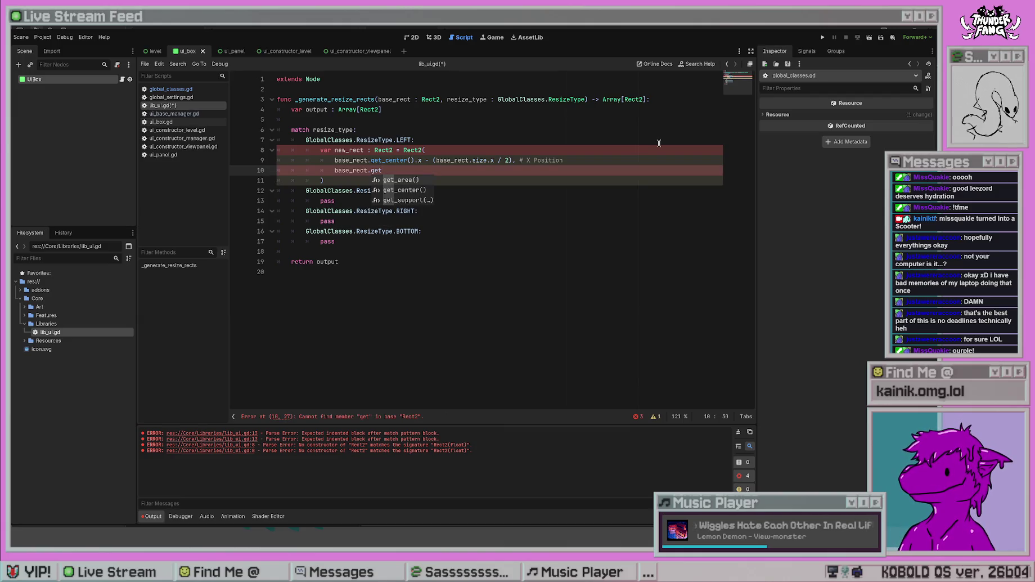
key("Down")
key("Down")
key("Return")
key("ctrl+z")
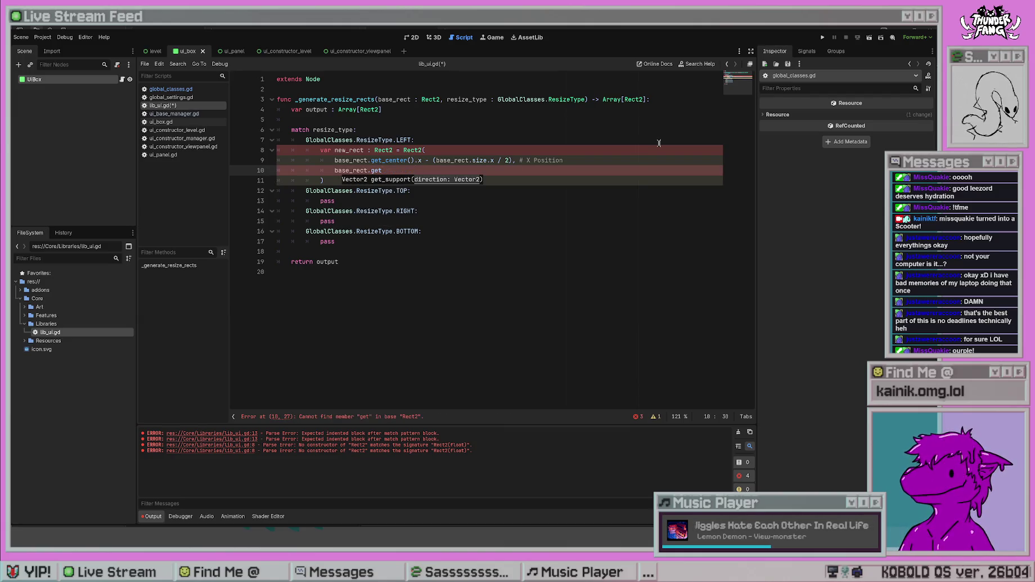
type("_")
key("Return")
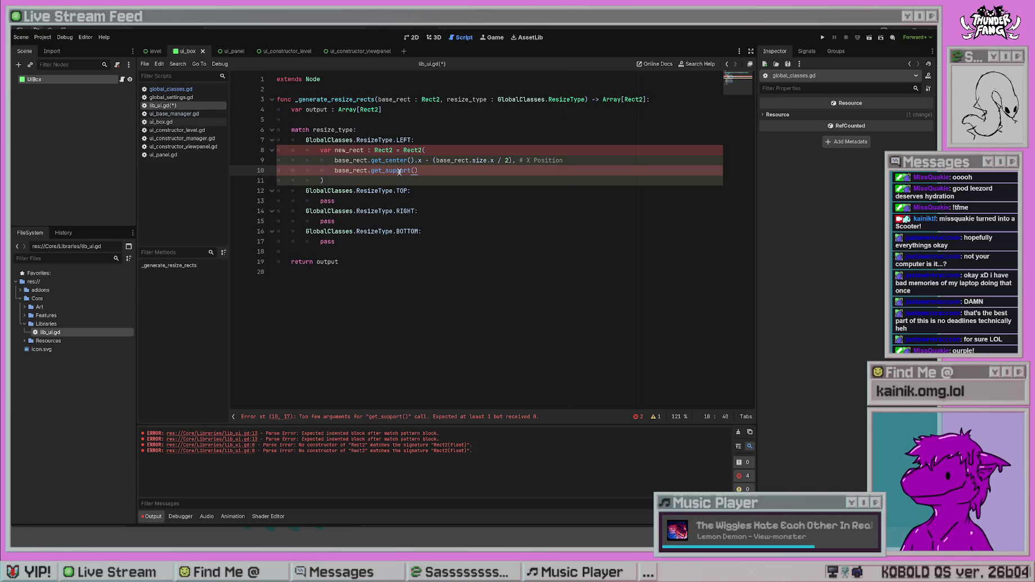
- Rewrite line 10 as base_rect.get_center.y - (base_rect.size.y / 2) # Y Position
key("BackSpace")
key("BackSpace")
key("BackSpace")
type("cen")
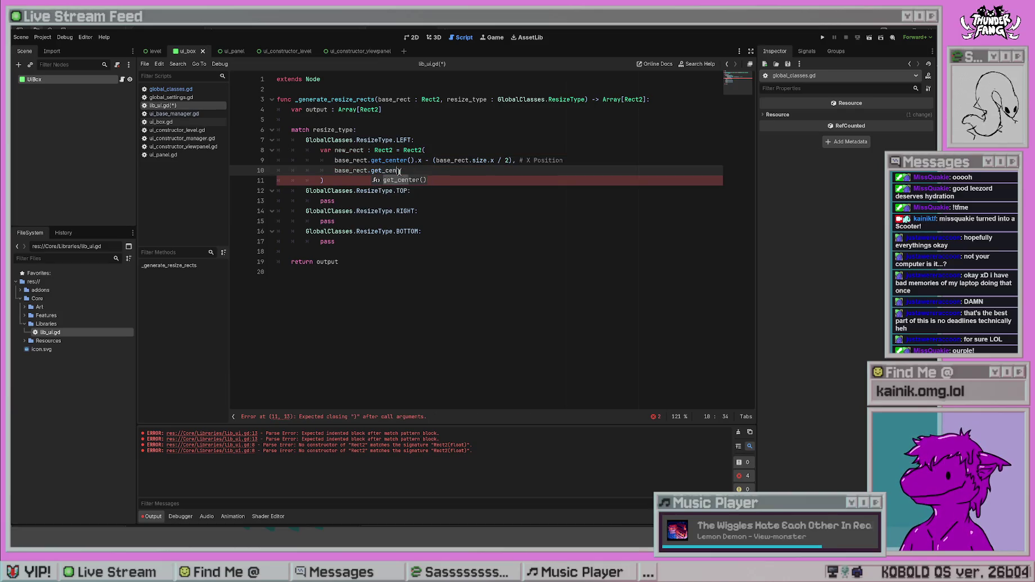
type("ter.y - (base_rect")
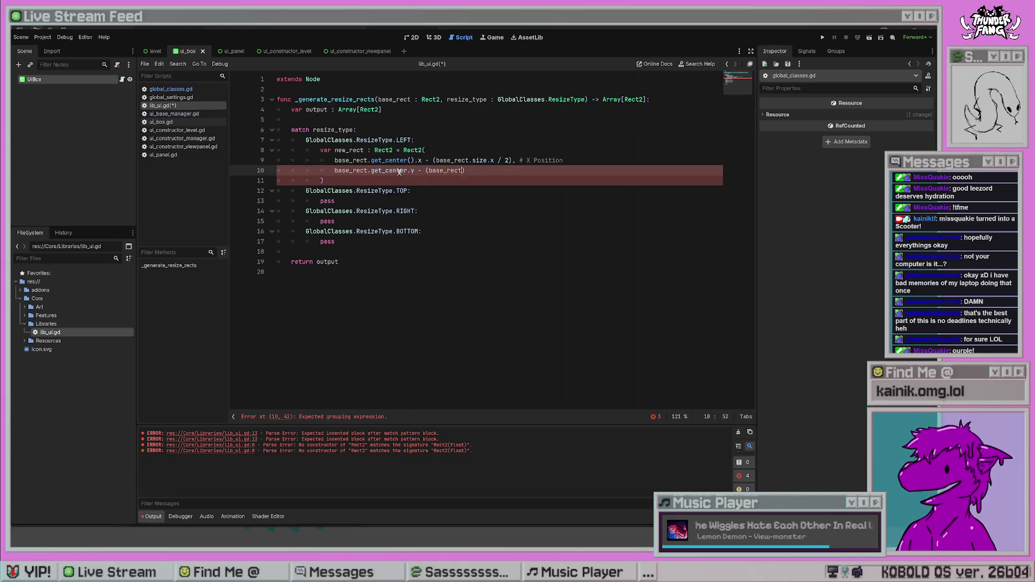
type(".size.")
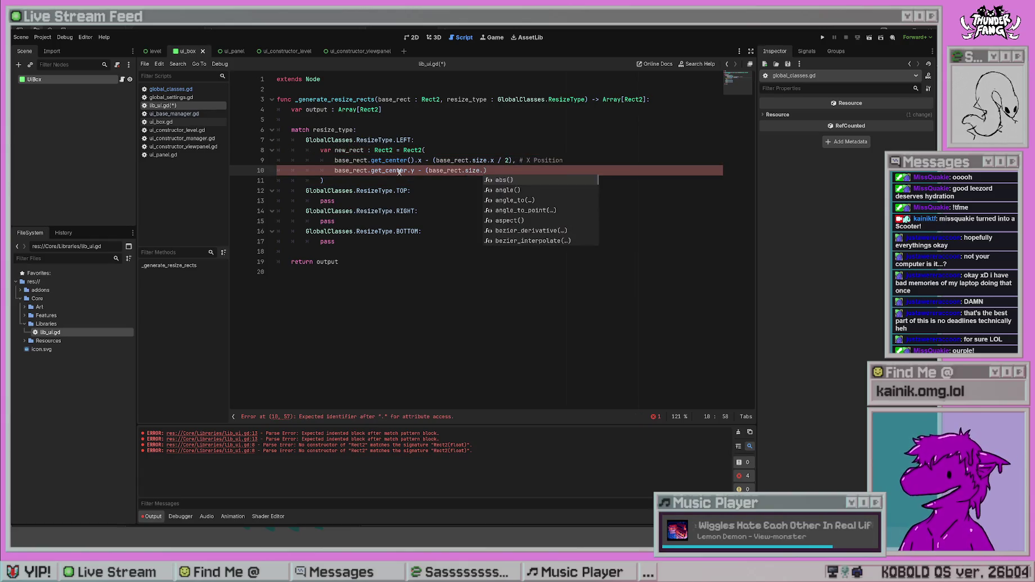
type("y / 2) # ")
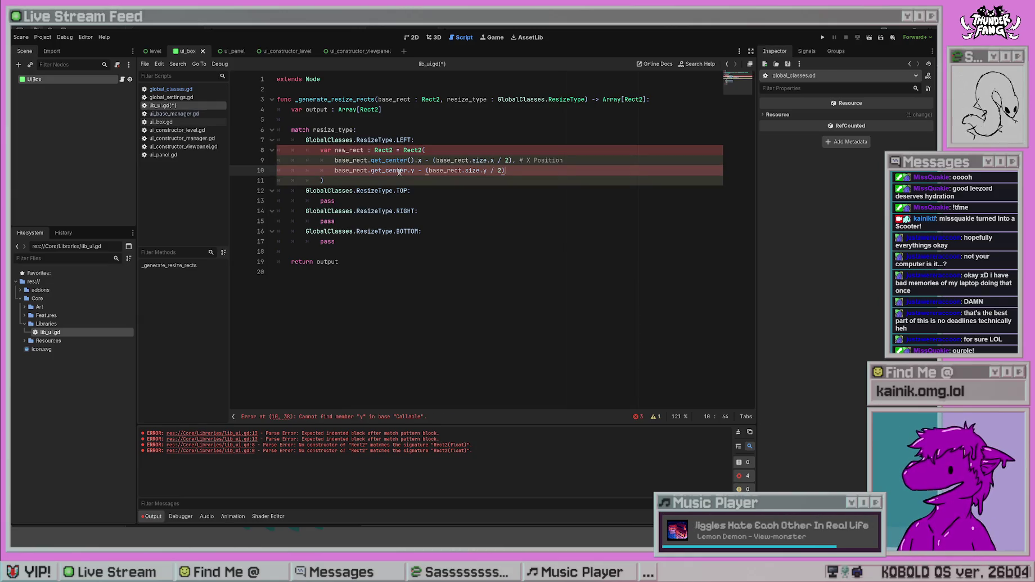
type("Y Position")
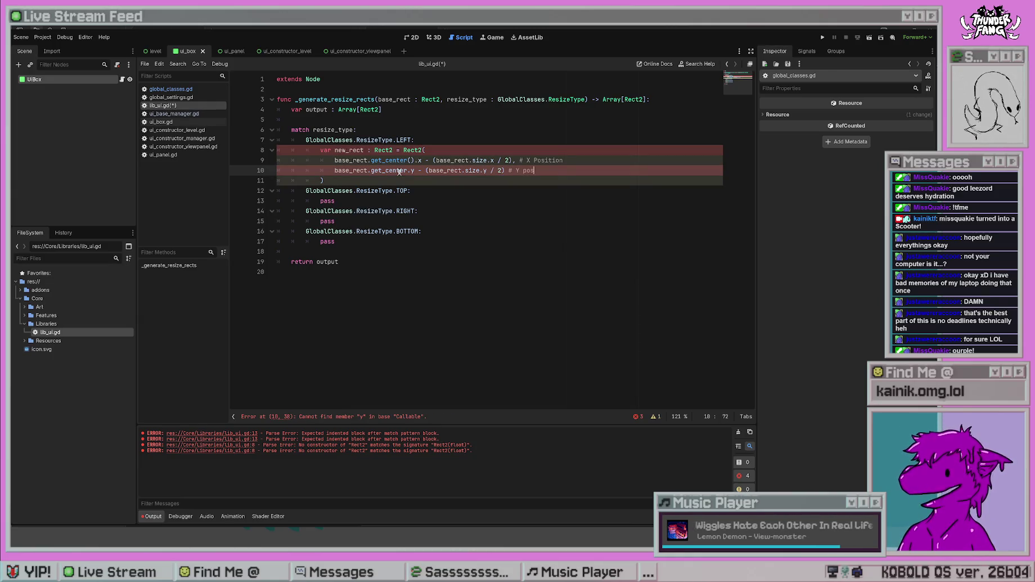
key("Return")
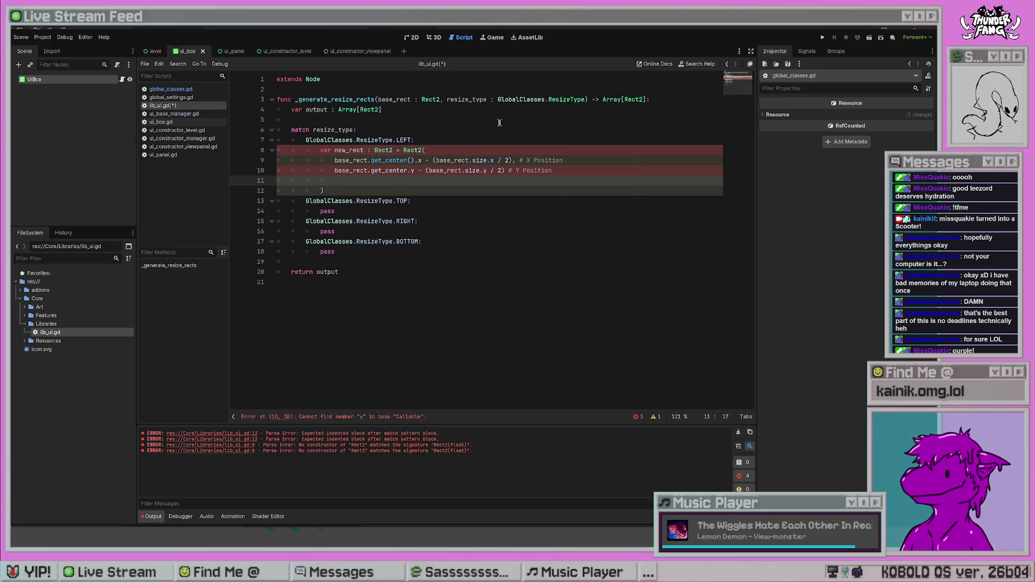
left_click(357, 89)
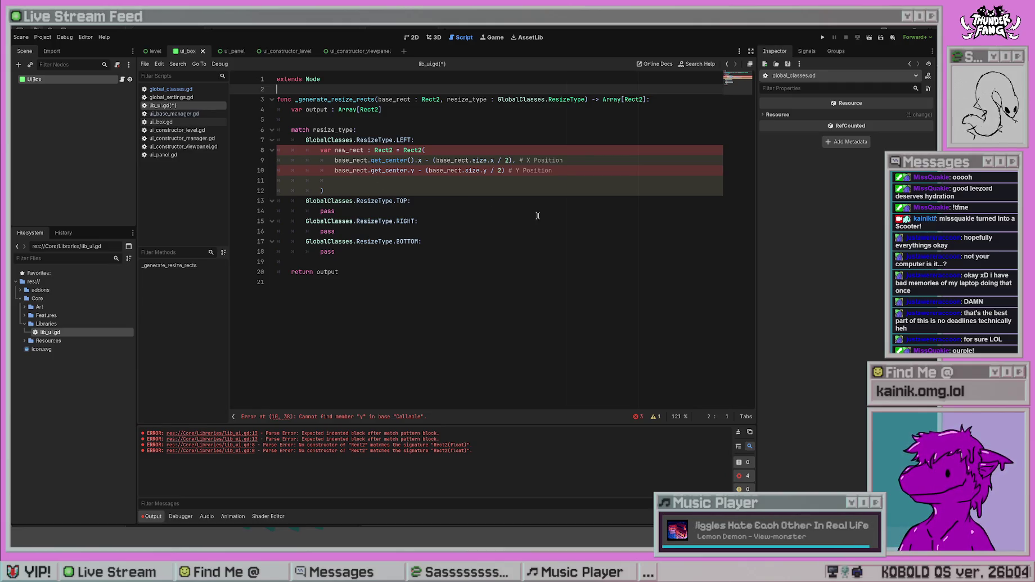
- Switch between global_classes.gd and global_settings.gd to compare them, ending on global_settings.gd
left_click(193, 90)
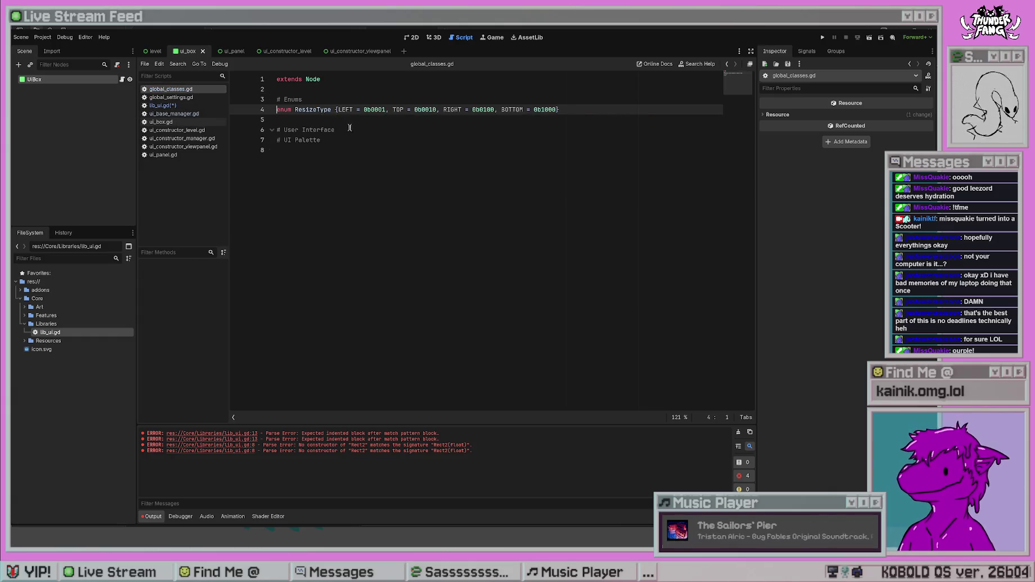
left_click(341, 150)
left_click(347, 120)
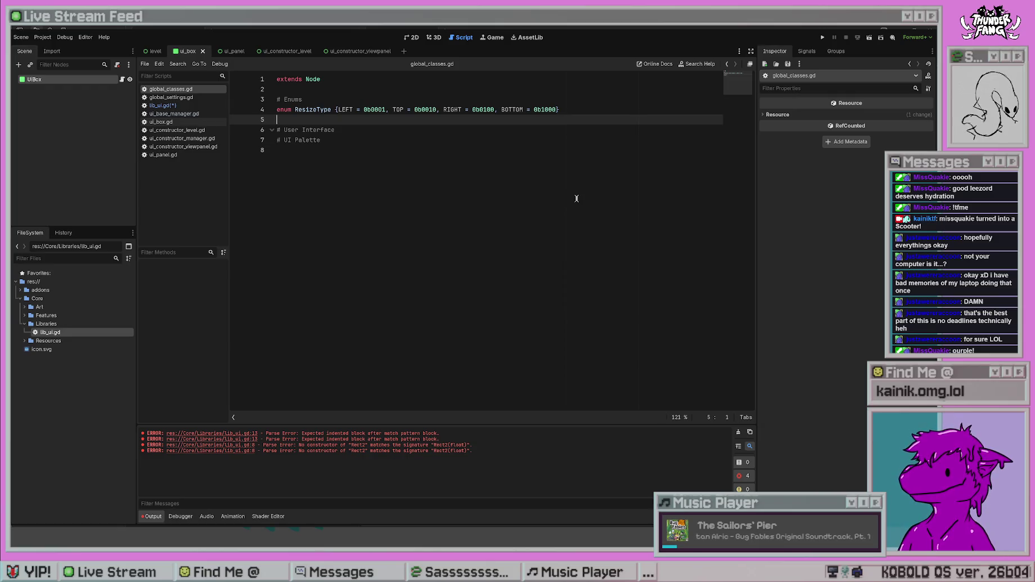
key("ctrl+shift+period")
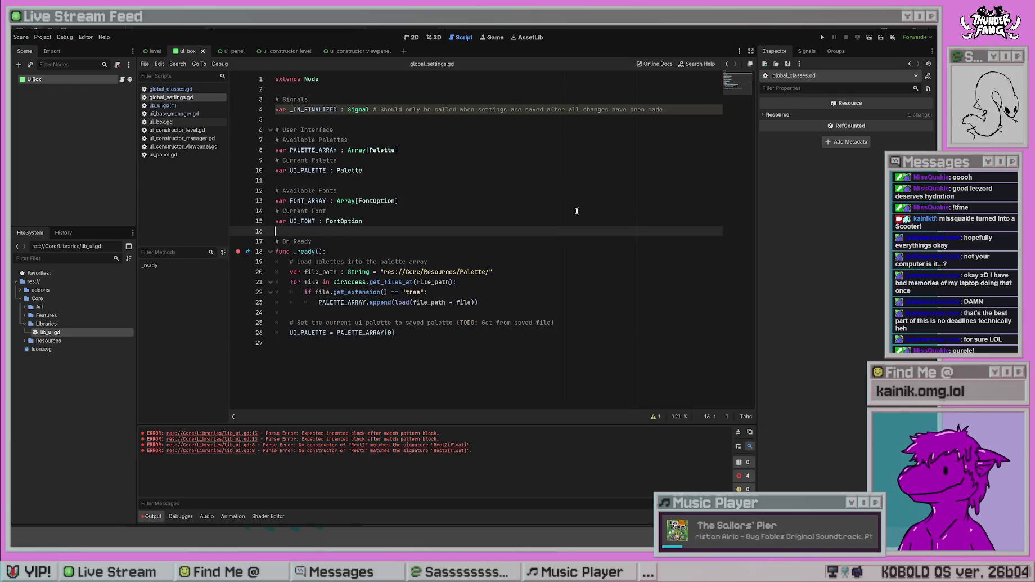
left_click(206, 92)
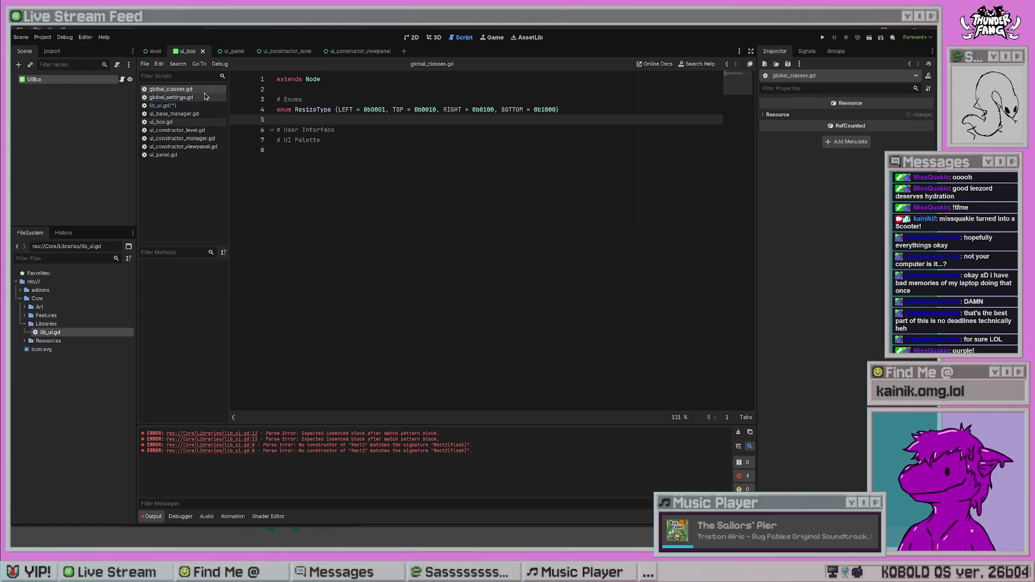
left_click(206, 97)
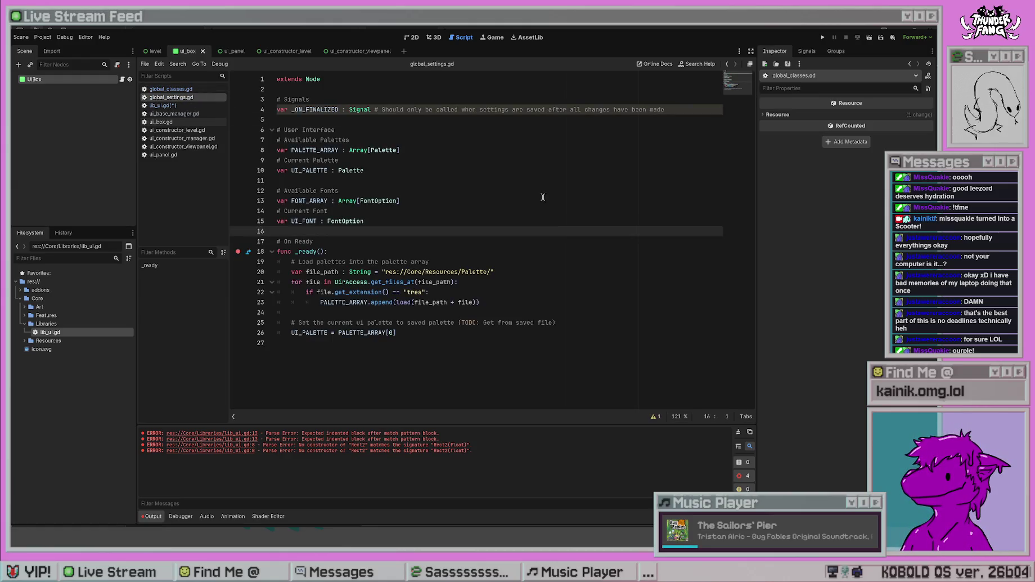
left_click(207, 89)
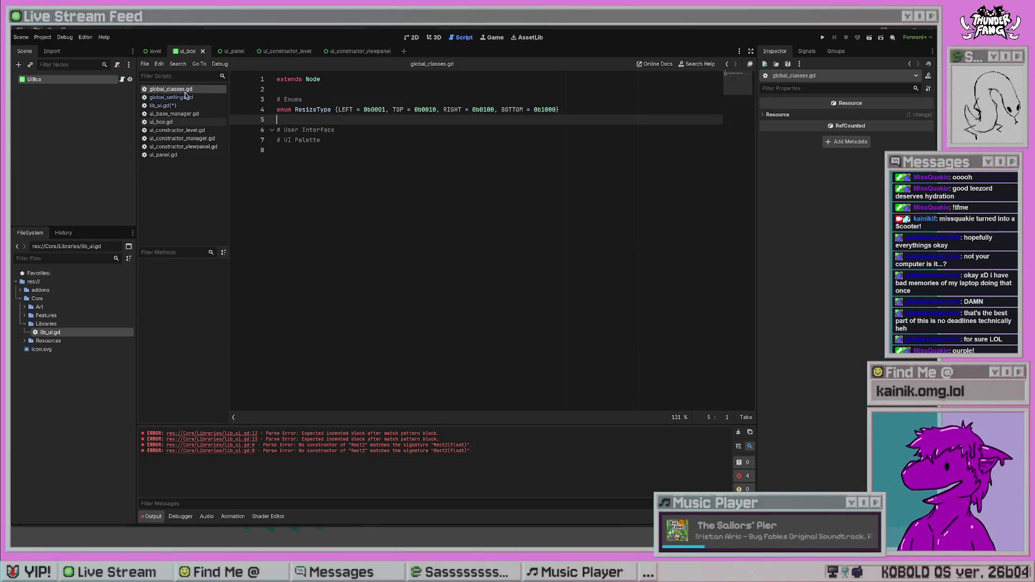
left_click(206, 97)
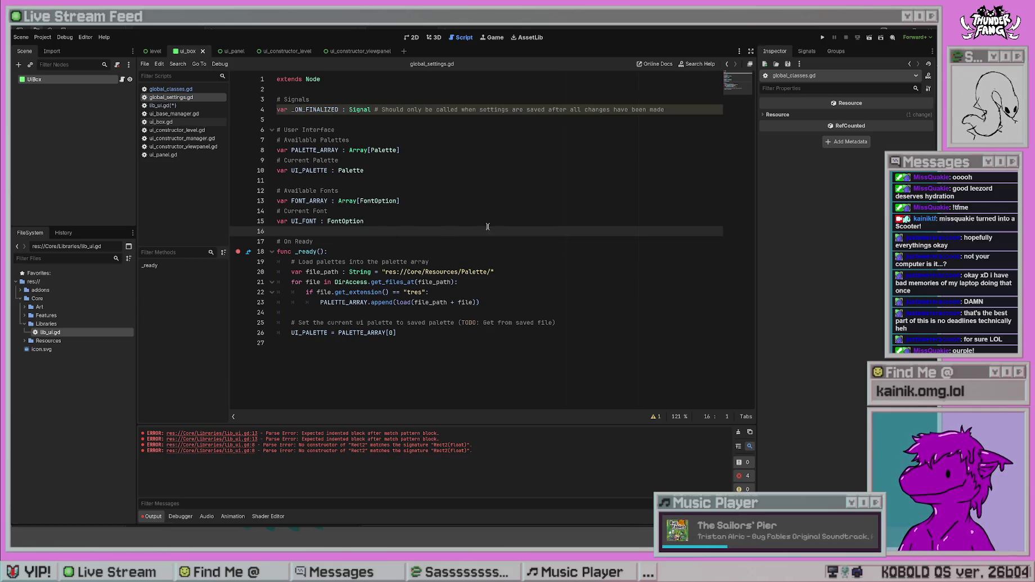
- Add a new comment line, retype the USER INTERFACE heading, and rename Signals to SIGNALS
key("Return")
key("Return")
key("Up")
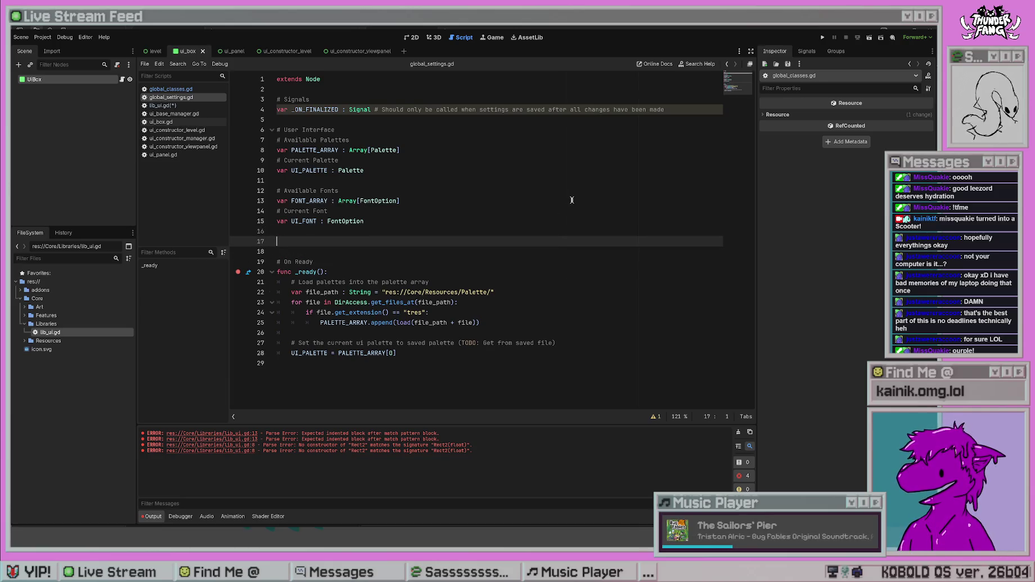
type("#")
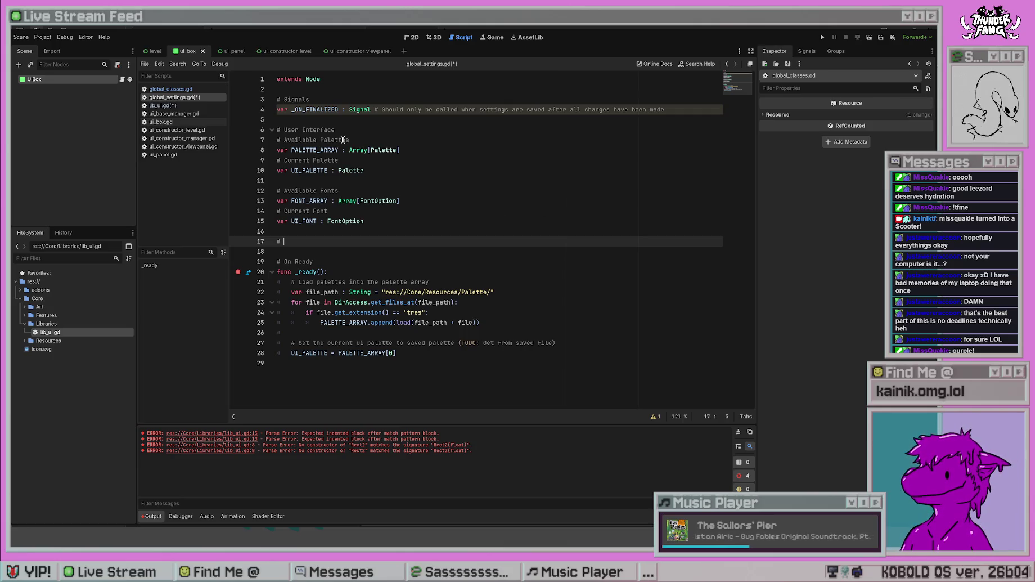
key("Return")
left_click_drag(357, 129, 285, 129)
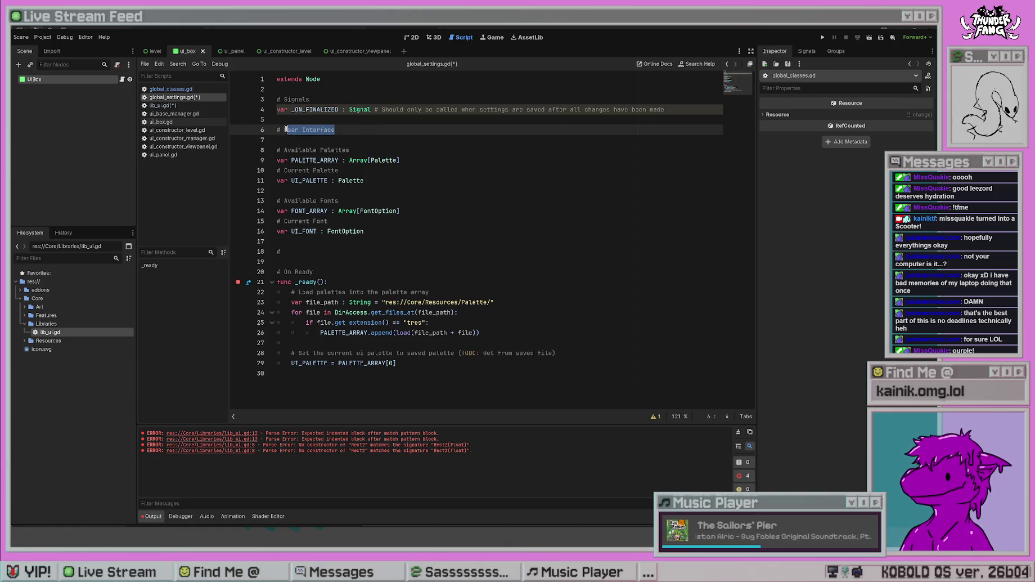
type("SER INTE")
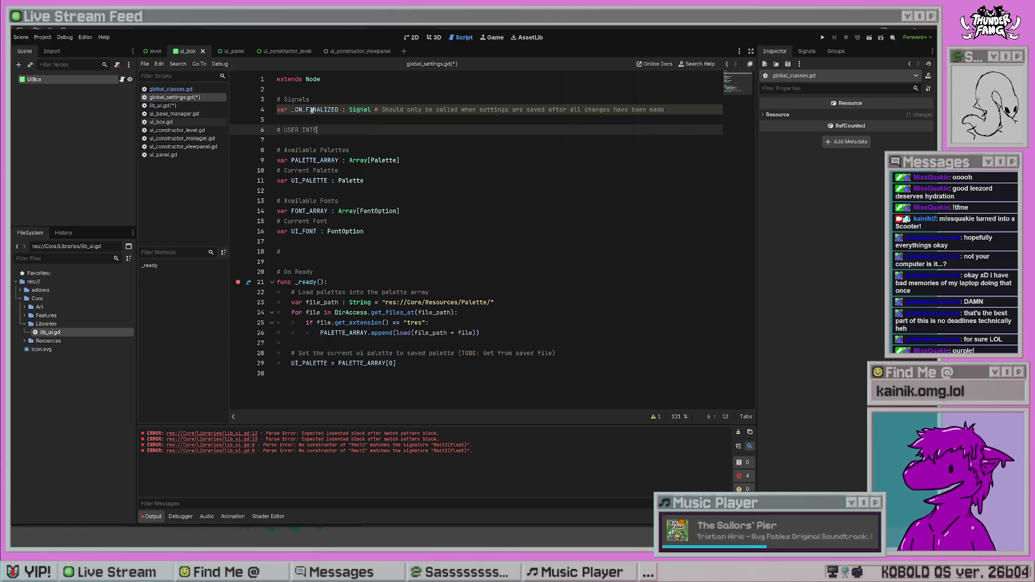
type("RFACE")
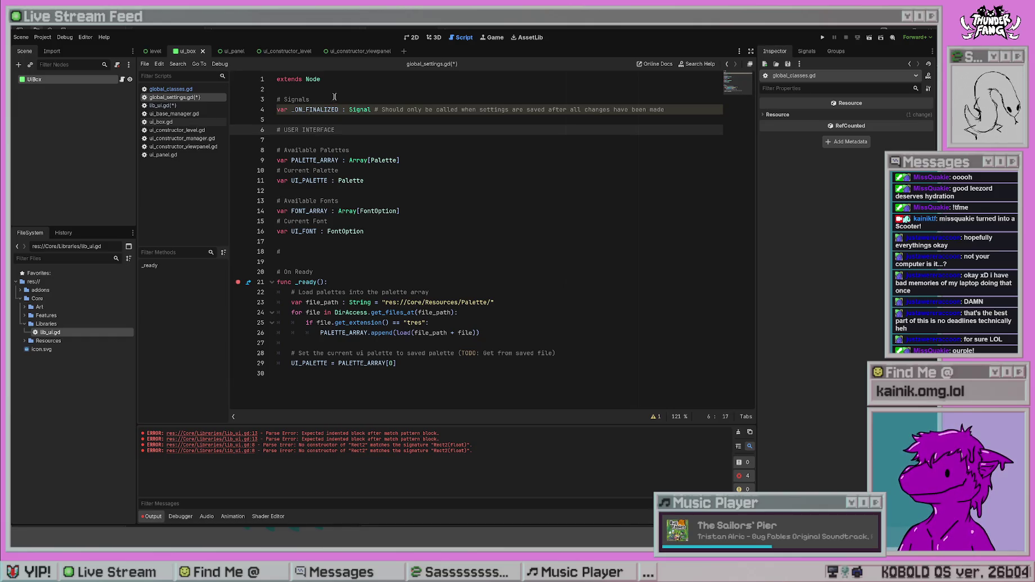
left_click(340, 99)
left_click_drag(332, 99, 283, 99)
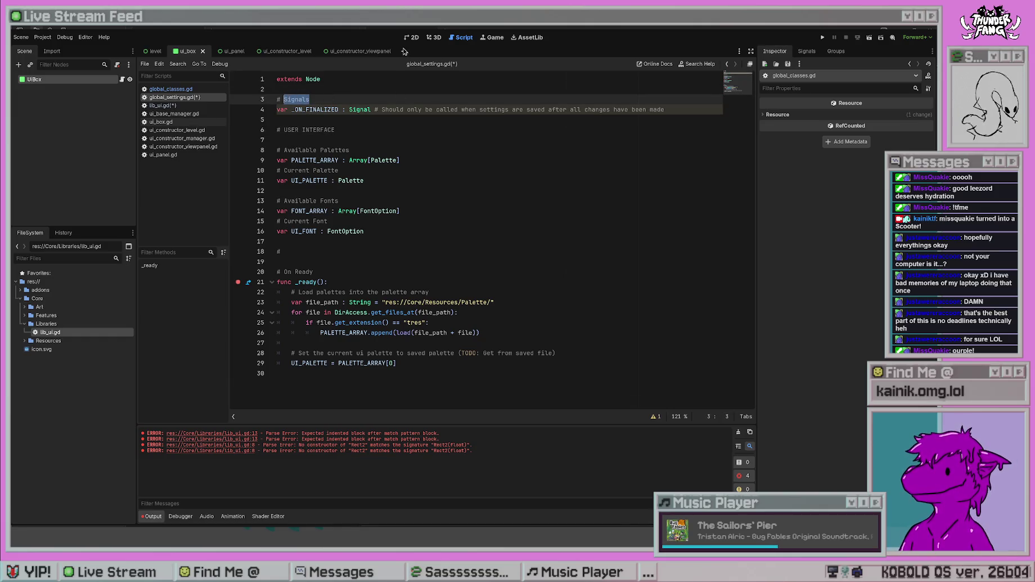
type("SIGNALS")
left_click(370, 130)
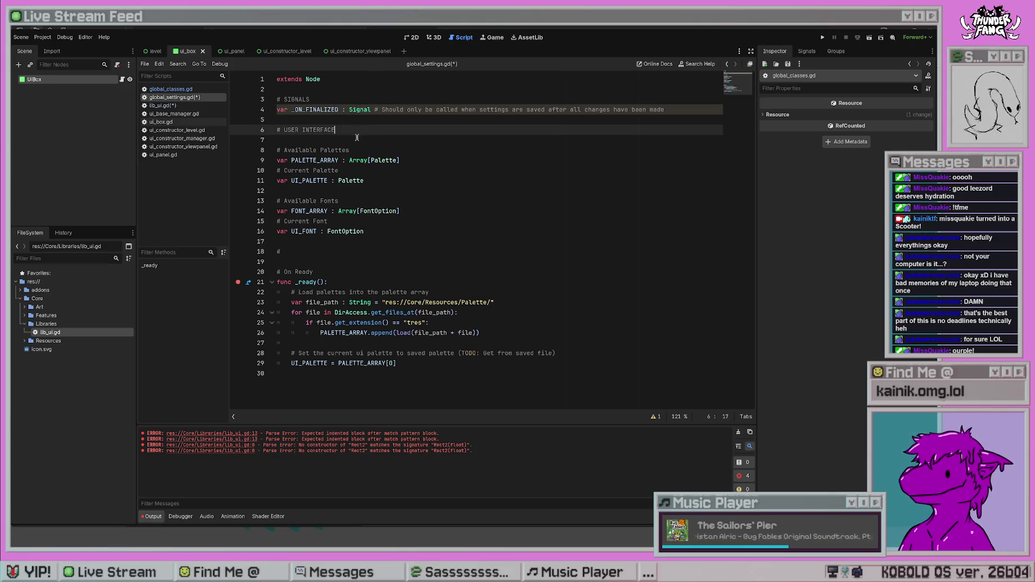
- Fill the empty comment on line 18 with FUNCTIONALITY and add blank lines around it
left_click(384, 255)
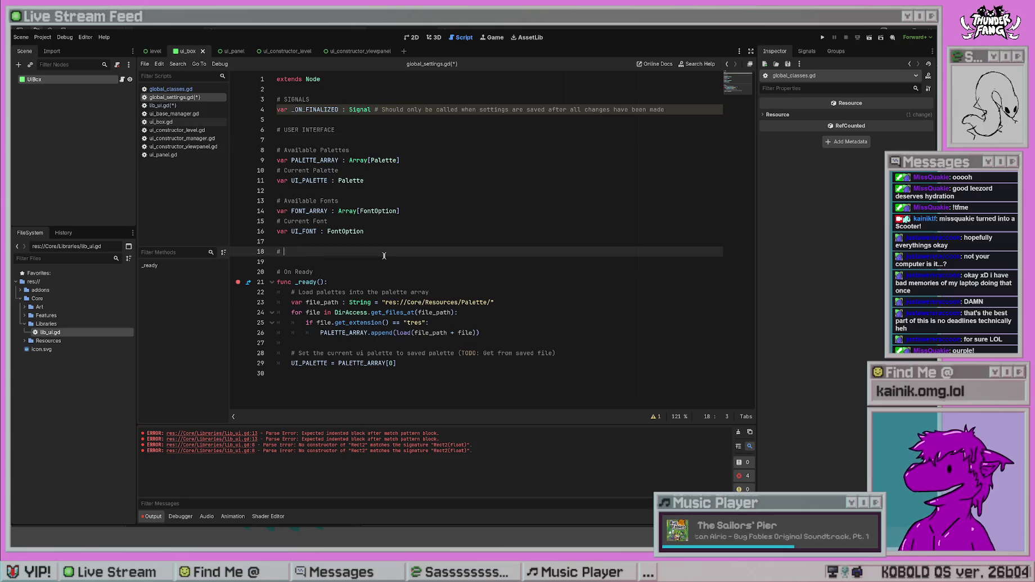
type("FUNCTIONALITY")
key("Up")
key("Return")
key("Up")
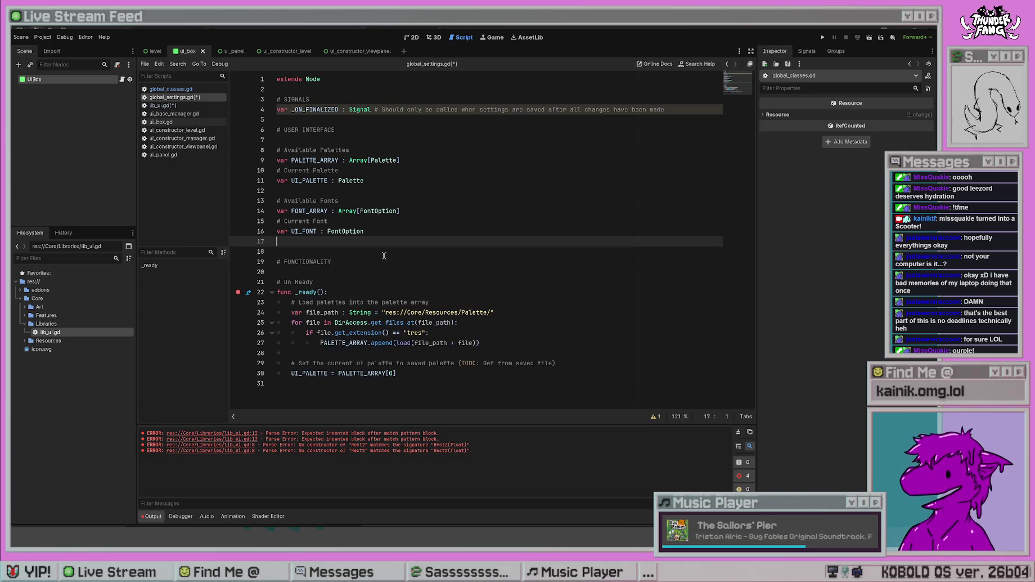
key("Return")
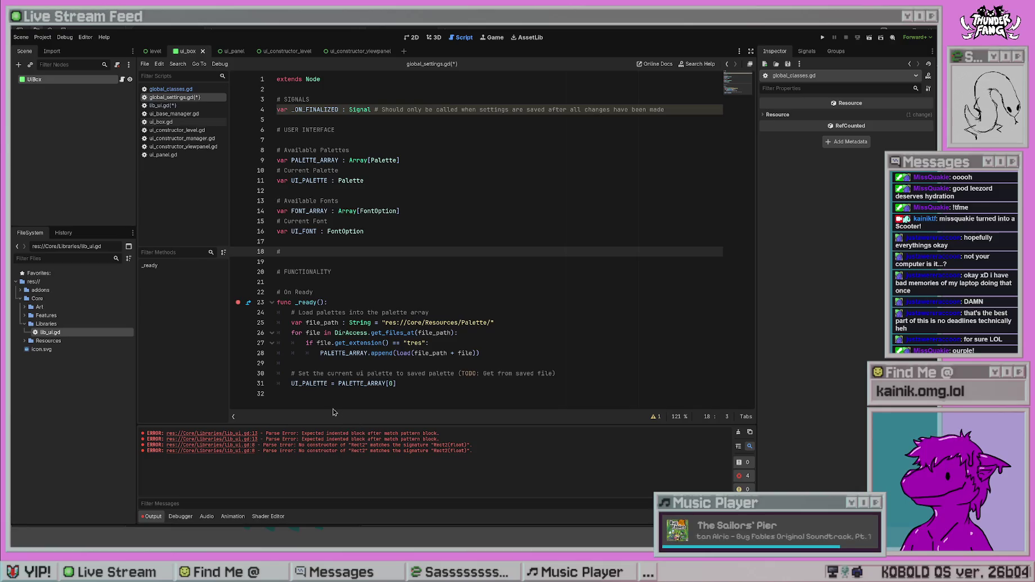
left_click(338, 393)
key("Return")
key("Return")
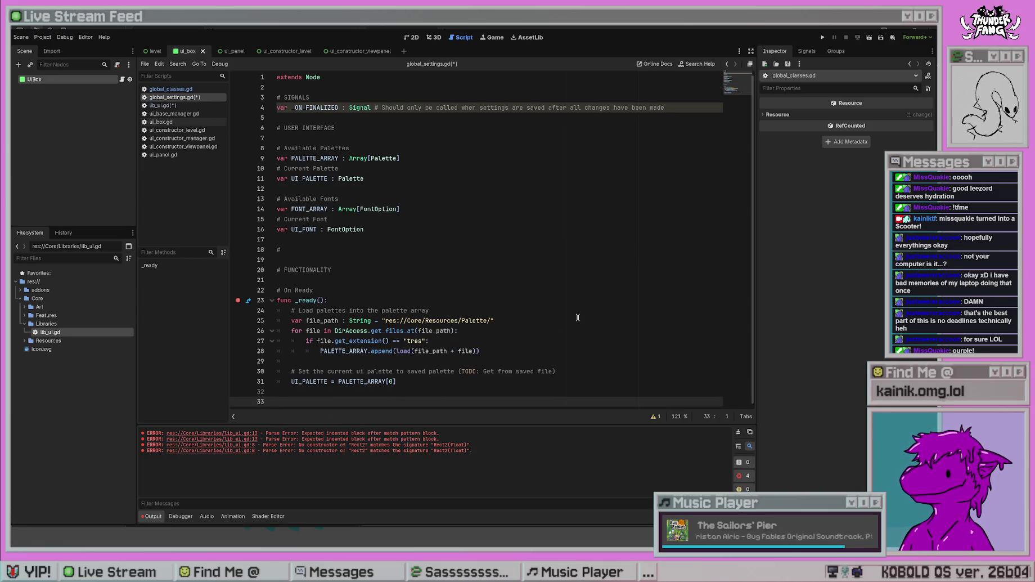
type("#")
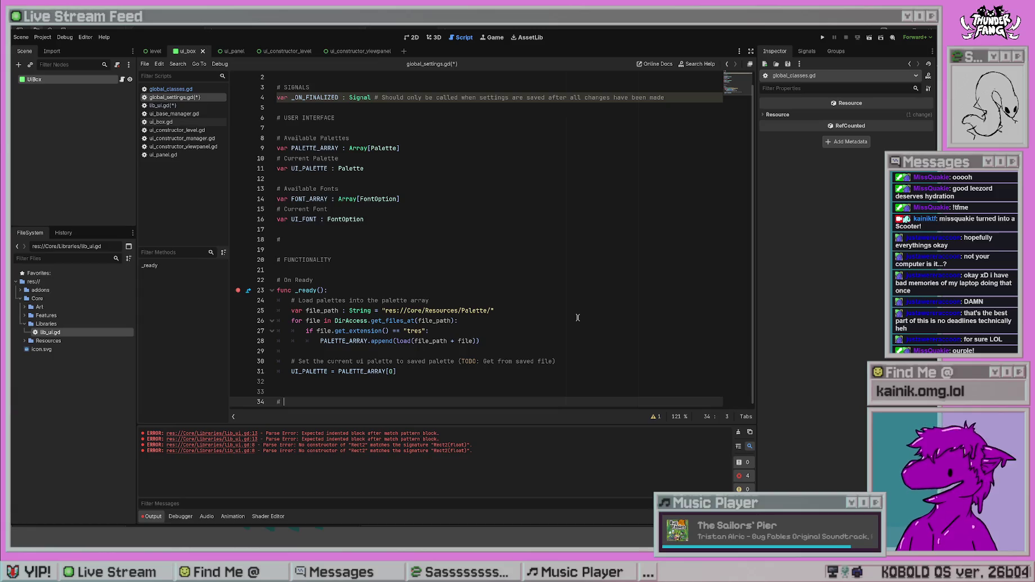
key("BackSpace")
key("BackSpace")
key("BackSpace")
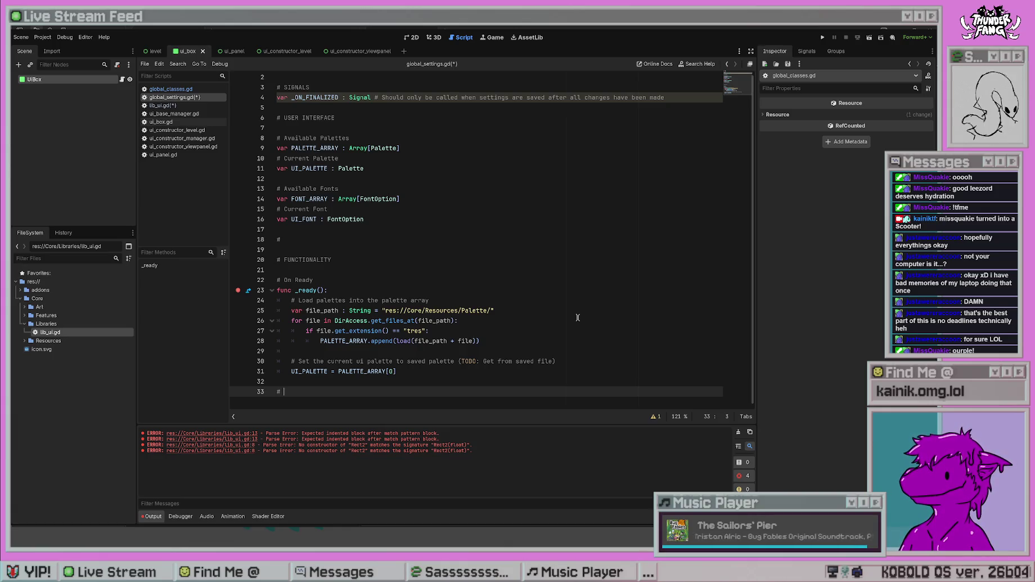
- Rename the USER INTERFACE heading on line 6 to VARIABLES
left_click_drag(335, 117, 283, 117)
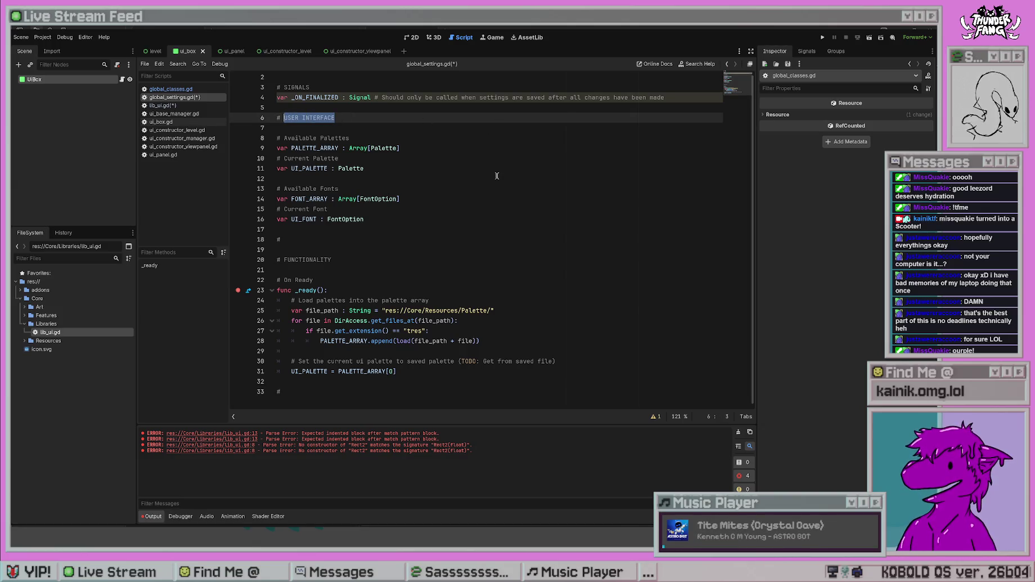
type("VARIABLES")
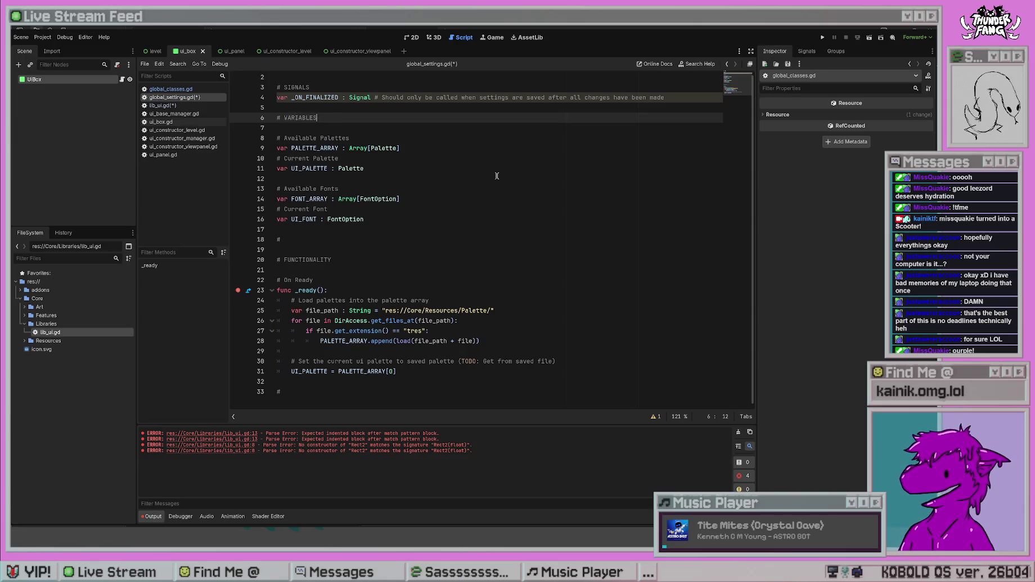
left_click(494, 221)
left_click(362, 204)
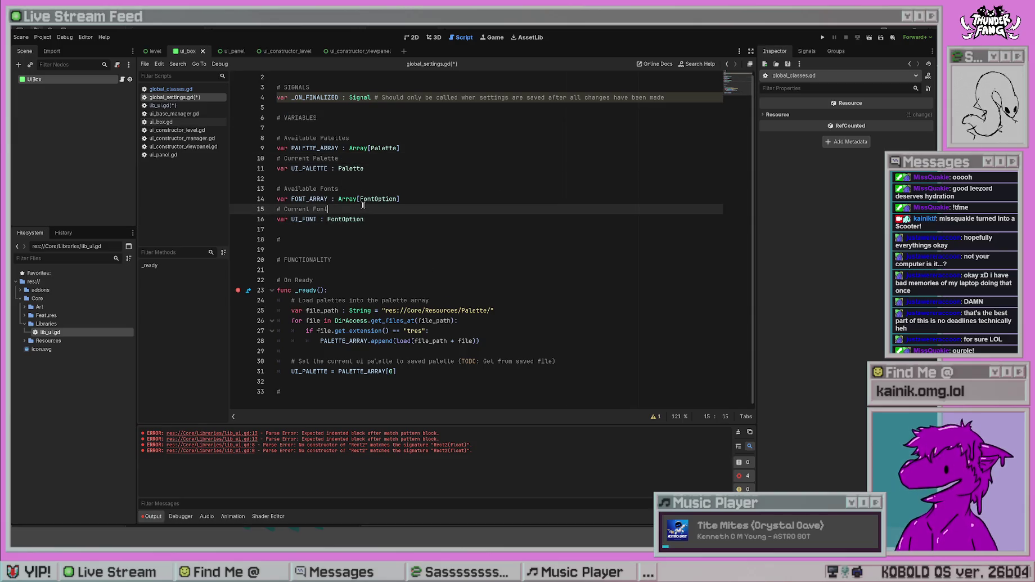
left_click(357, 283)
left_click(363, 393)
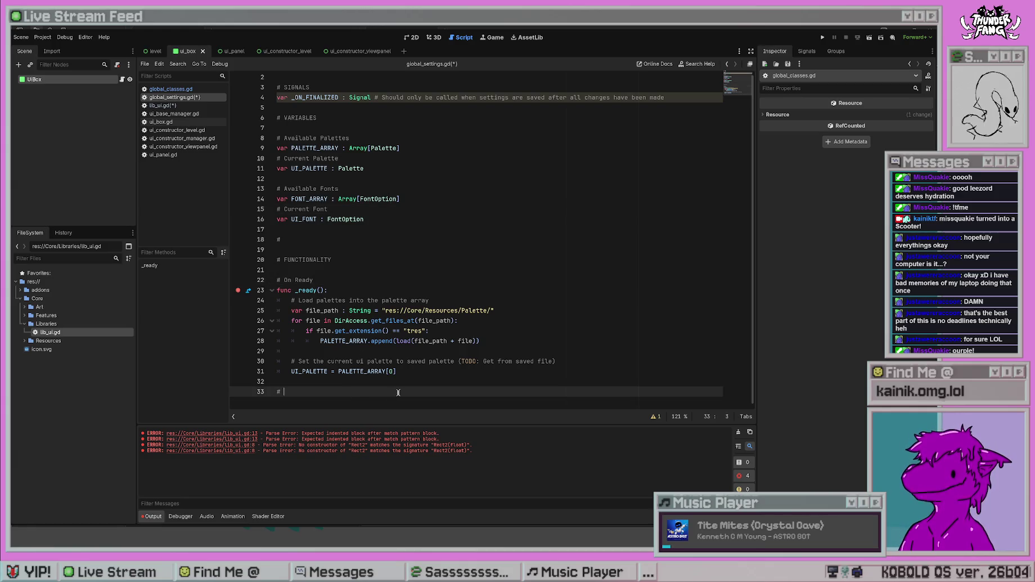
- Add a '# Load Palettes' comment and declare func _load_palettes(): beneath it
type("Load Palettes")
key("Return")
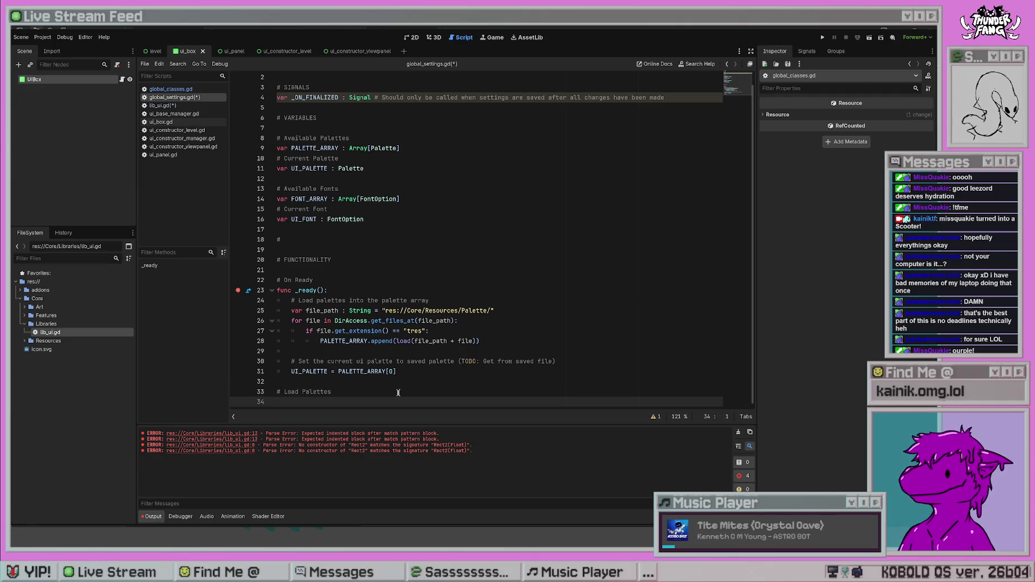
type("func _load_")
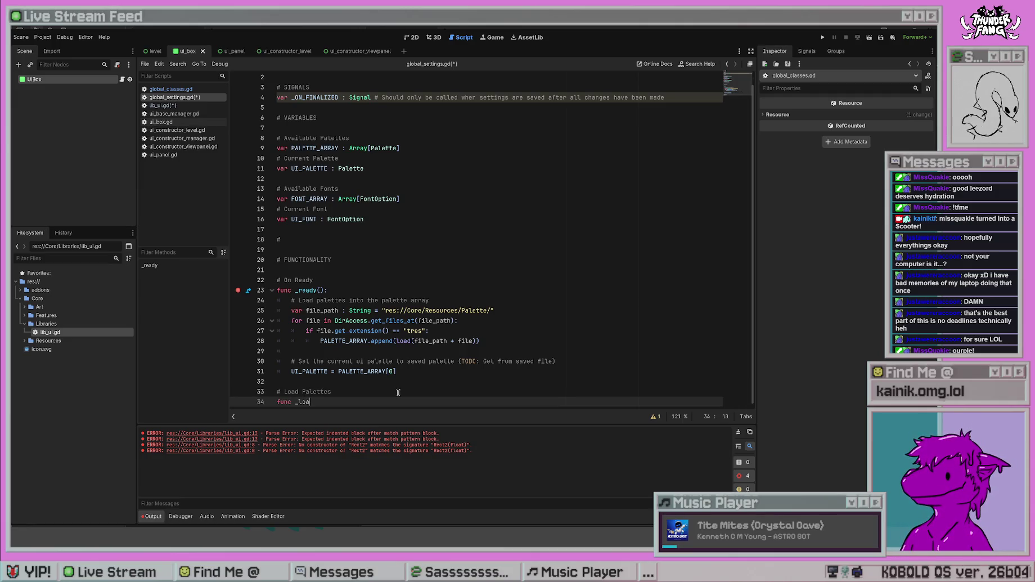
key("BackSpace")
key("BackSpace")
key("BackSpace")
type("load_palet")
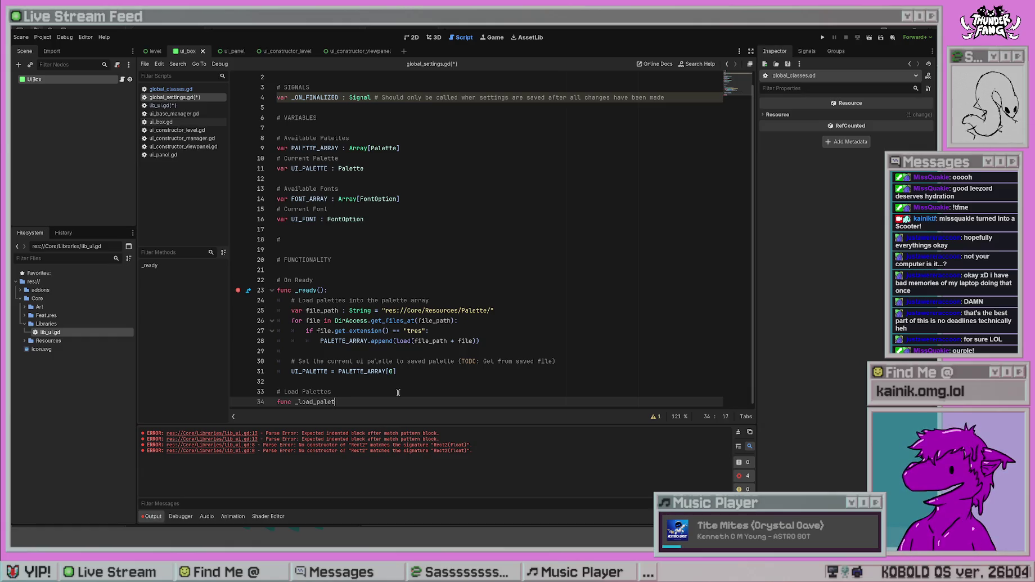
type("tes()")
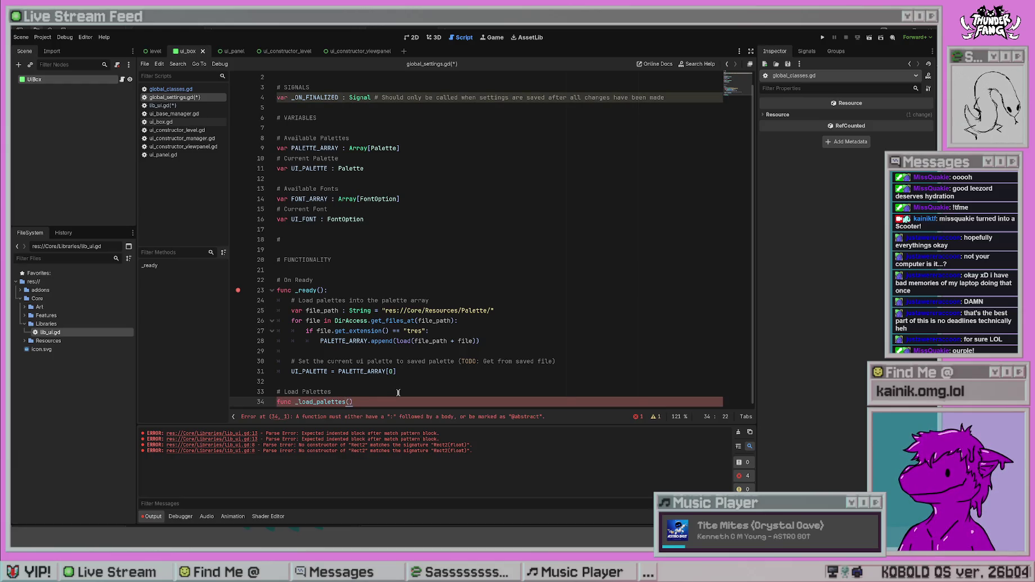
type(":")
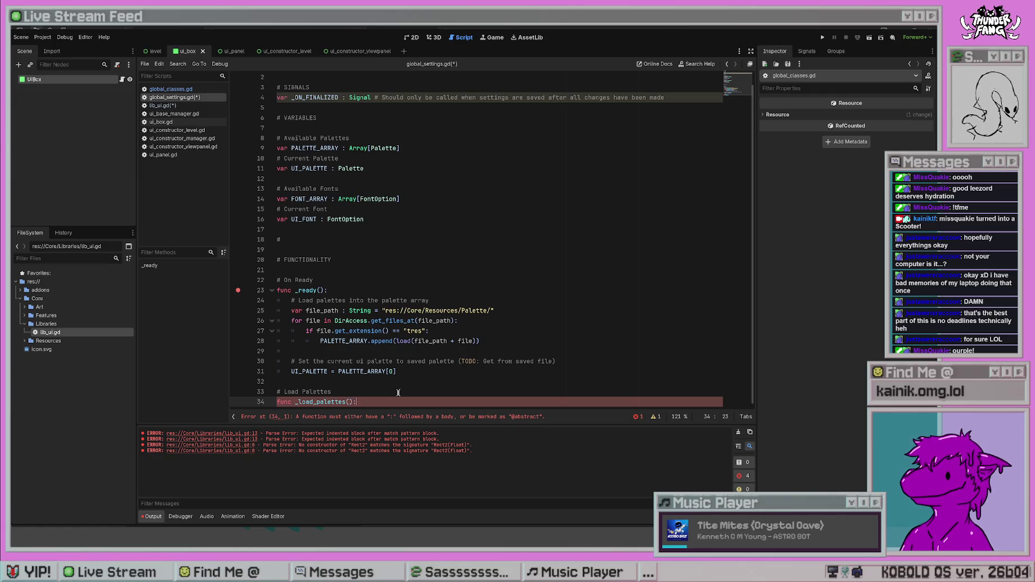
key("Return")
- Move the palette-loading loop and its comment from _ready() into _load_palettes()
mouse_move(411, 359)
left_mouse_down()
mouse_move(292, 332)
mouse_move(290, 300)
left_mouse_up()
key("ctrl+c")
key("BackSpace")
left_click(324, 366)
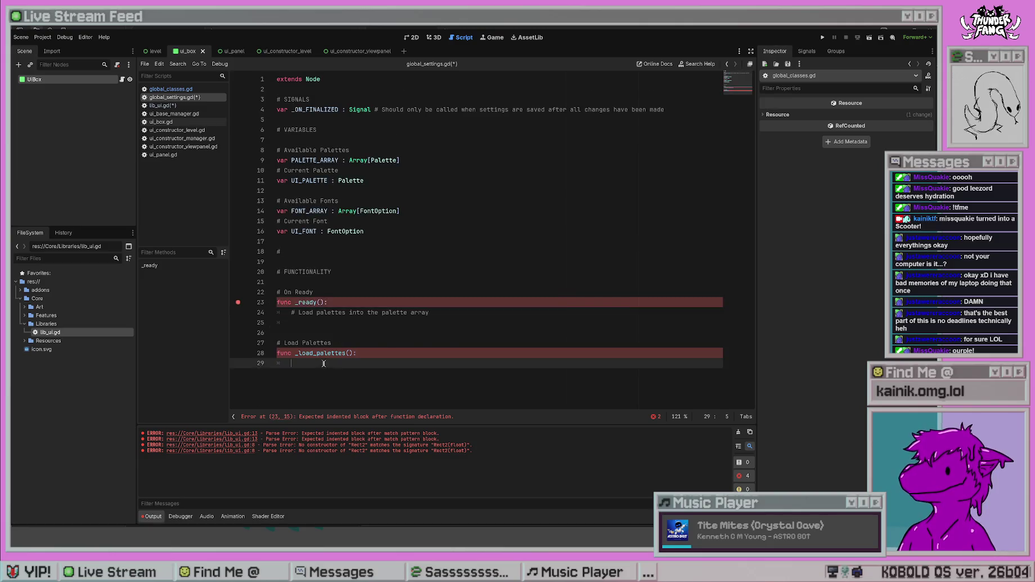
key("ctrl+v")
left_click_drag(429, 289, 291, 289)
key("ctrl+x")
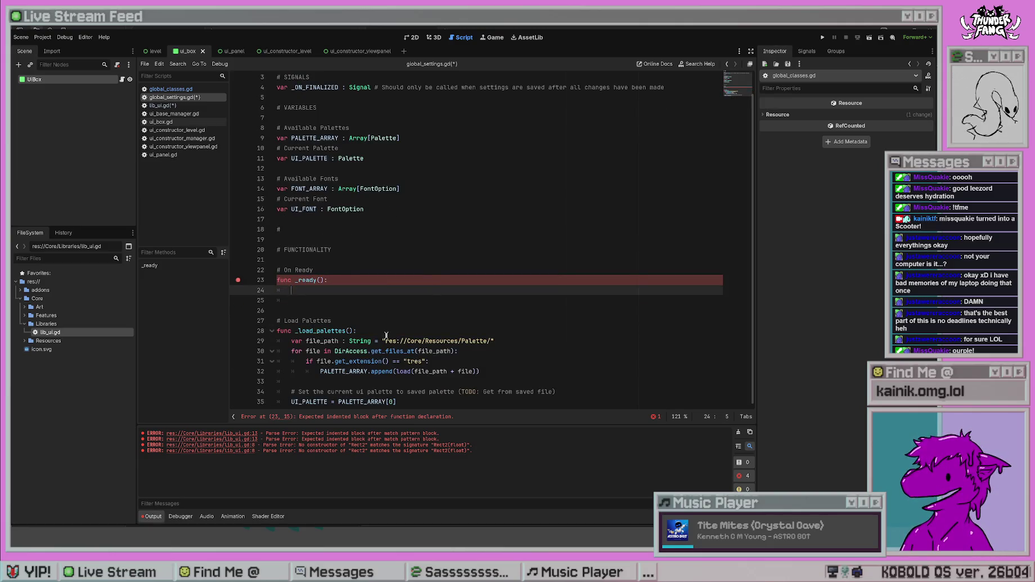
left_click(384, 329)
key("Return")
key("ctrl+v")
- Call _load_palettes() from the now-empty _ready() body and remove the leftover blank line
left_click(373, 293)
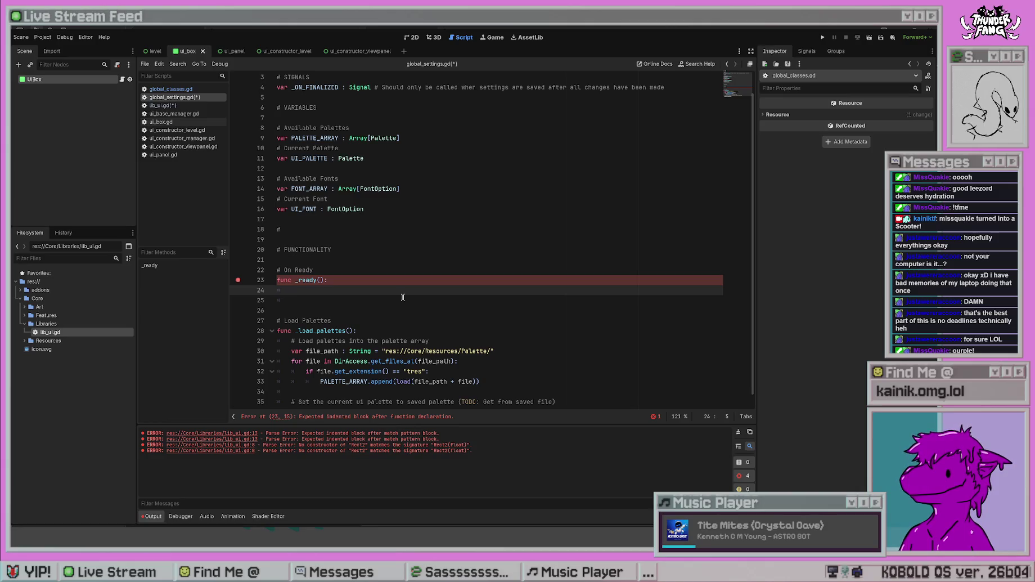
type("_load_pal")
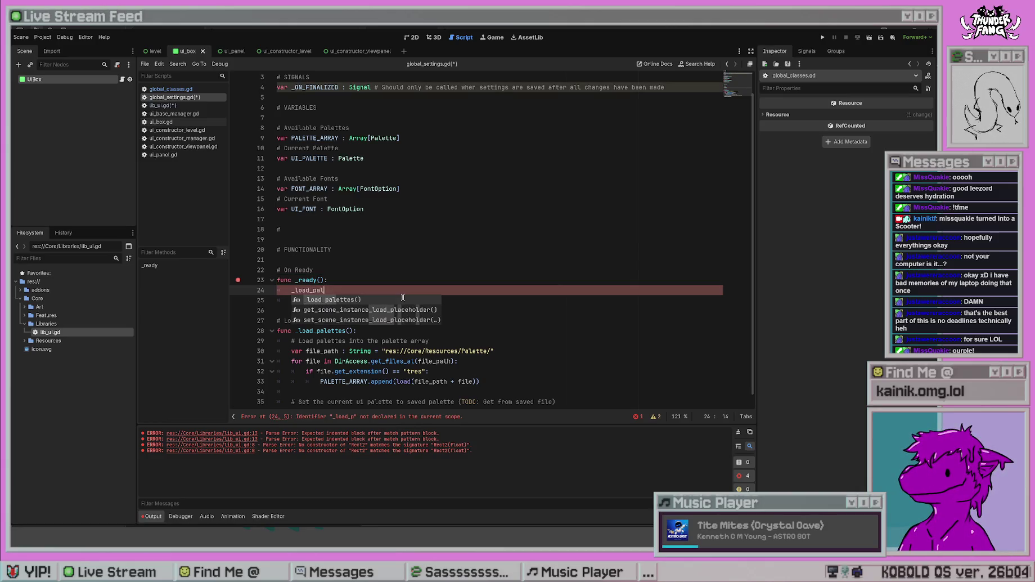
key("Return")
key("Down")
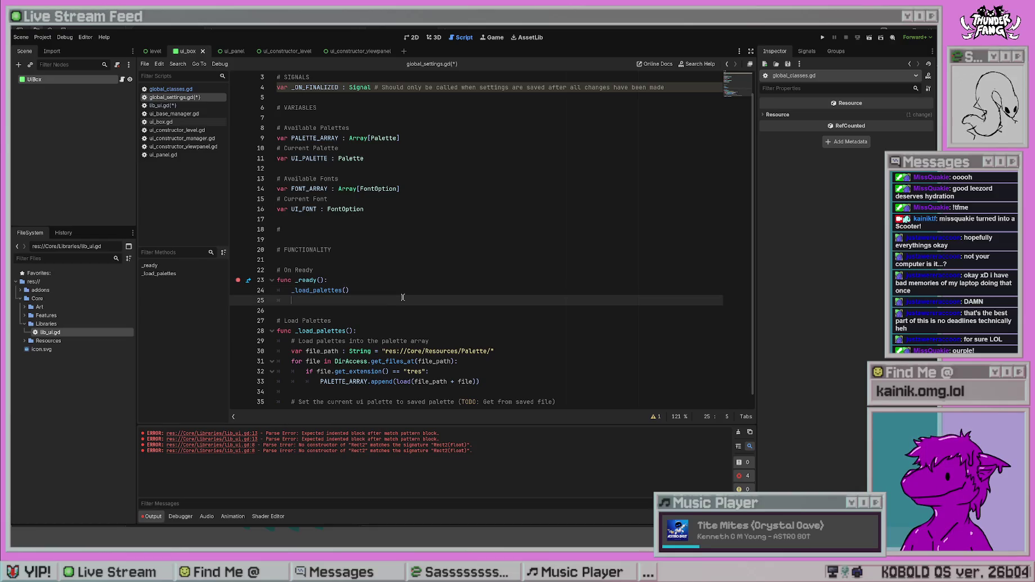
key("BackSpace")
left_click(408, 231)
type("Resize")
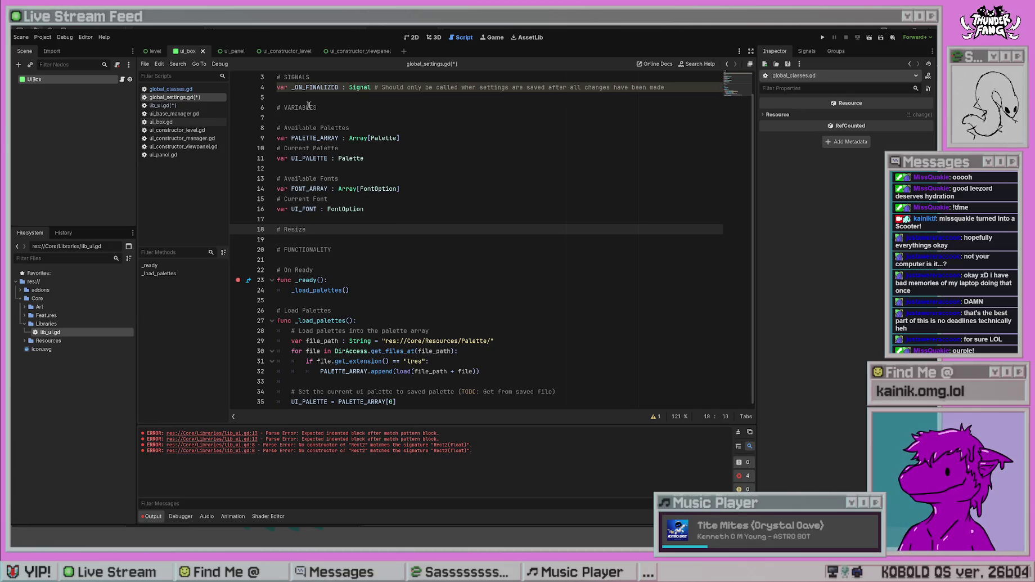
- Save global_settings.gd with the Resize header and fold the _load_palettes() body
left_click(322, 117)
scroll(507, 279, "up", 2)
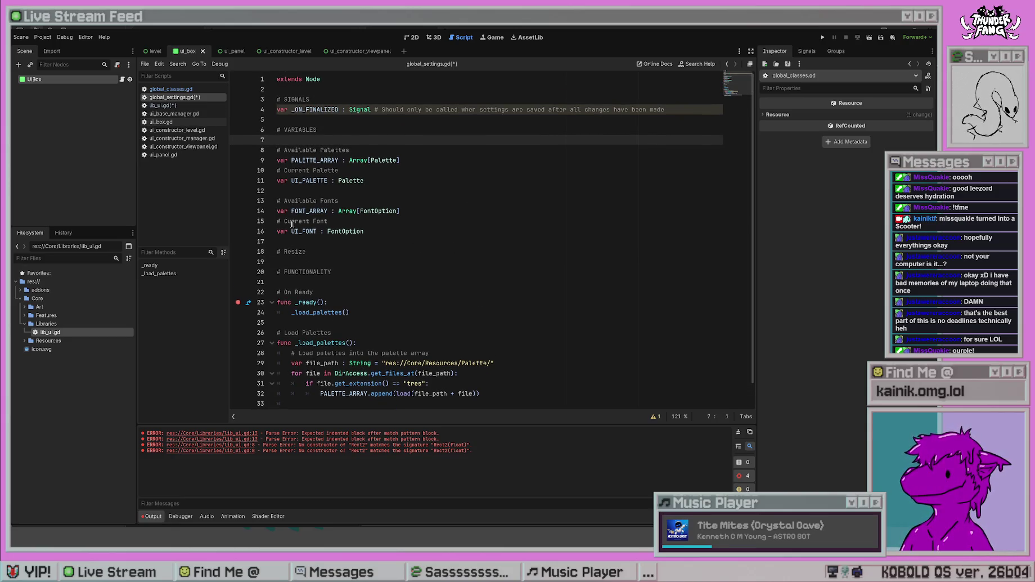
key("ctrl+s")
left_click(333, 252)
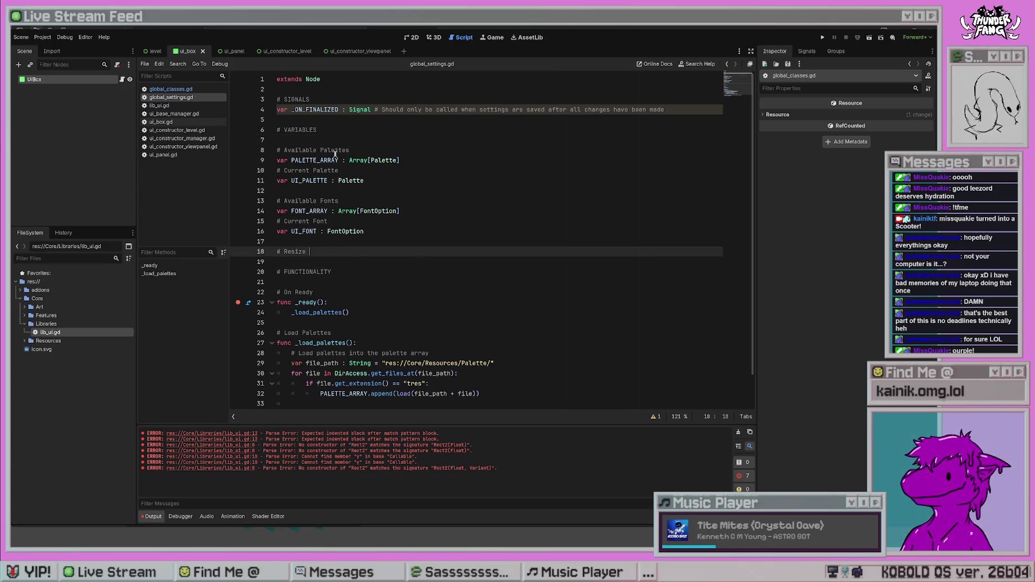
scroll(500, 288, "down", 1)
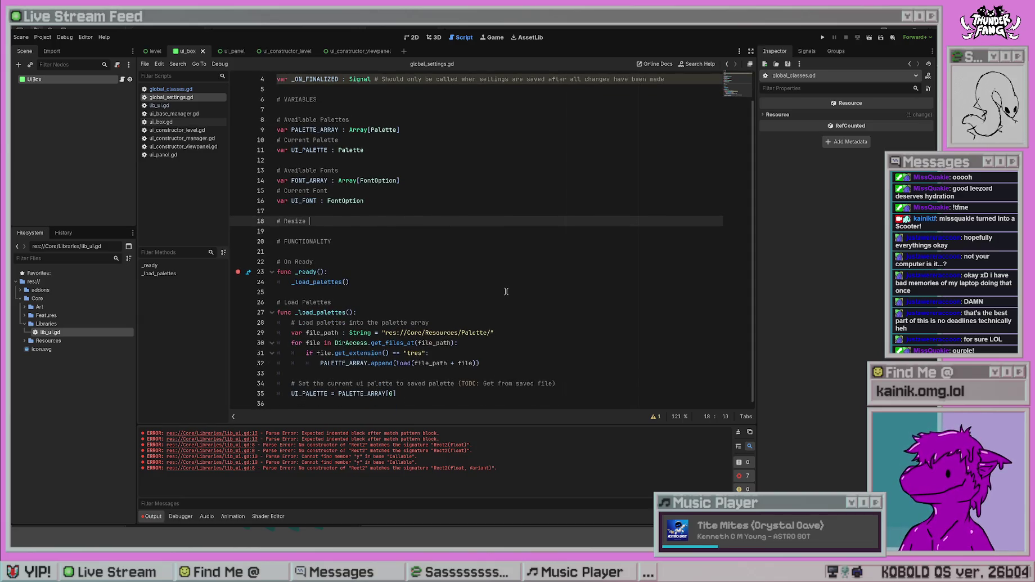
scroll(505, 290, "up", 1)
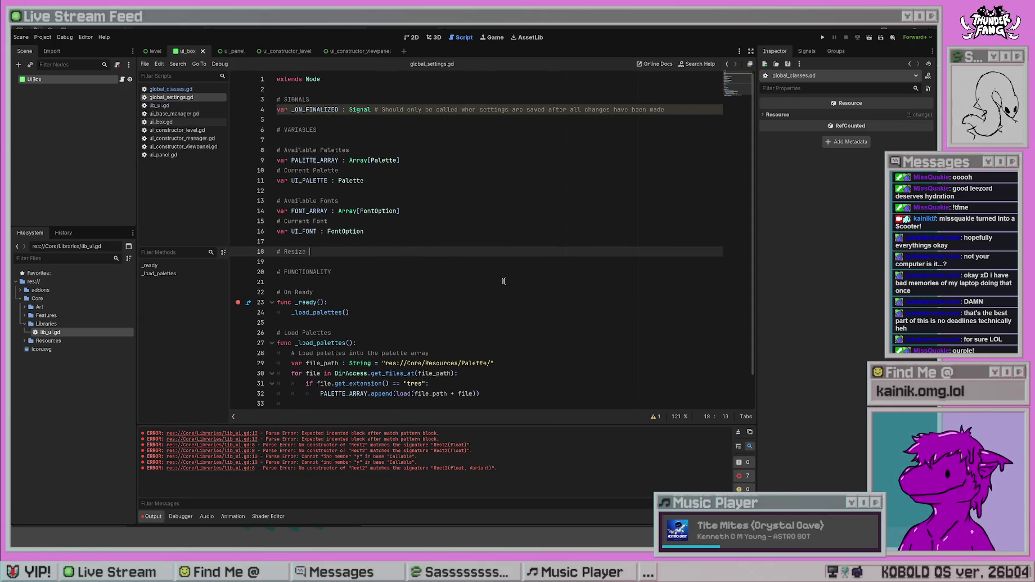
scroll(549, 297, "down", 1)
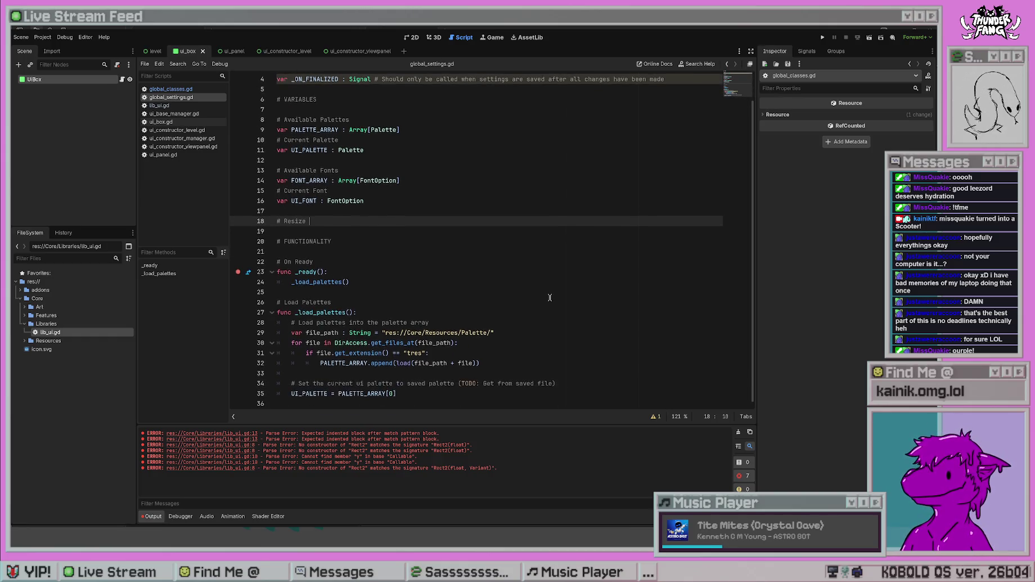
left_click(271, 312)
left_click(452, 257)
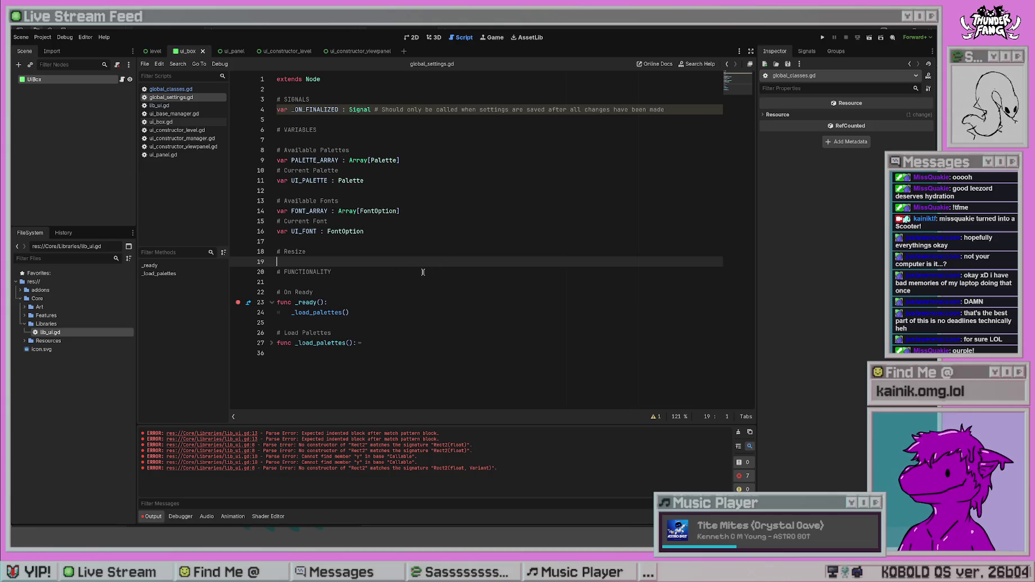
- Review global_settings.gd, toggling the _load_palettes fold and selecting the word Resize
left_click(271, 343)
left_click(271, 343)
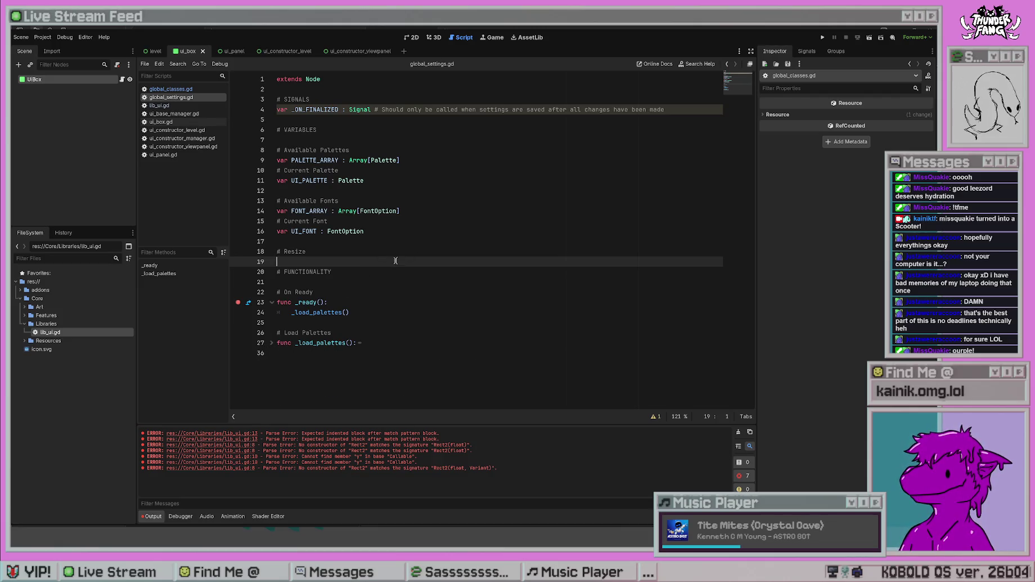
left_click(370, 275)
left_click(368, 322)
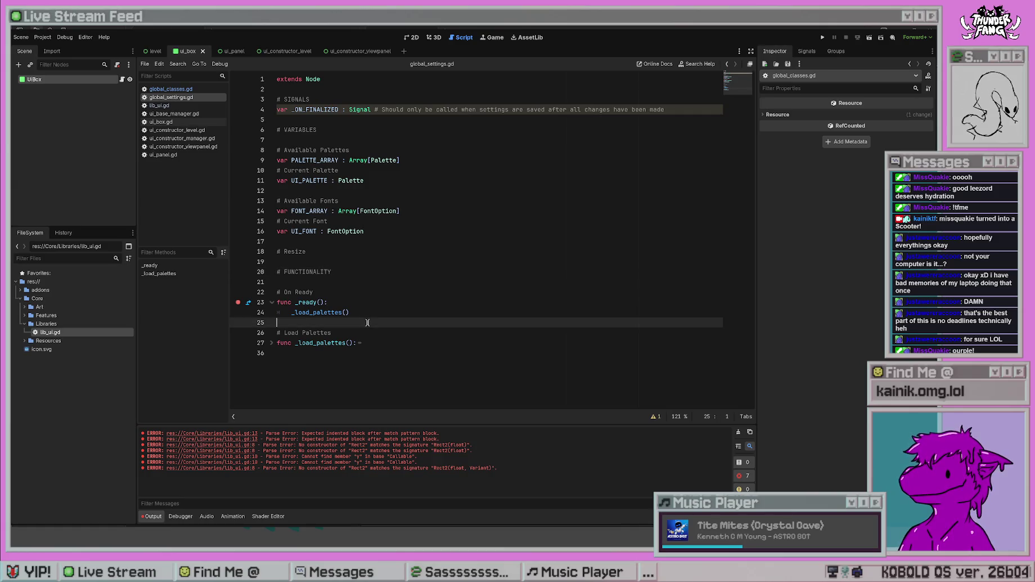
left_click(358, 282)
left_click(334, 262)
left_click(340, 232)
left_click(323, 253)
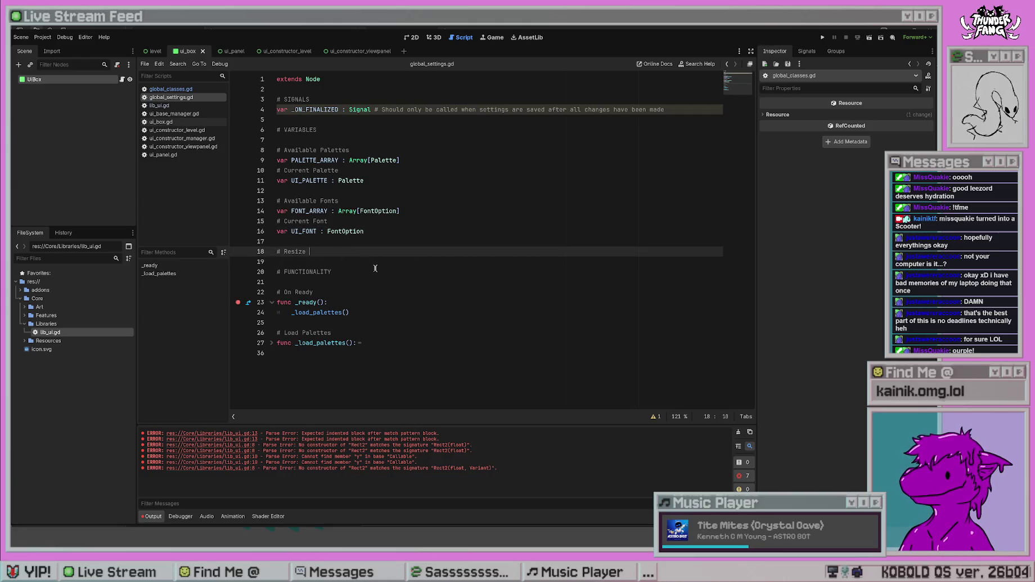
left_click_drag(318, 254, 284, 254)
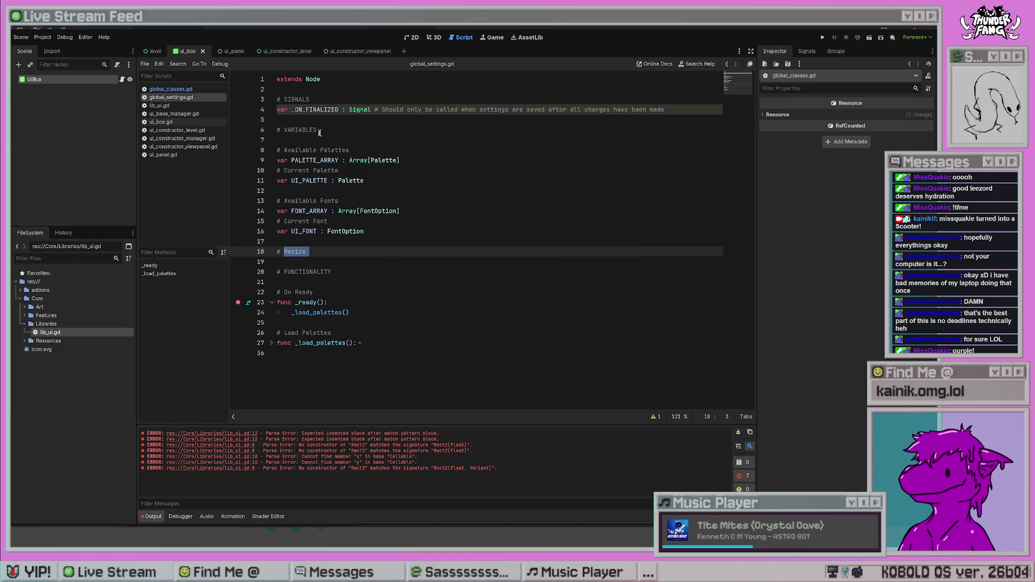
left_click(320, 133)
- Prefix the VARIABLES heading on line 6 with 'UI ' and save global_settings.gd
left_click(284, 129)
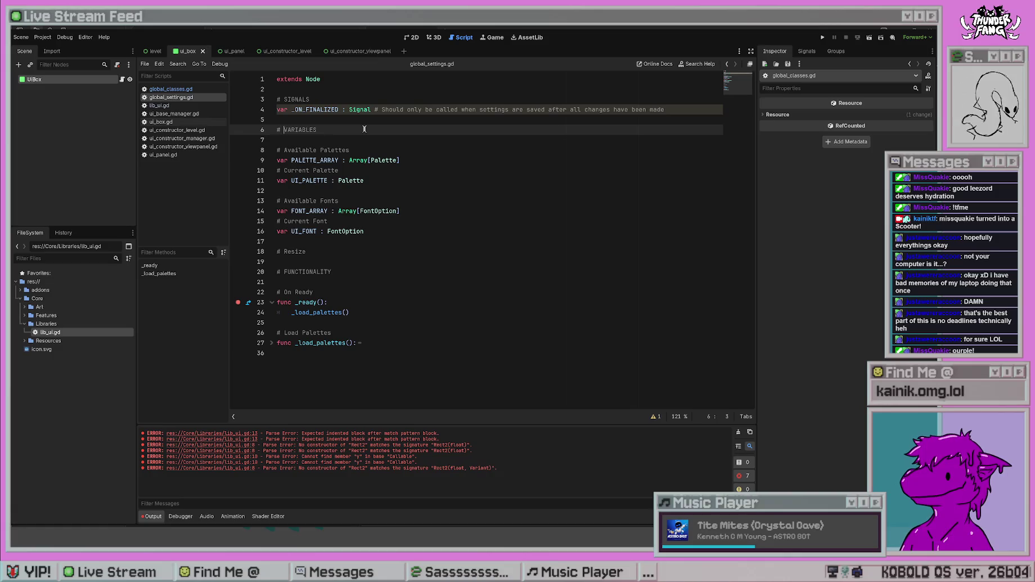
type("UI")
left_click(357, 282)
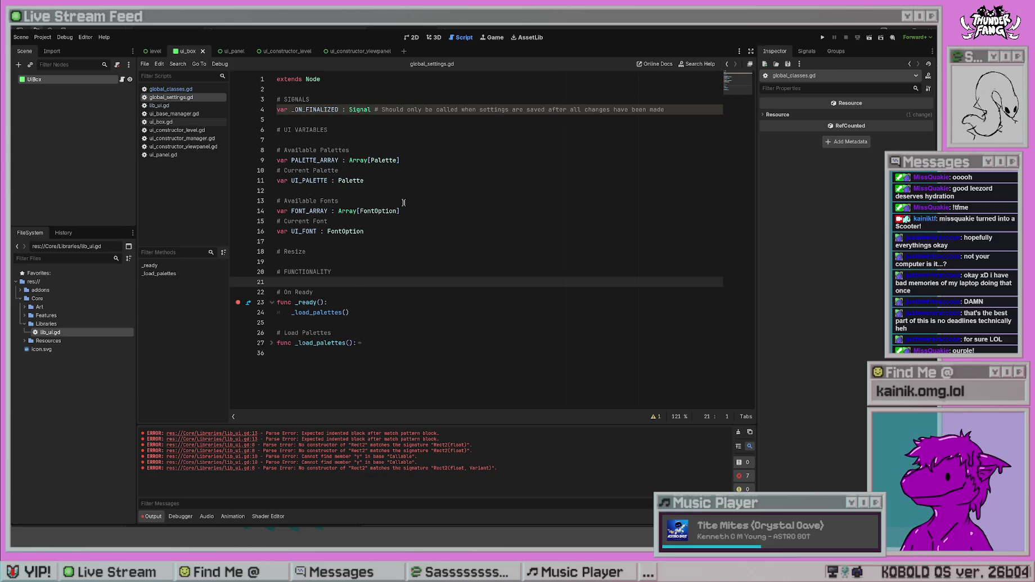
left_click(320, 252)
left_click(336, 140)
key("BackSpace")
left_click(447, 261)
key("ctrl+z")
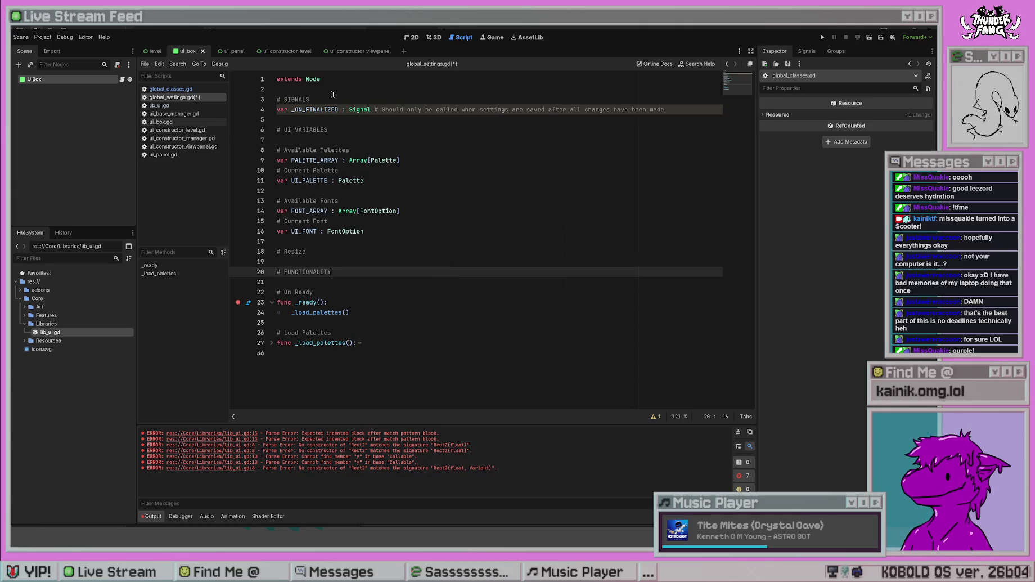
key("ctrl+s")
left_click(398, 282)
left_click(419, 253)
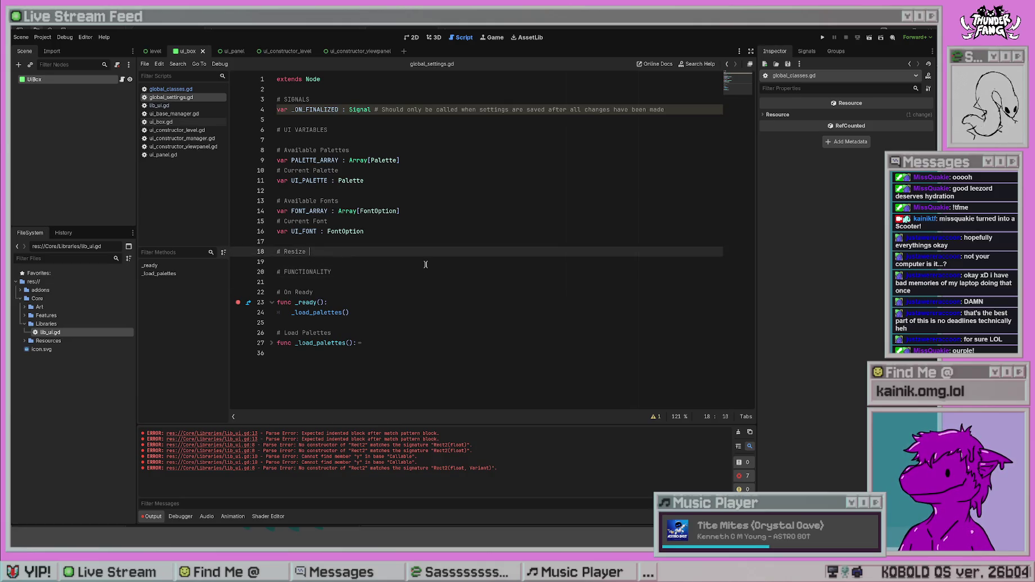
- Rewrite the '# Resize' comment as '# Resize Buffer Width'
key("BackSpace")
key("BackSpace")
key("BackSpace")
type("S")
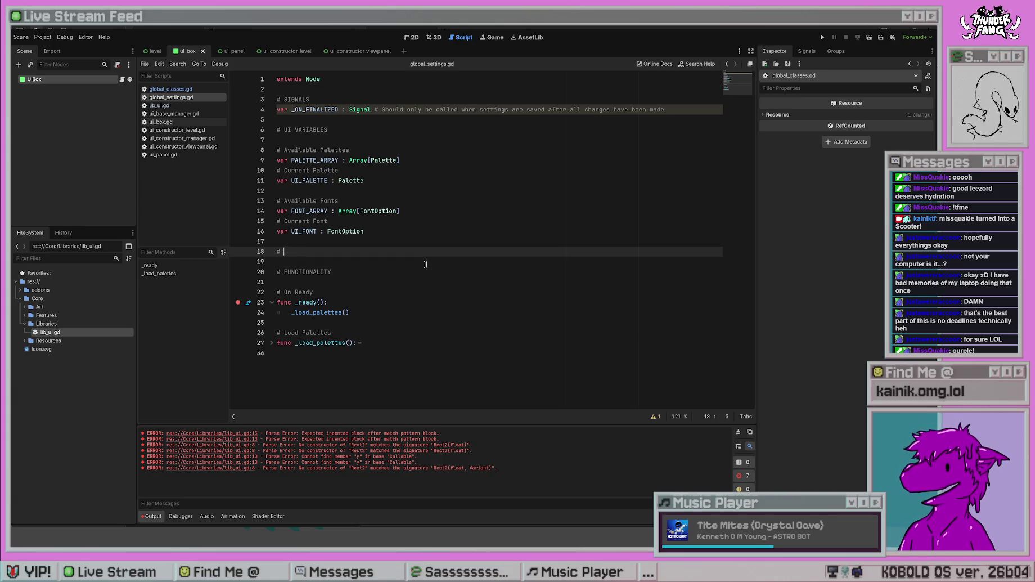
type("urrent Resize")
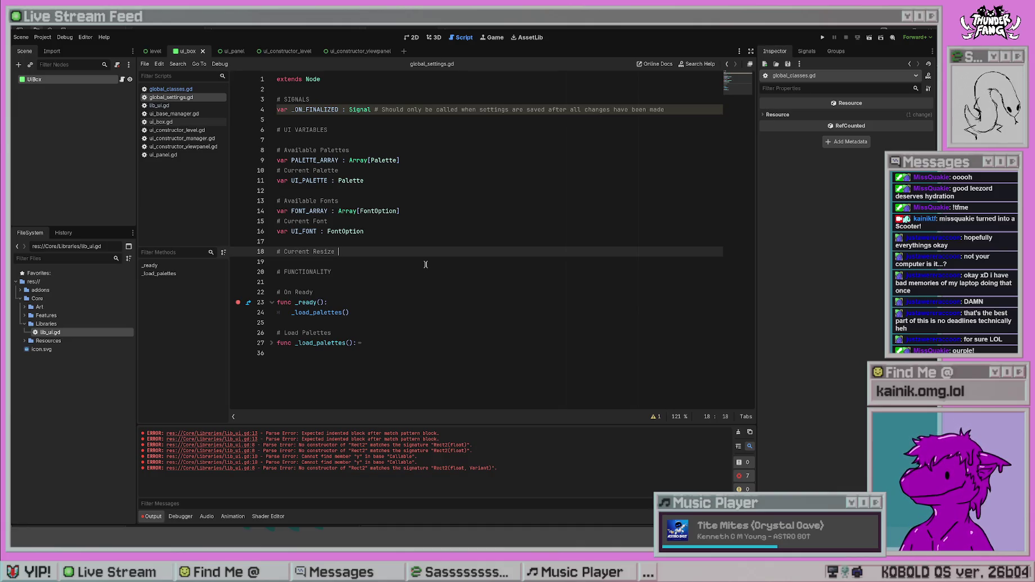
type("Bu")
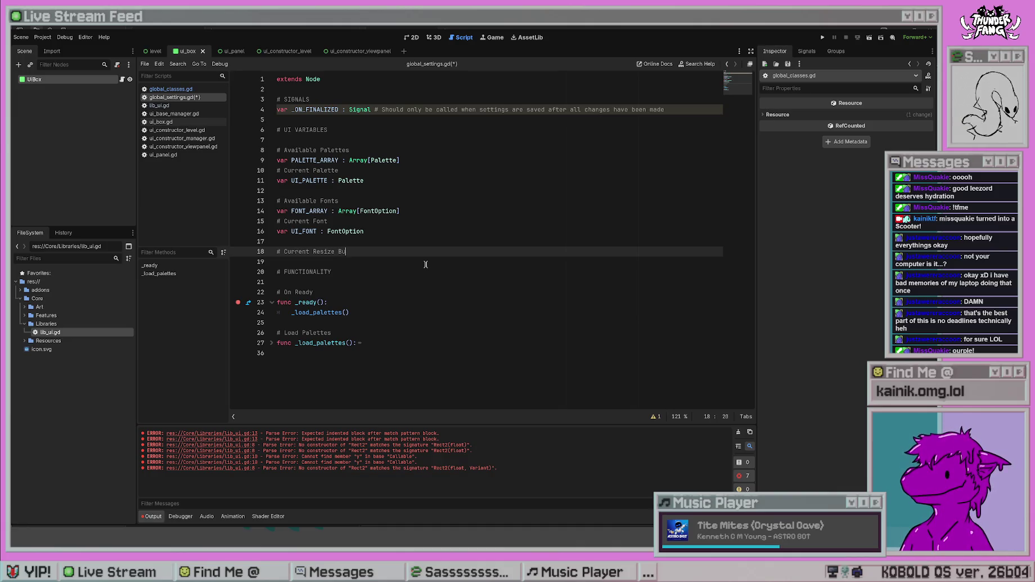
type("ffer Width")
key("Return")
left_click_drag(316, 252, 283, 252)
key("BackSpace")
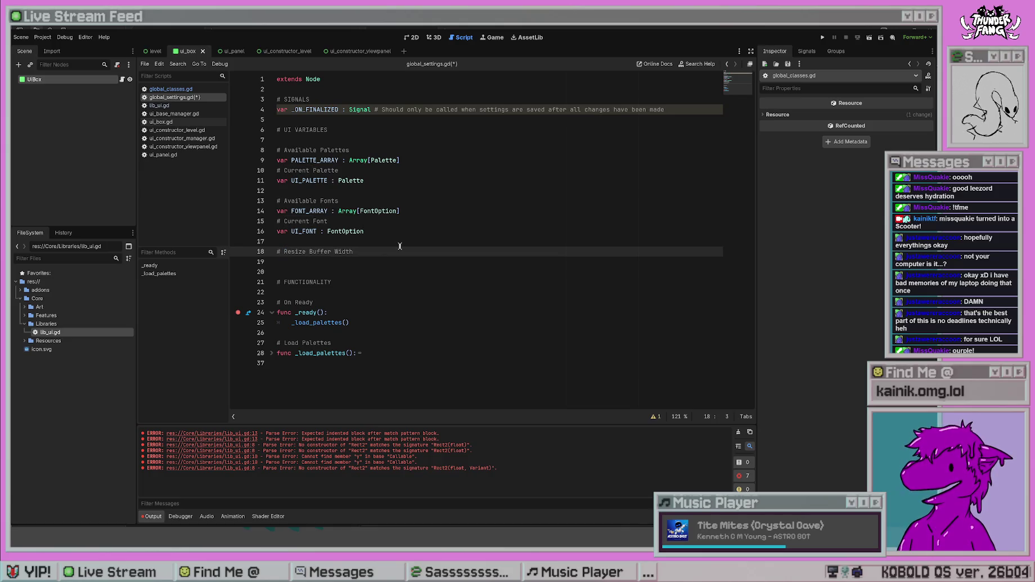
type("UI")
key("Down")
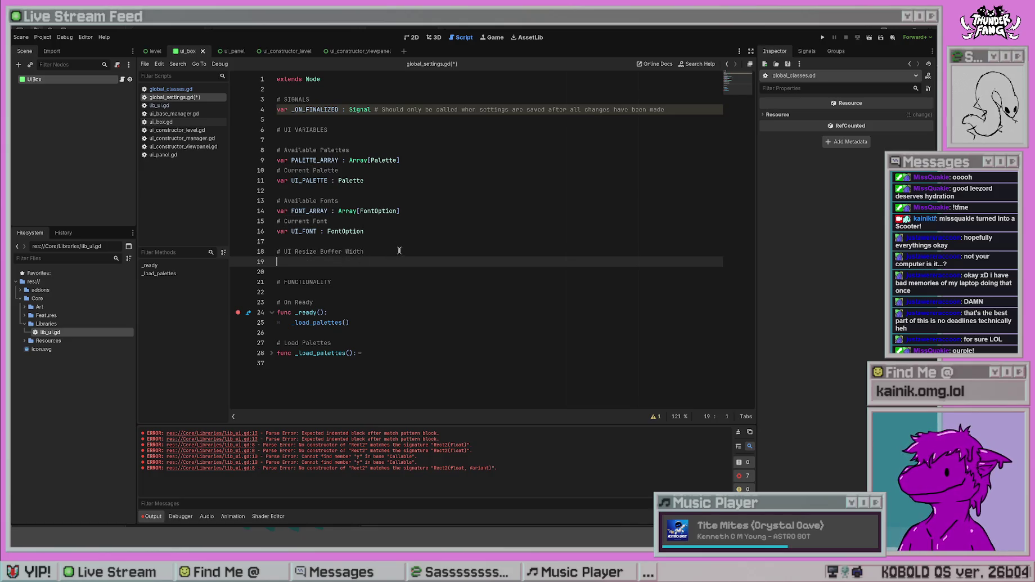
key("ctrl+z")
key("Down")
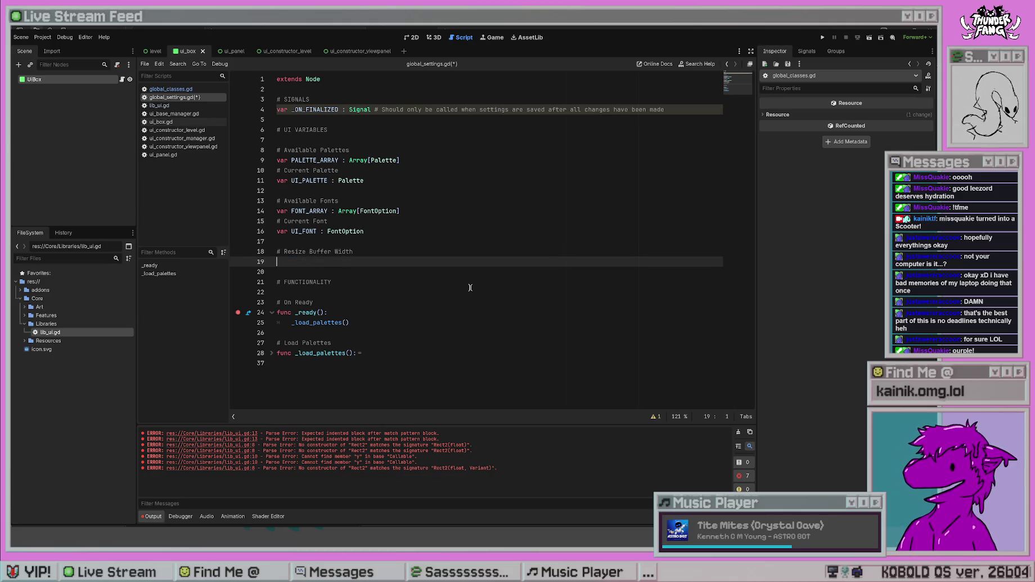
- Declare 'var RESIZE_BUFFER_WIDTH : float' below the comment and save
type("var RESIZE_BUFF")
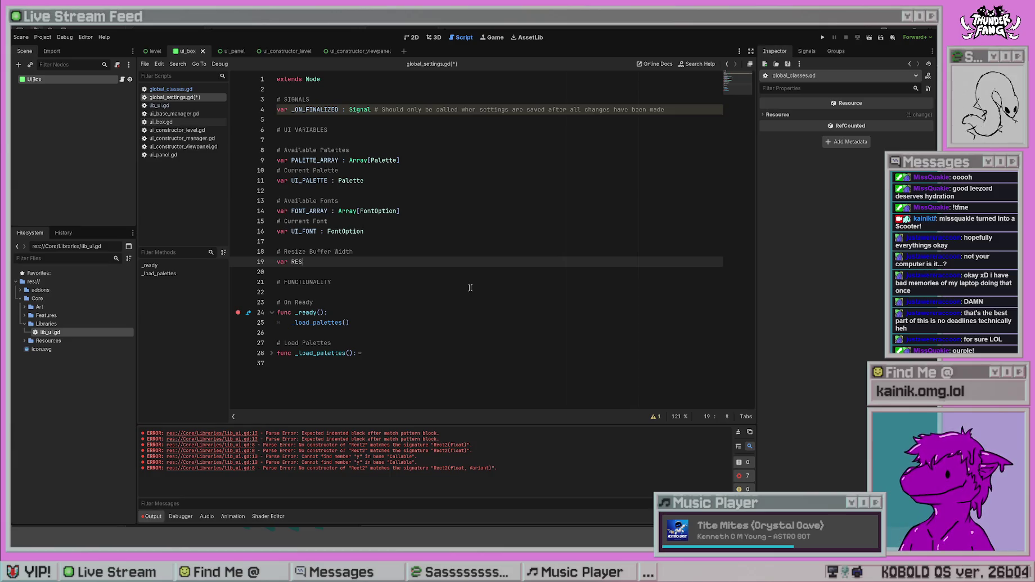
type("ER_WIDTH : ")
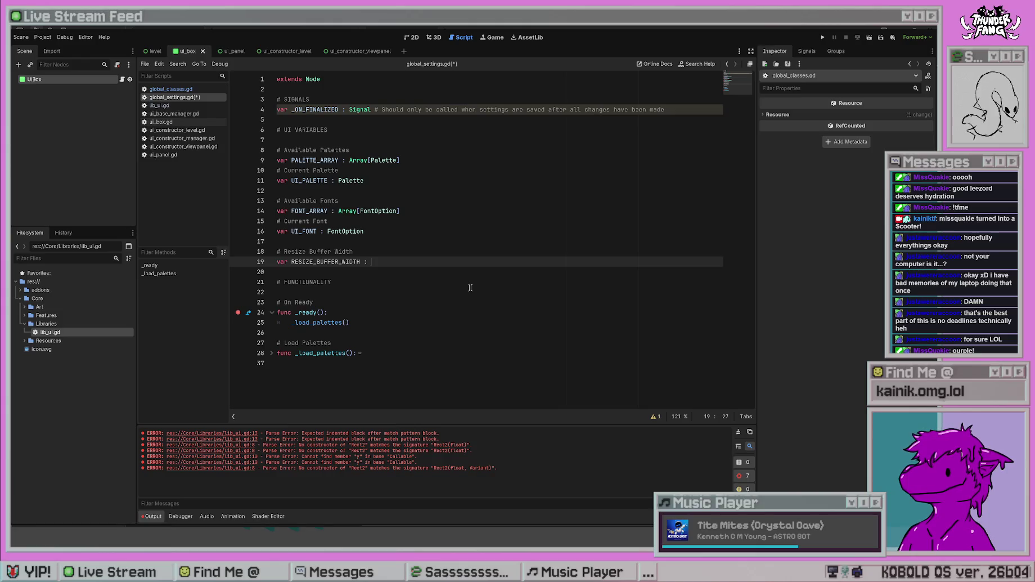
type("float")
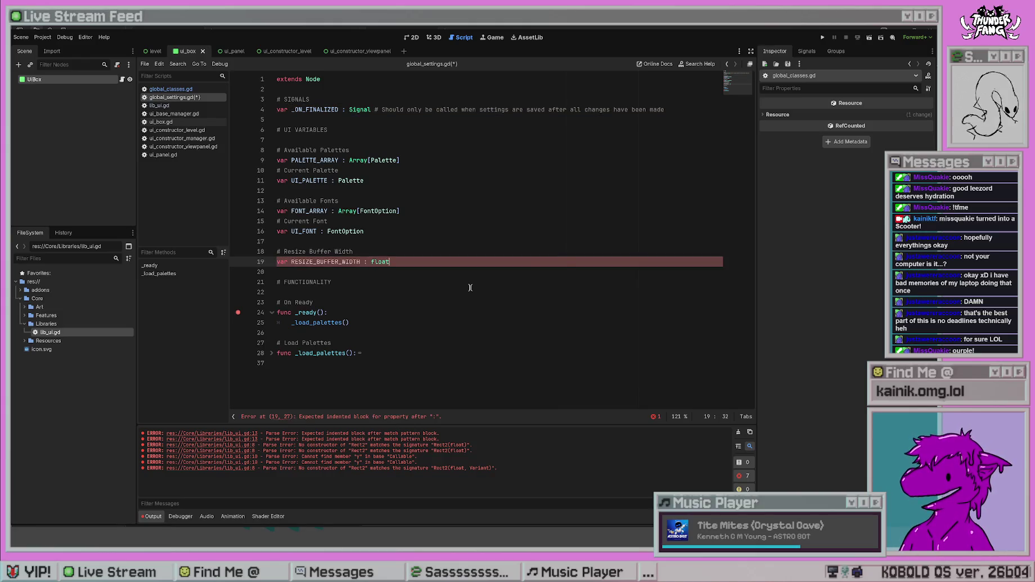
left_click(477, 209)
key("ctrl+s")
left_click(450, 293)
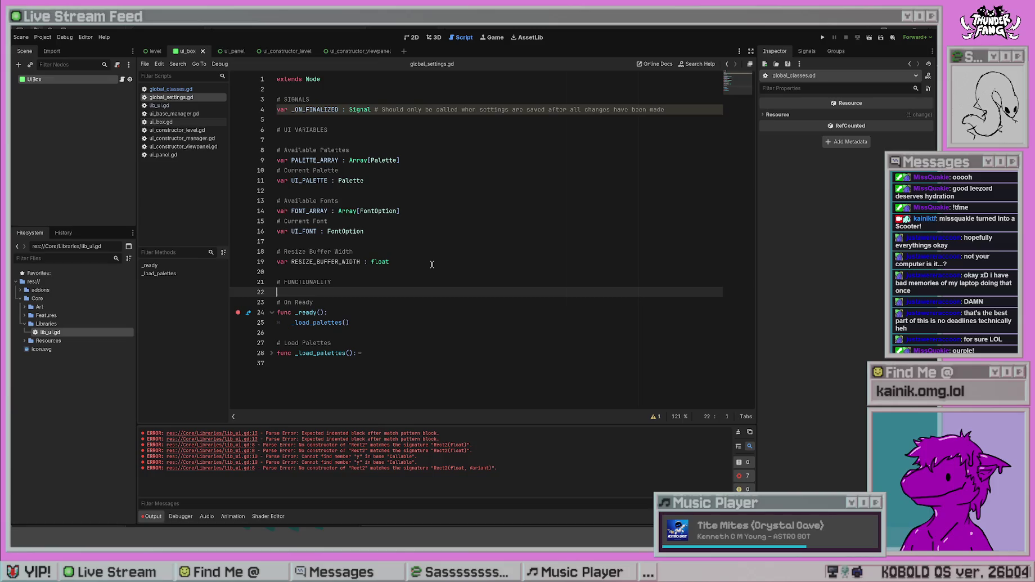
- Inspect the _load_palettes function, then return to its call in _ready
left_click(271, 353)
scroll(335, 276, "down", 2)
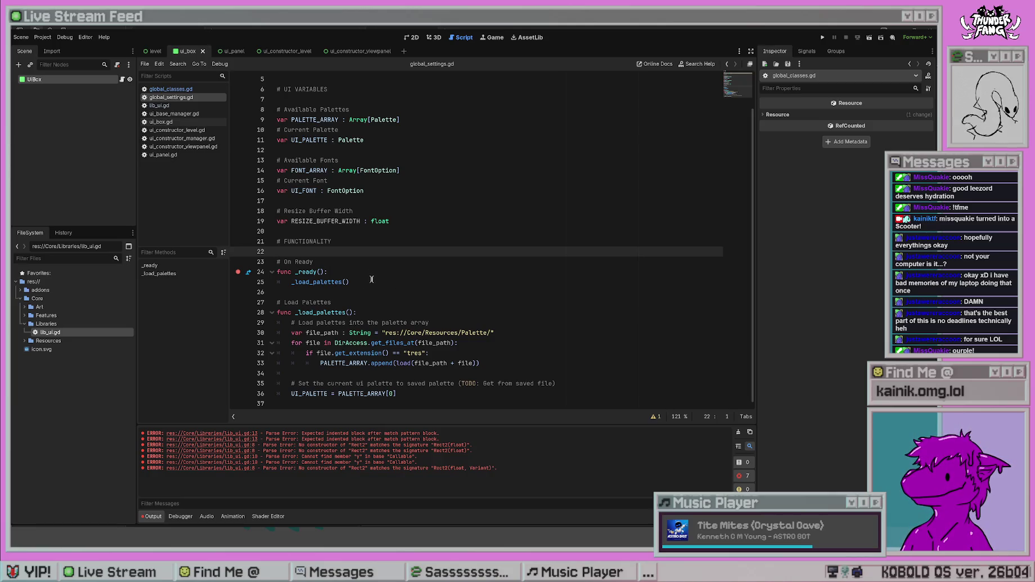
left_click(273, 313)
left_click(366, 323)
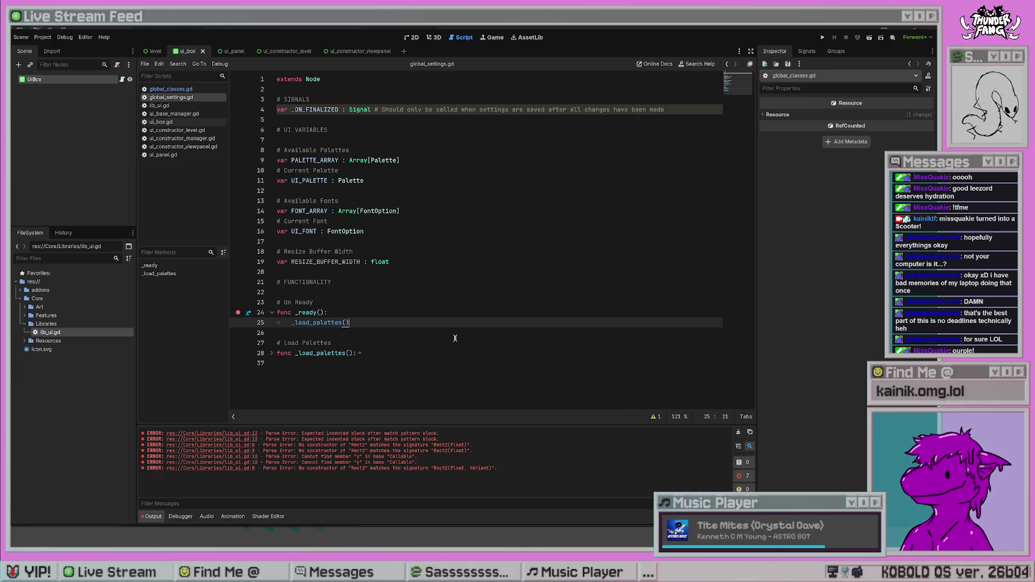
- Start a new '_load_' call line inside the _ready function
key("Return")
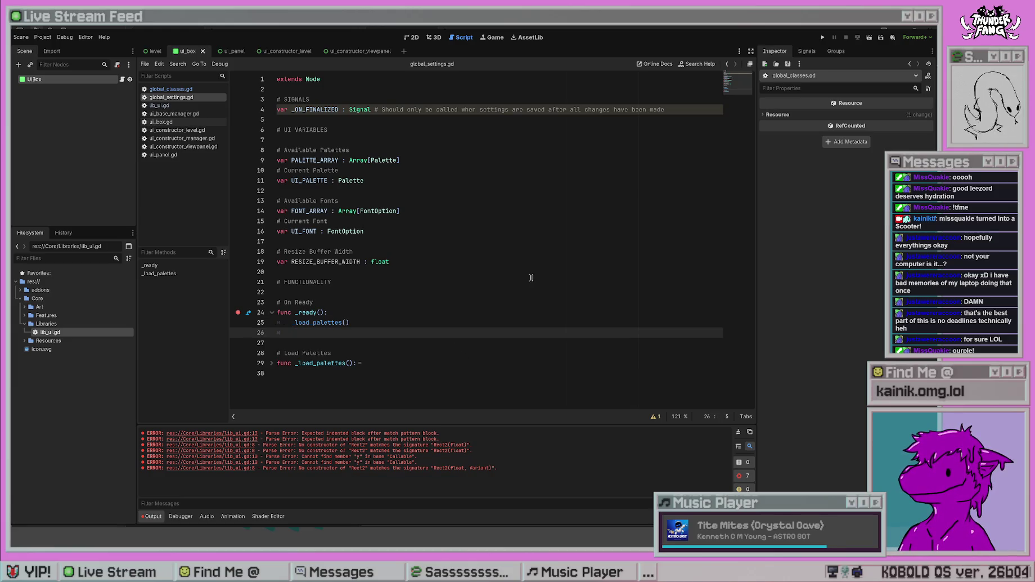
type("_")
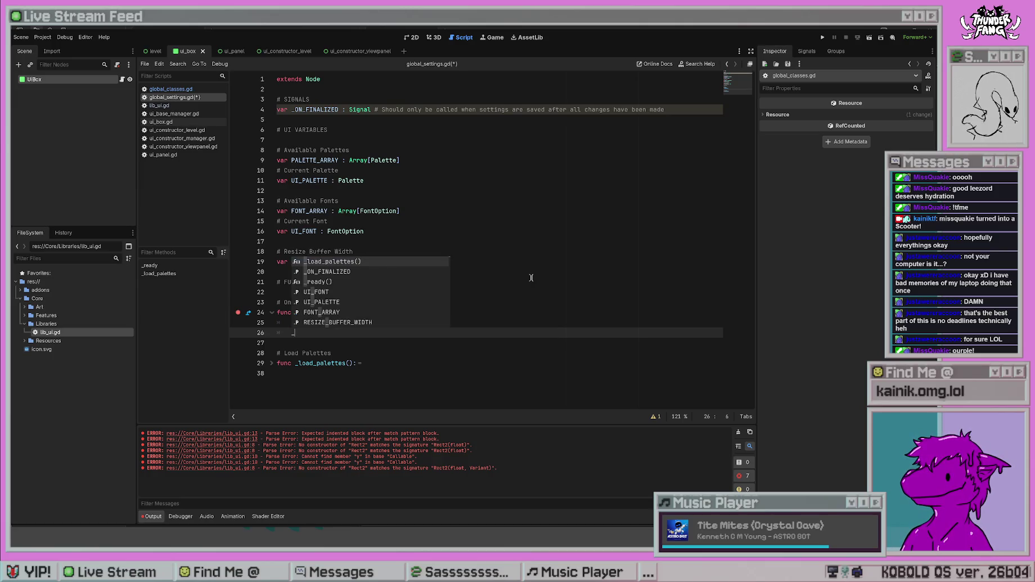
type("load_")
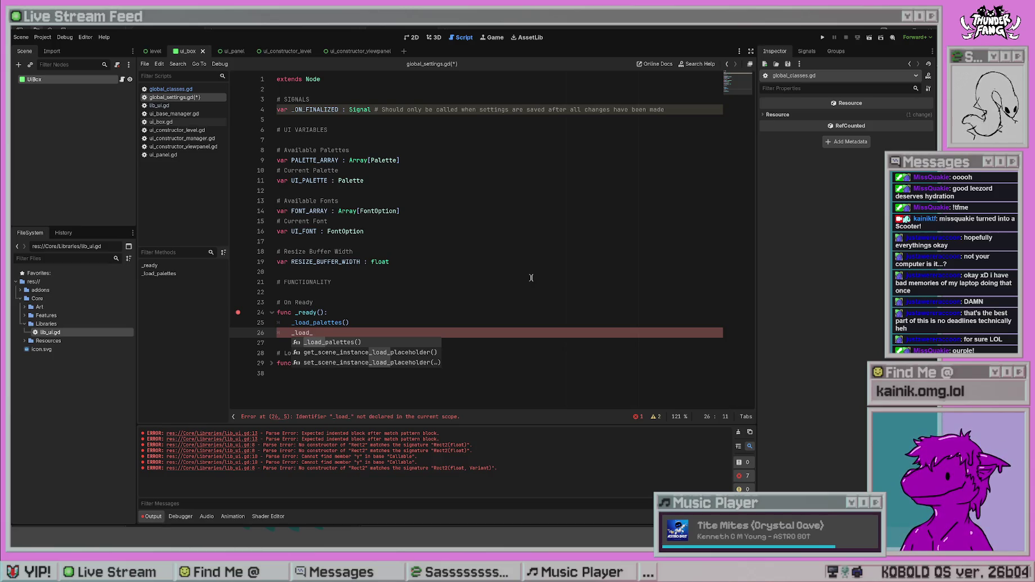
type("ui")
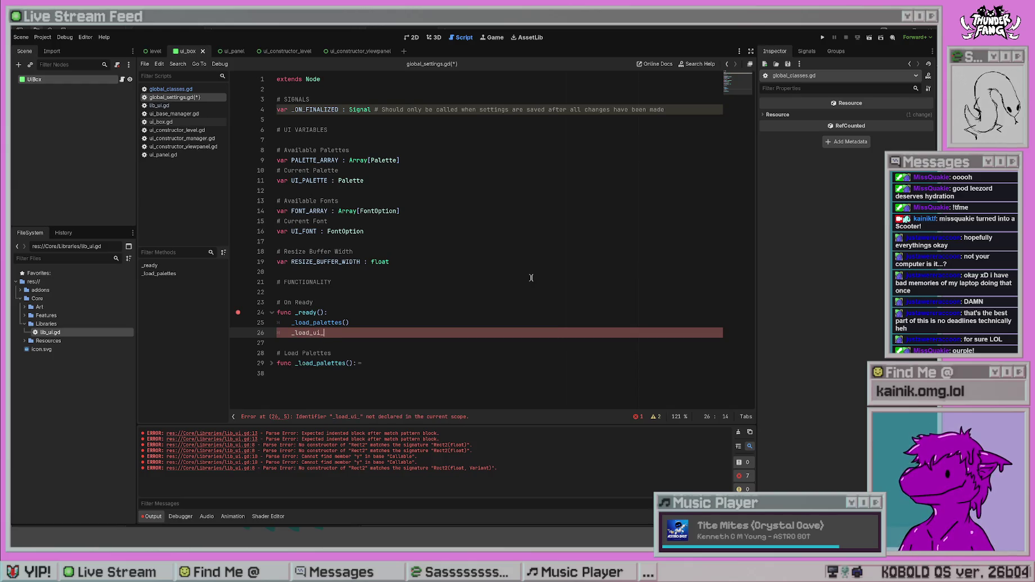
key("BackSpace")
key("BackSpace")
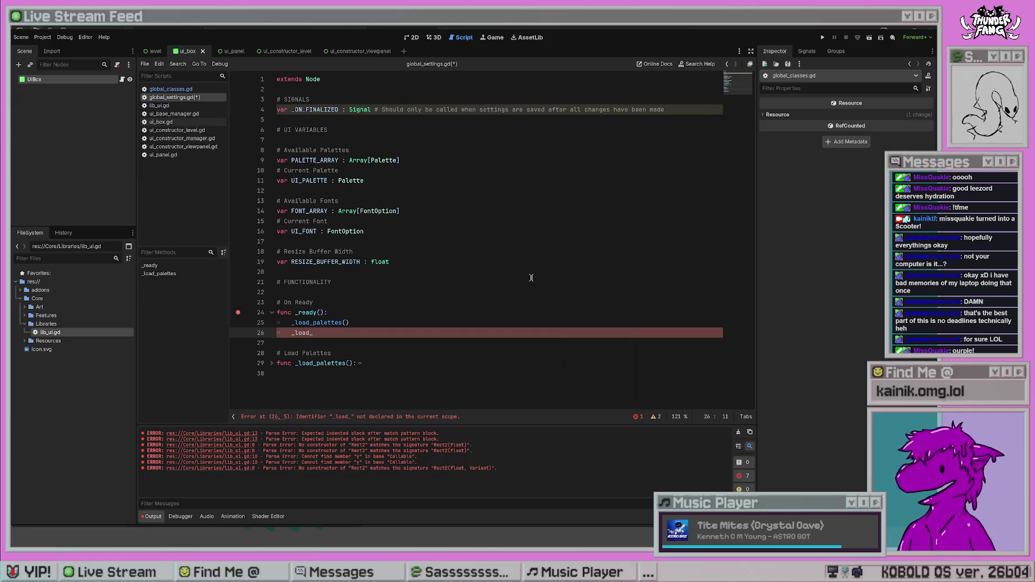
- Rename _load_palettes to _load_vars_palettes in both the call and the definition
key("Up")
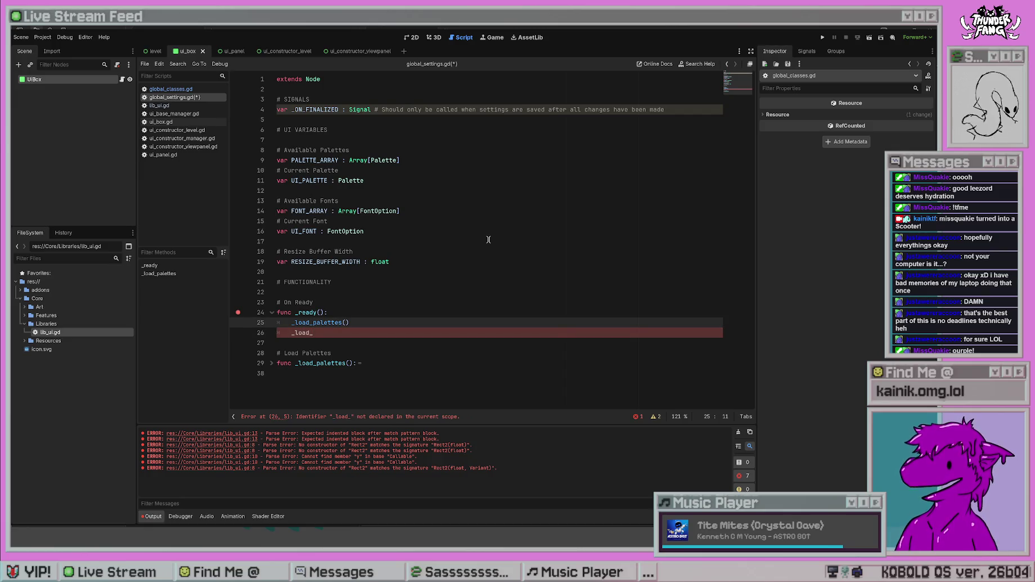
type("vari")
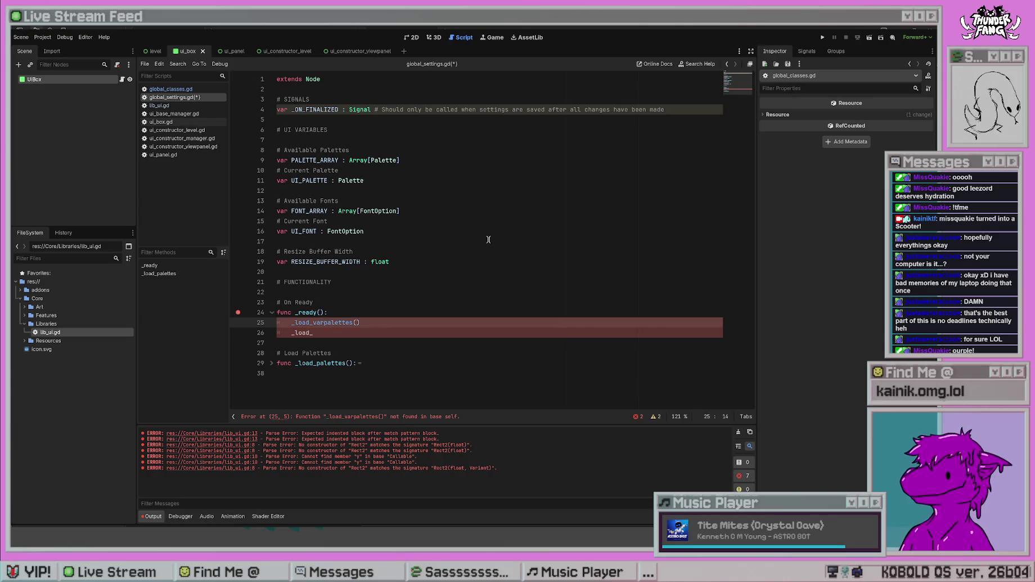
type("ables_")
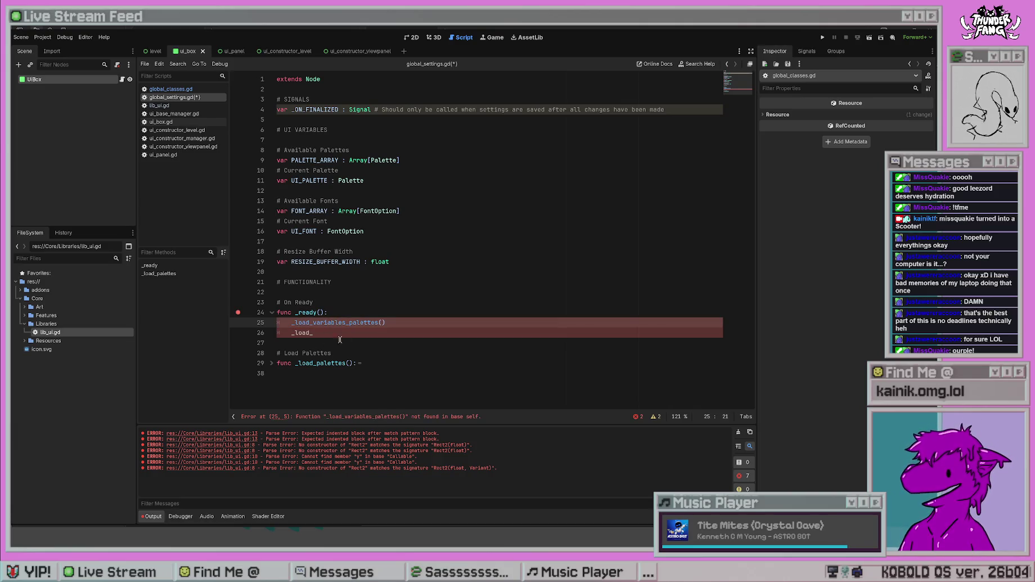
left_click(316, 362)
type("variables_")
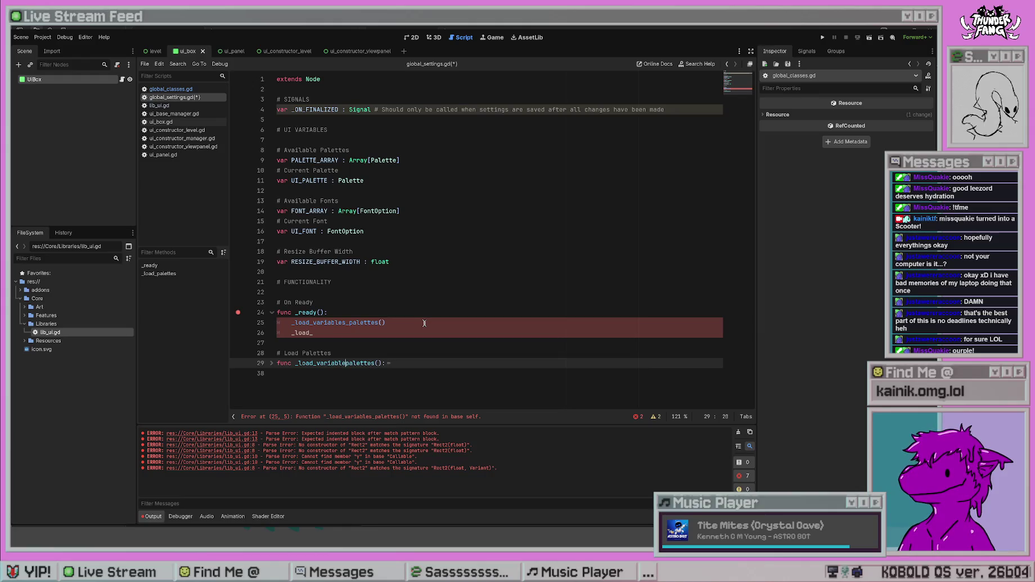
left_click_drag(346, 322, 328, 322)
key("BackSpace")
key("BackSpace")
type("s")
left_click_drag(345, 363, 327, 363)
key("BackSpace")
left_click(416, 326)
- Complete line 26 as _load_vars_ui() and save global_settings.gd
key("Down")
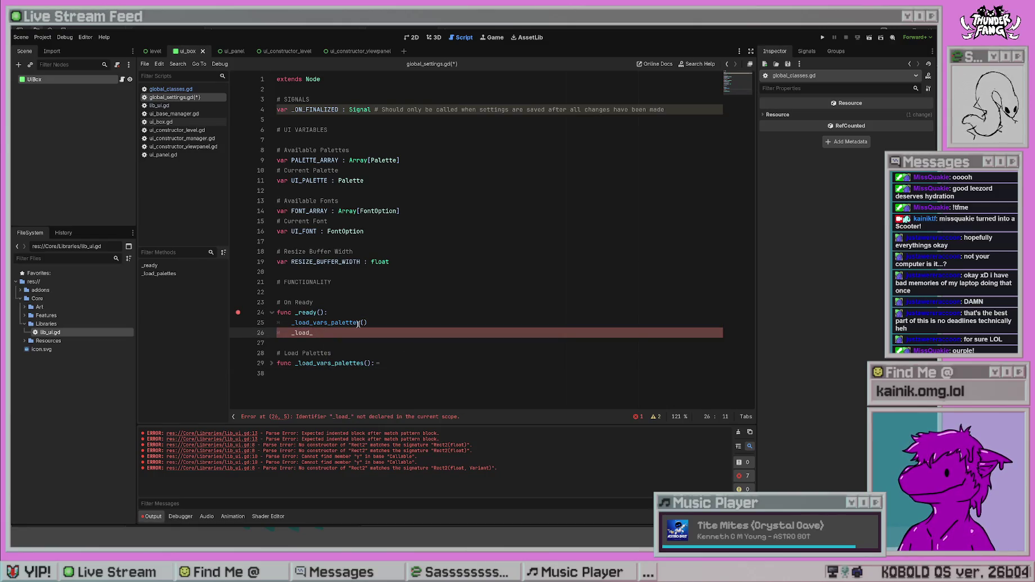
type("vars_")
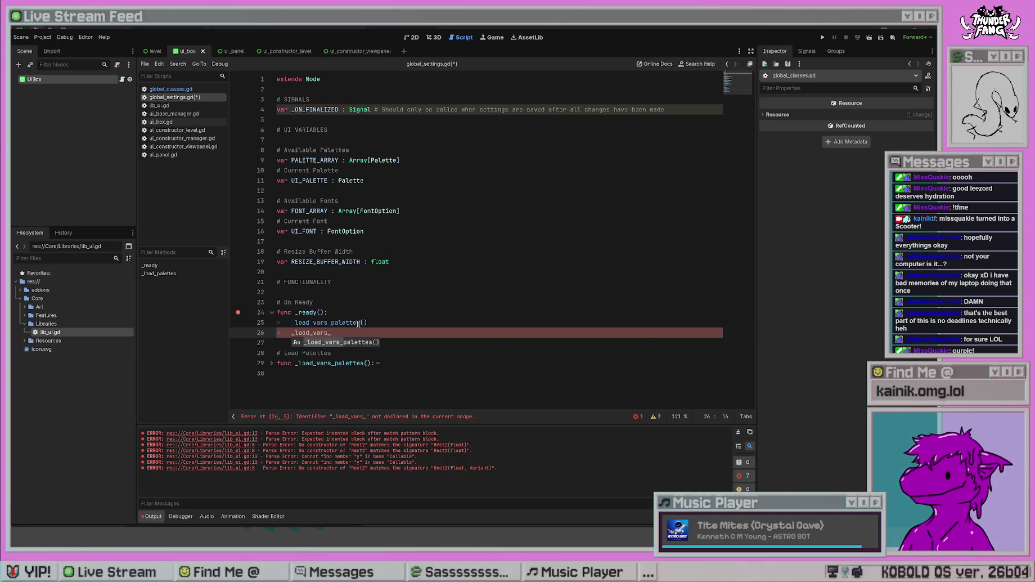
type("ui")
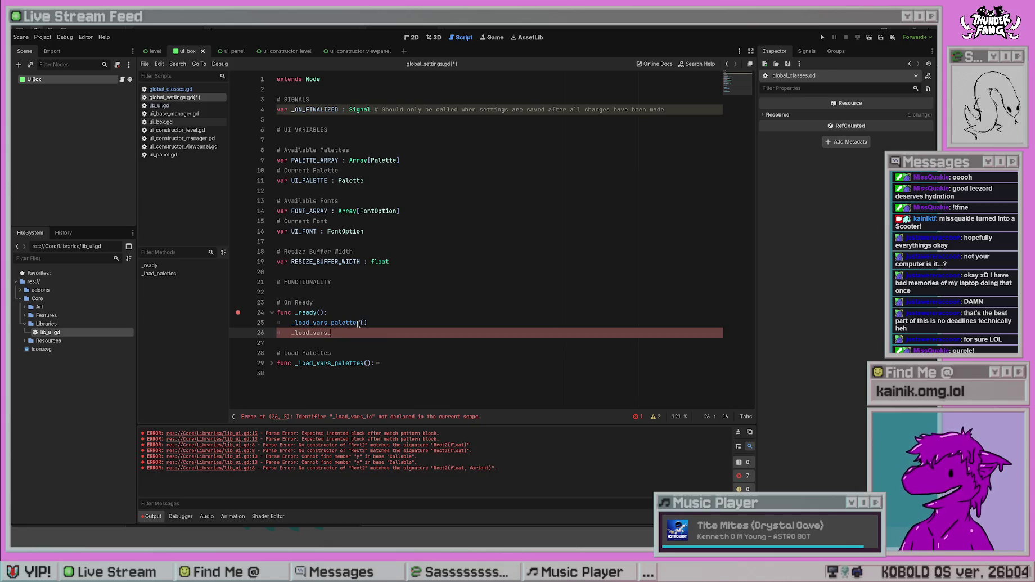
key("BackSpace")
key("BackSpace")
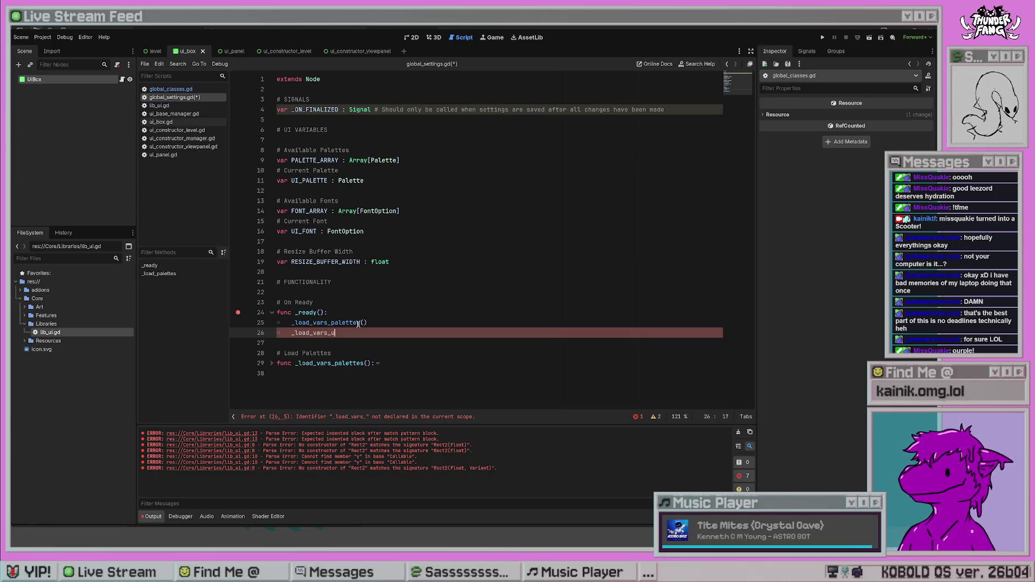
type("i()")
key("Up")
key("Up")
key("Up")
key("ctrl+s")
left_click(360, 342)
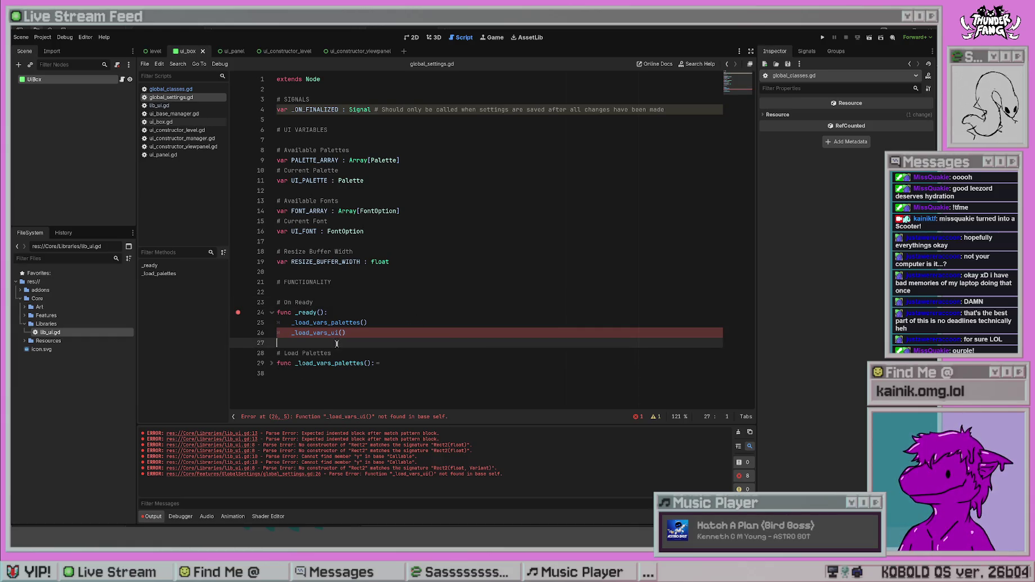
left_click(433, 331)
- Move the _load_vars_ui() call above _load_vars_palettes() and add blank lines after _ready
key("alt+Up")
left_click(376, 341)
key("Return")
key("Return")
key("Up")
- Add a '# Load UI variables' comment and a 'func _load_vars_ui():' header
type("# Lo")
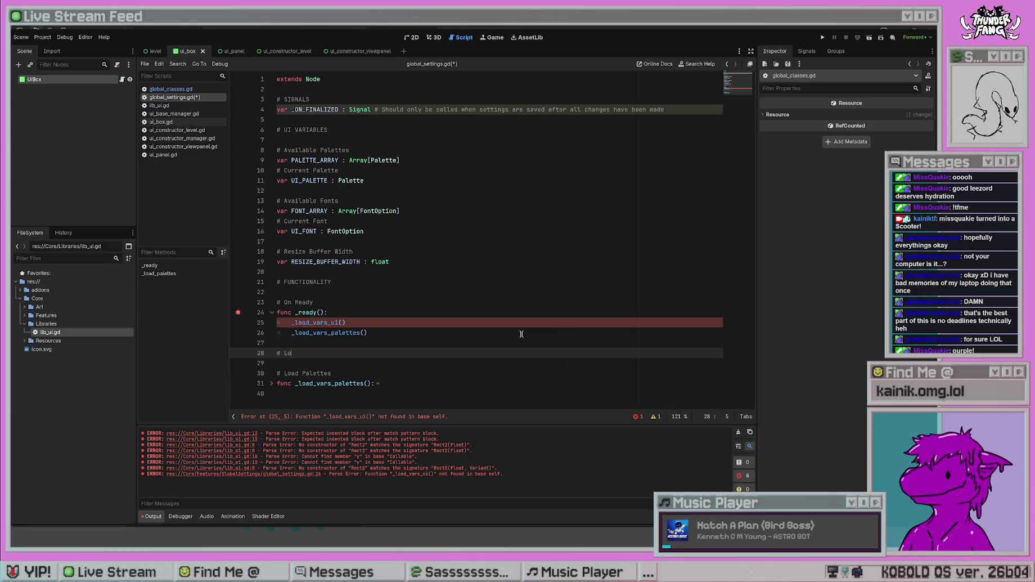
type("ad UI variables")
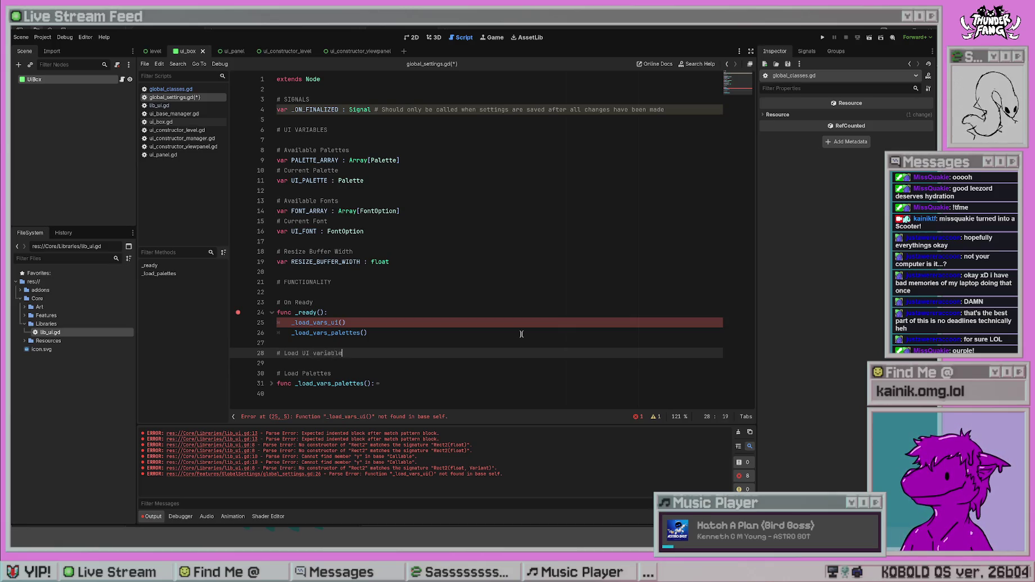
key("Return")
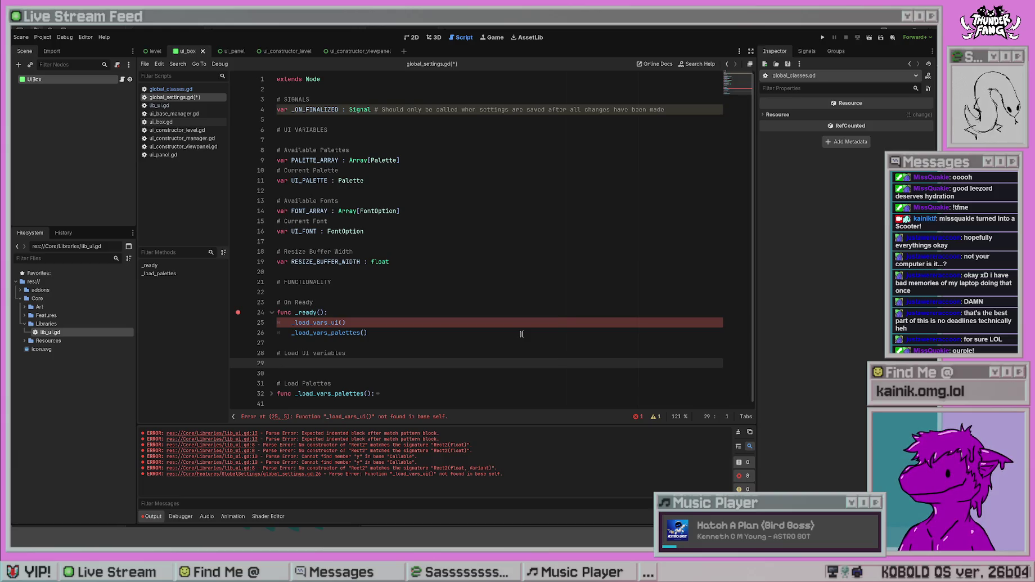
type("func _")
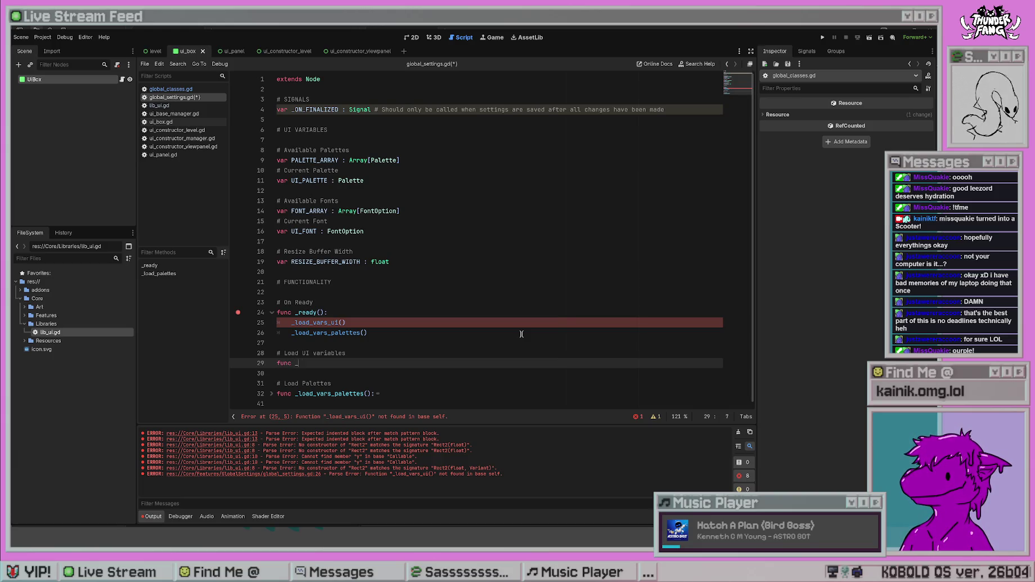
type("load_vars_ui()")
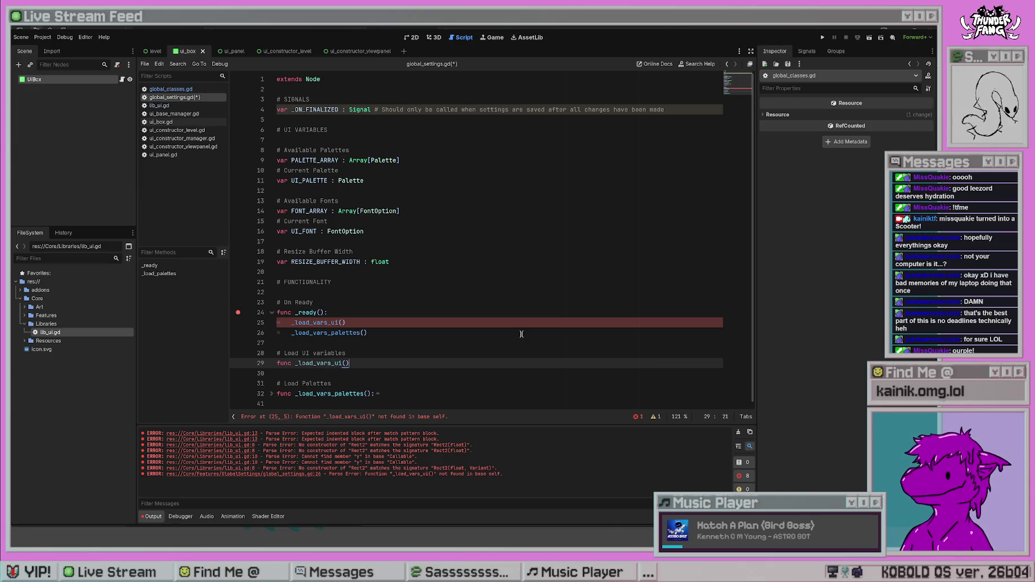
key("Return")
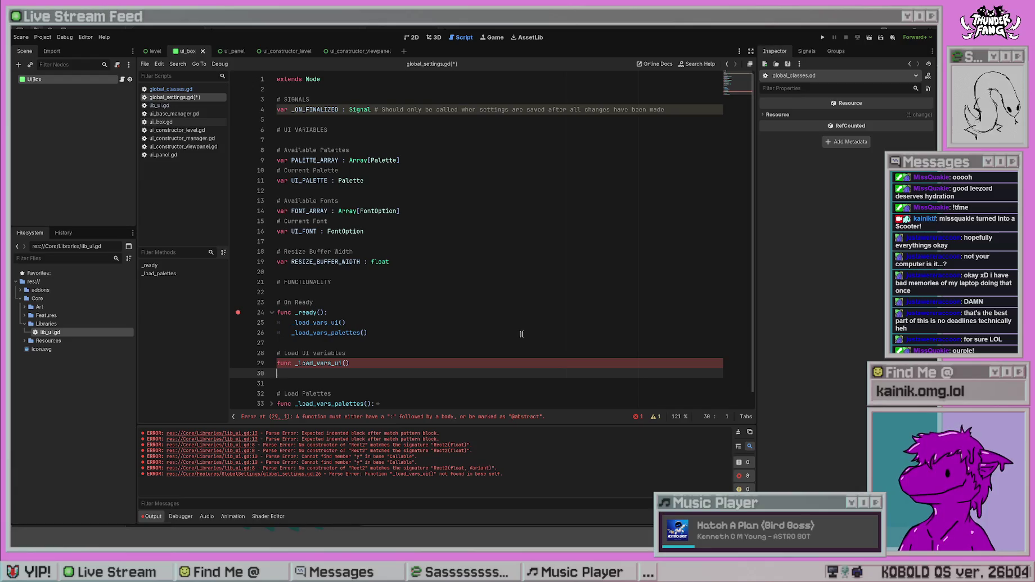
key("Left")
type(":")
key("Right")
key("Tab")
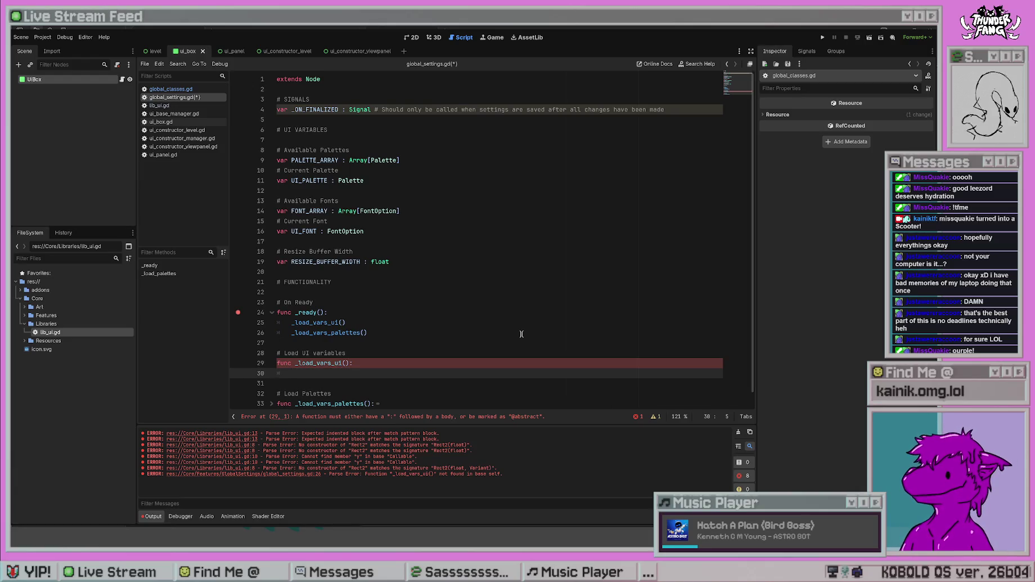
- Write a 'TODO: Get from saved file' comment in the _load_vars_ui body
left_click(379, 400)
left_click(272, 403)
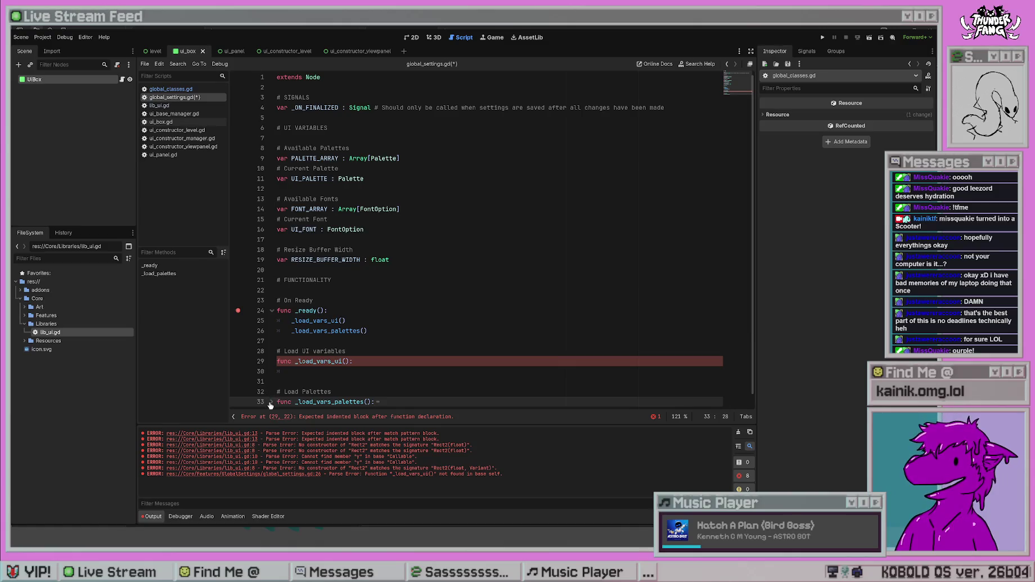
scroll(329, 314, "down", 3)
left_click(370, 271)
left_click(383, 279)
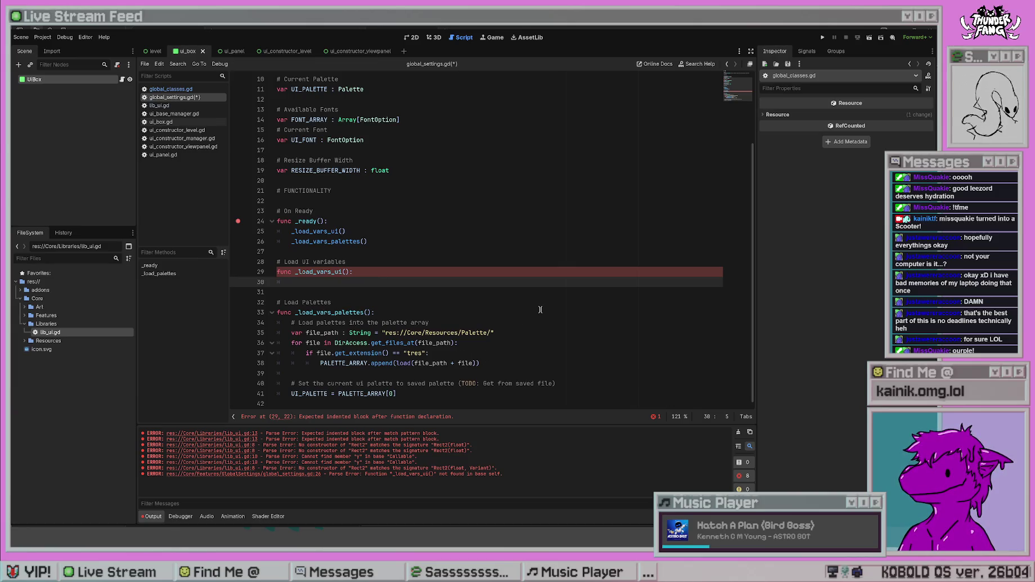
type("#TODO: Get from s")
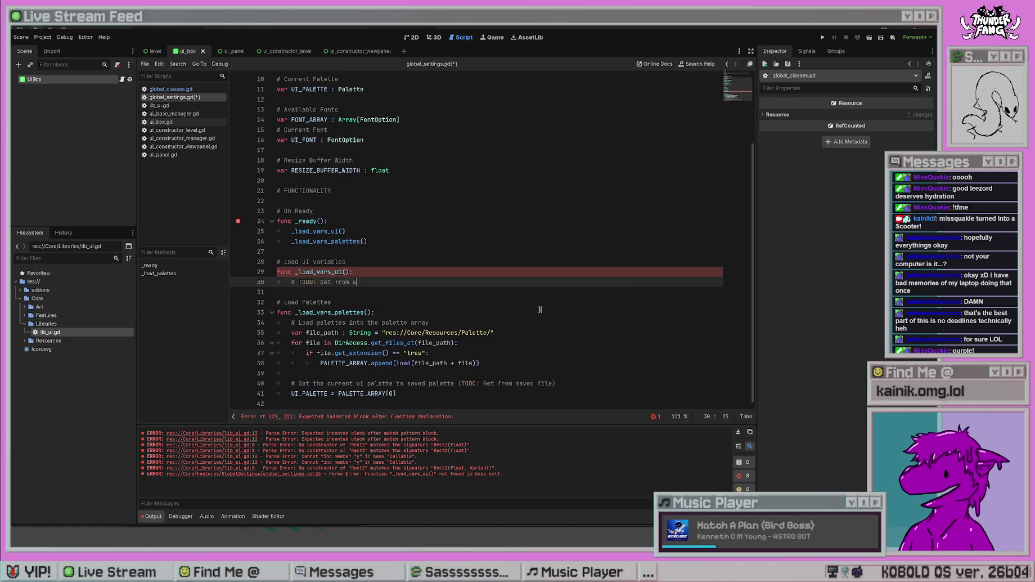
type("aved data")
key("BackSpace")
key("BackSpace")
key("BackSpace")
type("file")
key("Return")
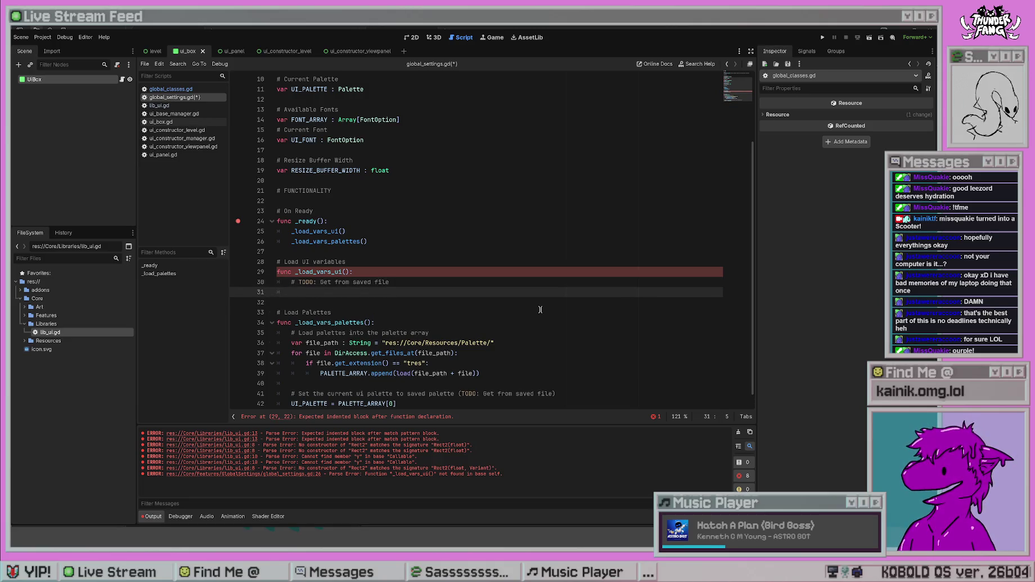
- Assign RESIZE_BUFFER_WIDTH = 10 in the function body and save
type("RES")
key("Return")
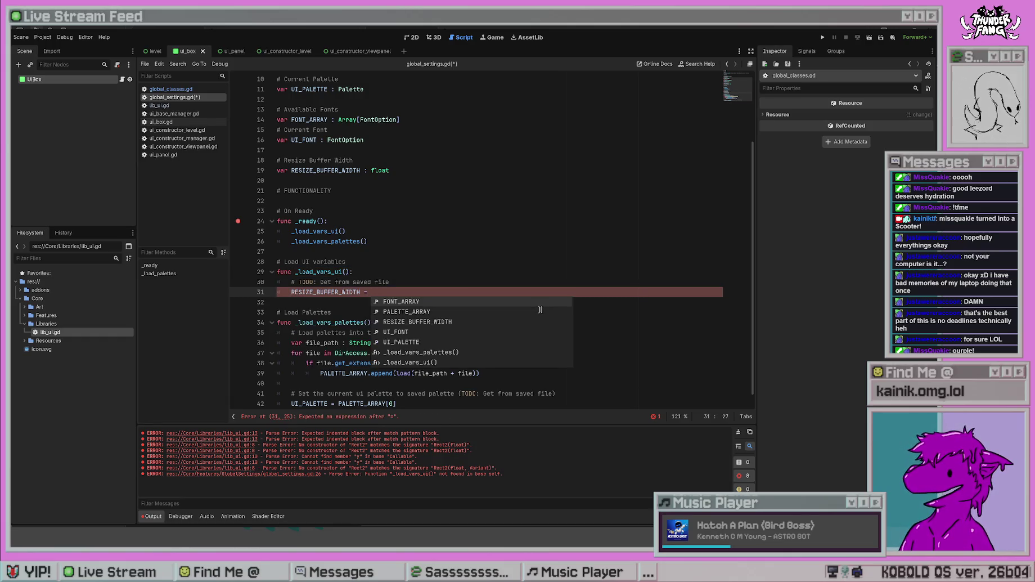
type("3")
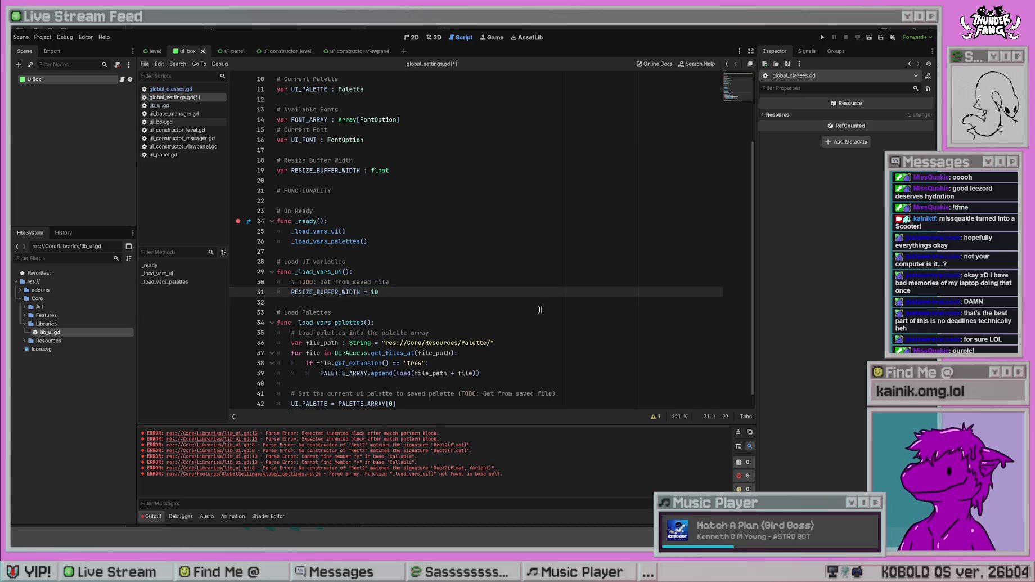
left_click(540, 309)
key("ctrl+s")
- Append '- should not be hard-coded' to the TODO comment
left_click(506, 213)
left_click(439, 292)
left_click(433, 285)
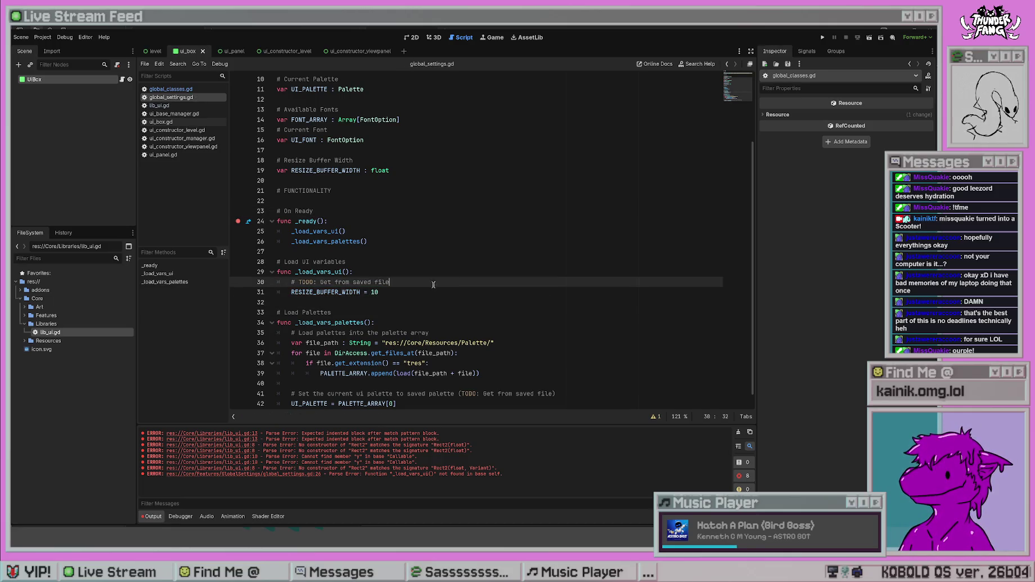
type(" - should not be ")
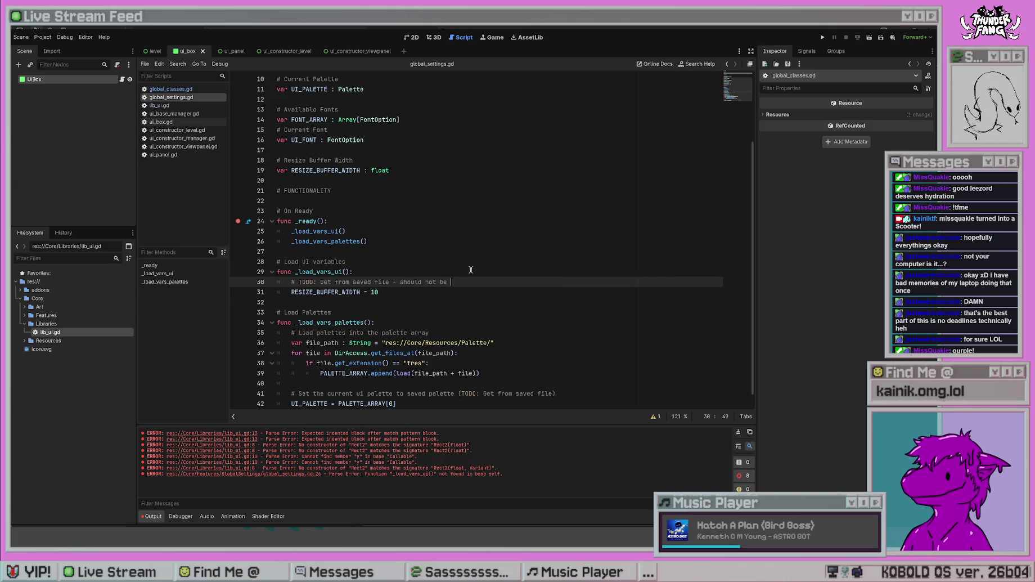
type("hard-coded")
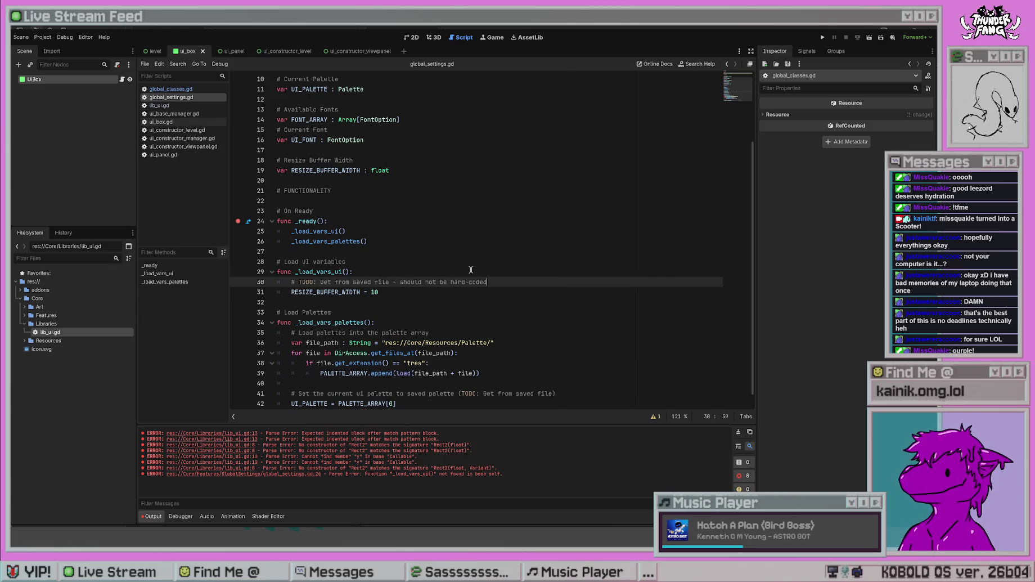
left_click(439, 271)
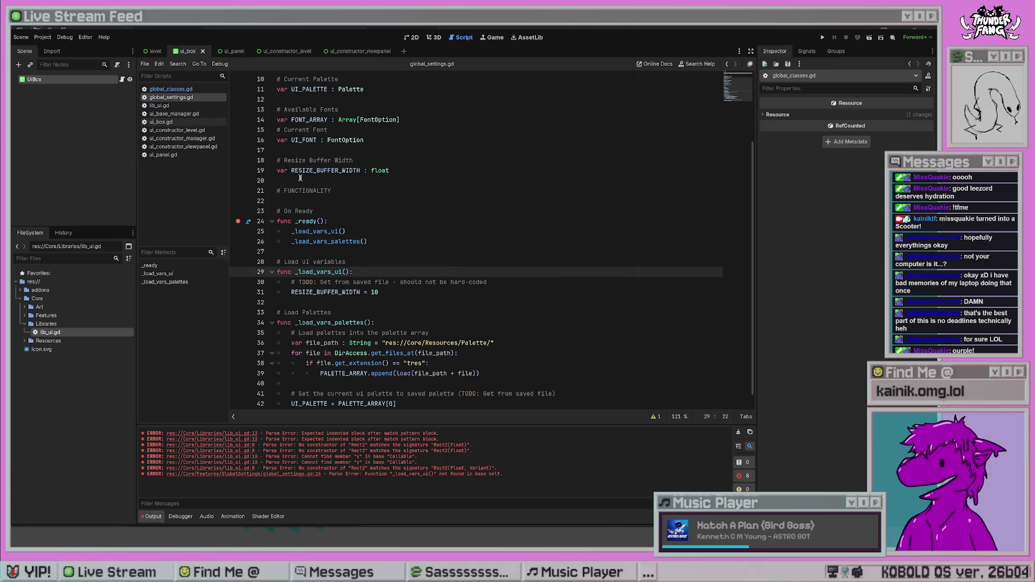
scroll(423, 258, "down", 1)
- Clear the old error messages from the Output log
left_click(476, 301)
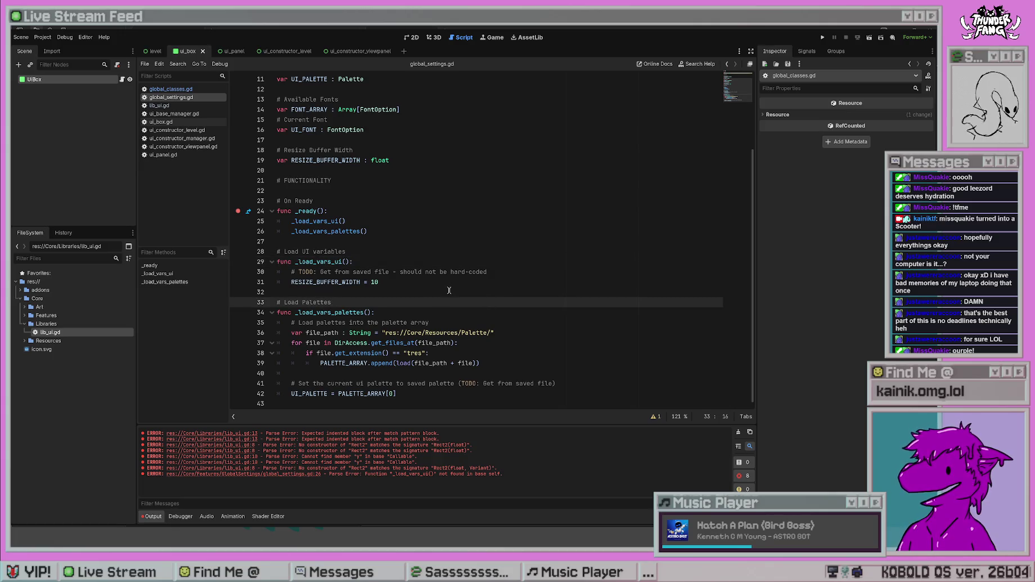
scroll(454, 286, "up", 2)
scroll(454, 286, "up", 3)
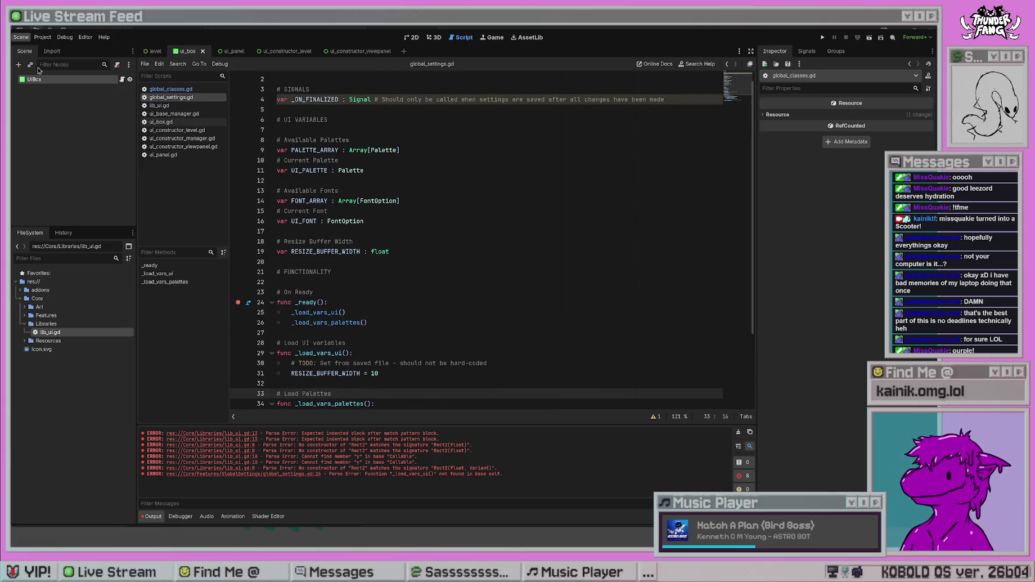
left_click(405, 211)
scroll(504, 259, "down", 3)
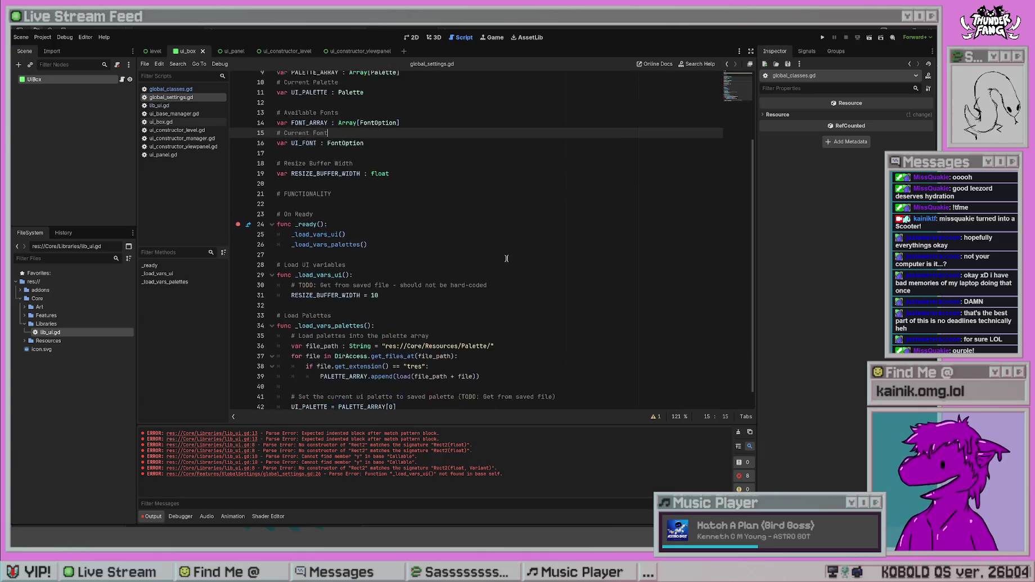
left_click(738, 432)
- Scroll through the script, briefly selecting and deselecting a block of code
left_click(520, 290)
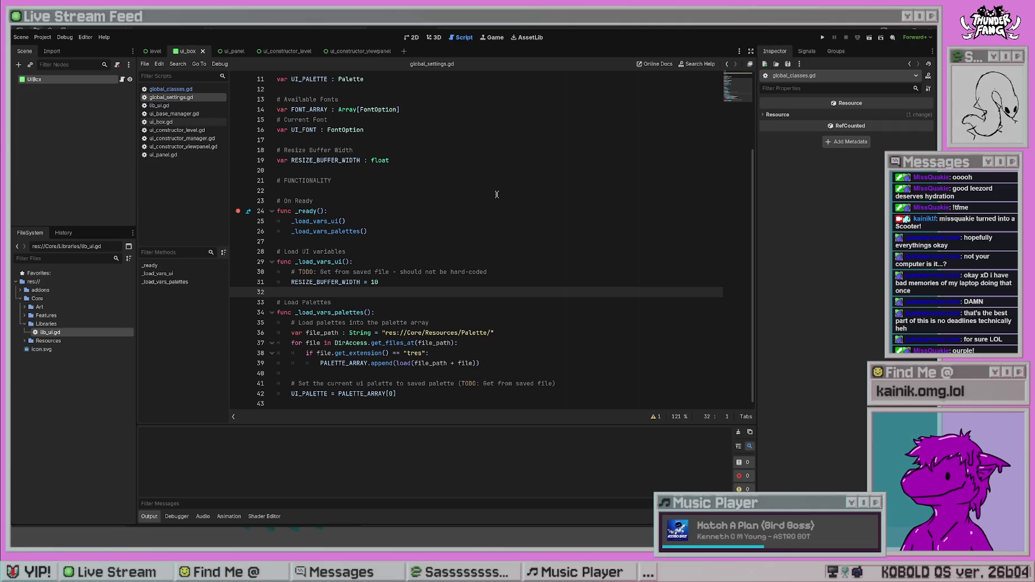
left_click_drag(484, 404, 343, 180)
left_click(514, 240)
scroll(508, 277, "up", 1)
scroll(508, 277, "up", 2)
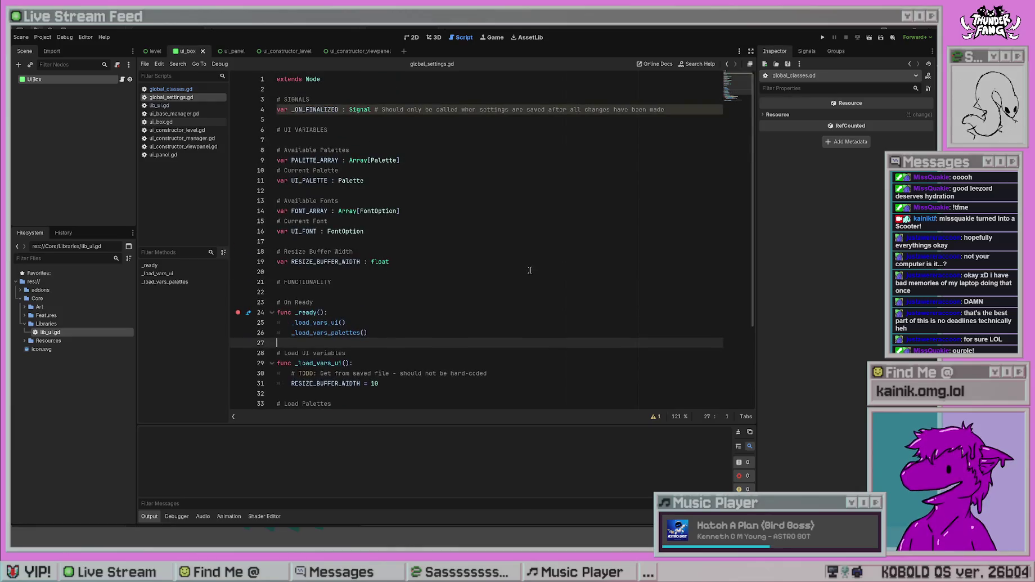
scroll(527, 259, "down", 3)
scroll(444, 288, "up", 3)
scroll(444, 289, "down", 3)
- Review line 31, then put the caret in the RESIZE_BUFFER_WIDTH declaration name
left_click(458, 293)
left_click(450, 242)
left_click(467, 302)
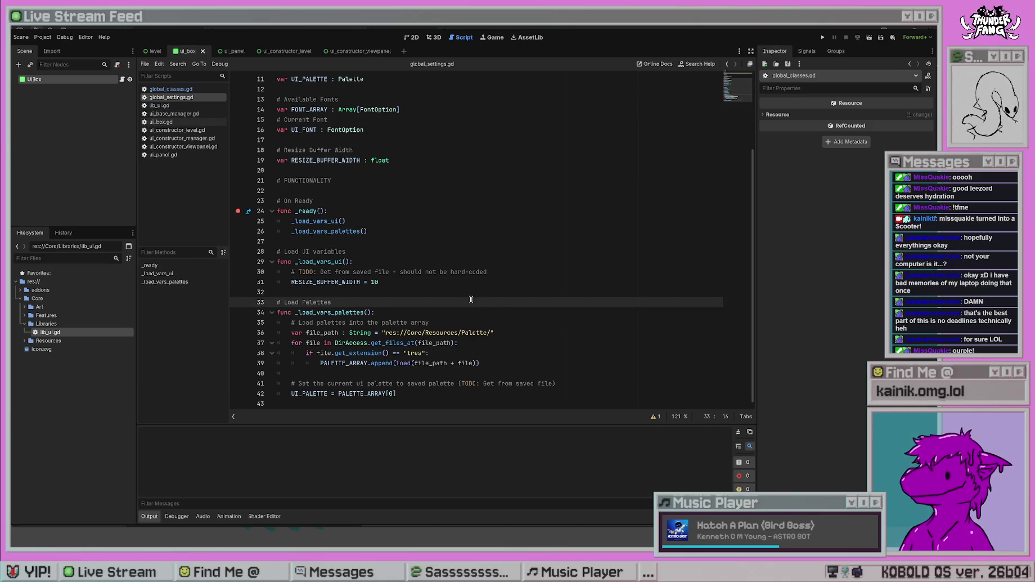
left_click(470, 296)
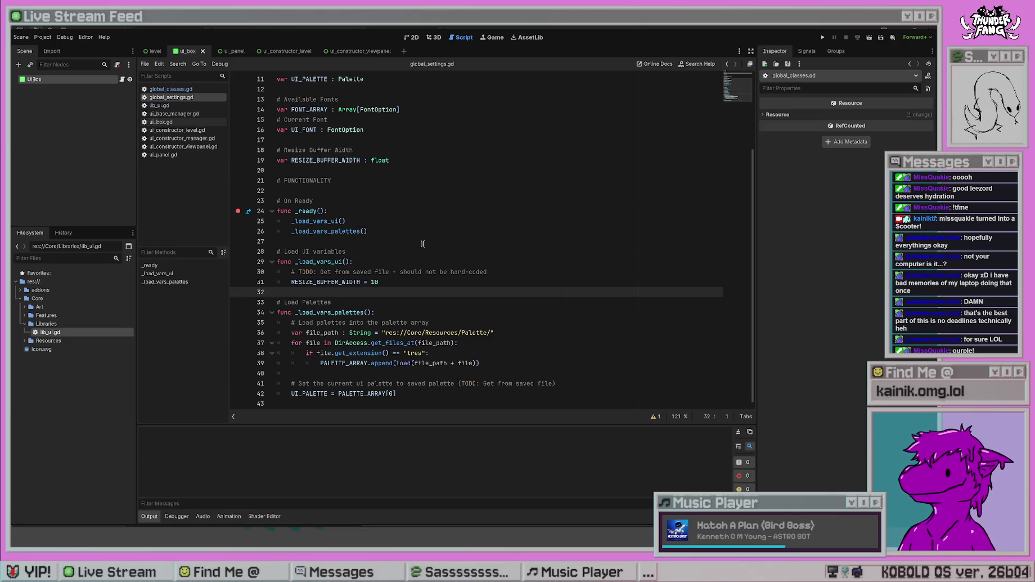
left_click(422, 243)
left_click(434, 280)
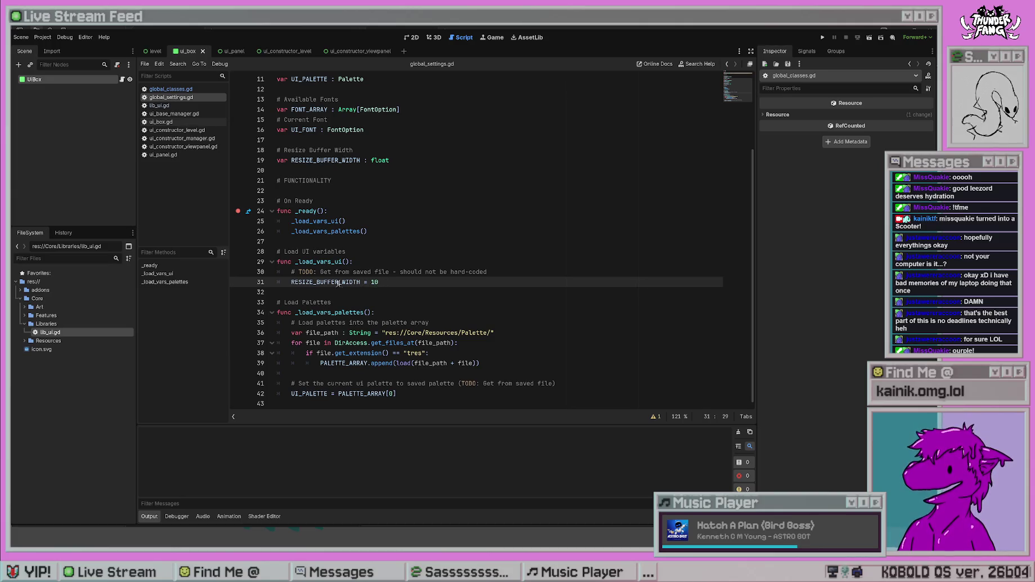
left_click(342, 159)
- Rename the variable to RESIZE_BUFFER_PIXEL_WIDTH in the declaration and on line 31, then save
type("PIXEL_")
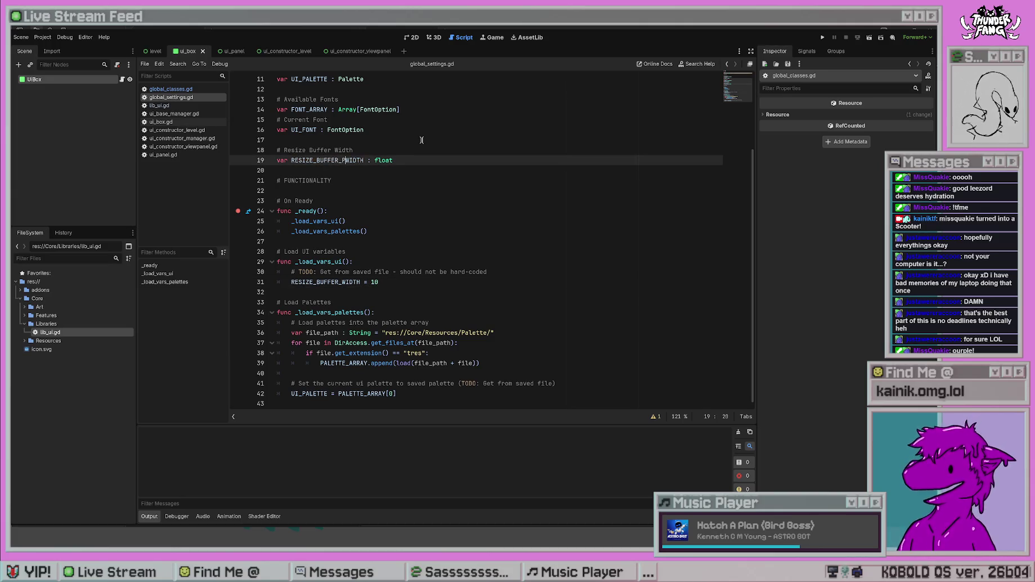
left_click(346, 281)
type("PIXEL_")
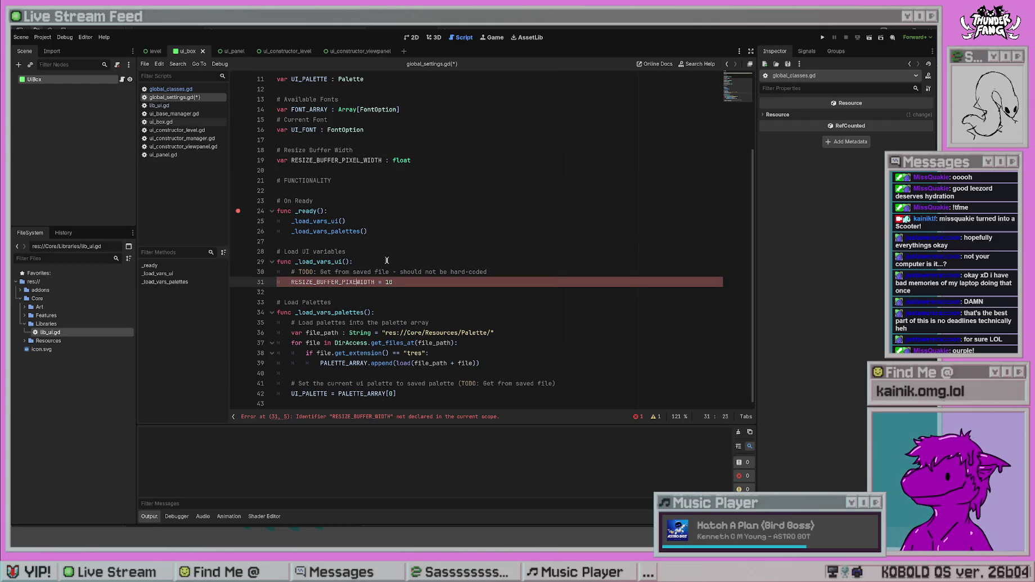
left_click(386, 261)
key("ctrl+s")
left_click(384, 229)
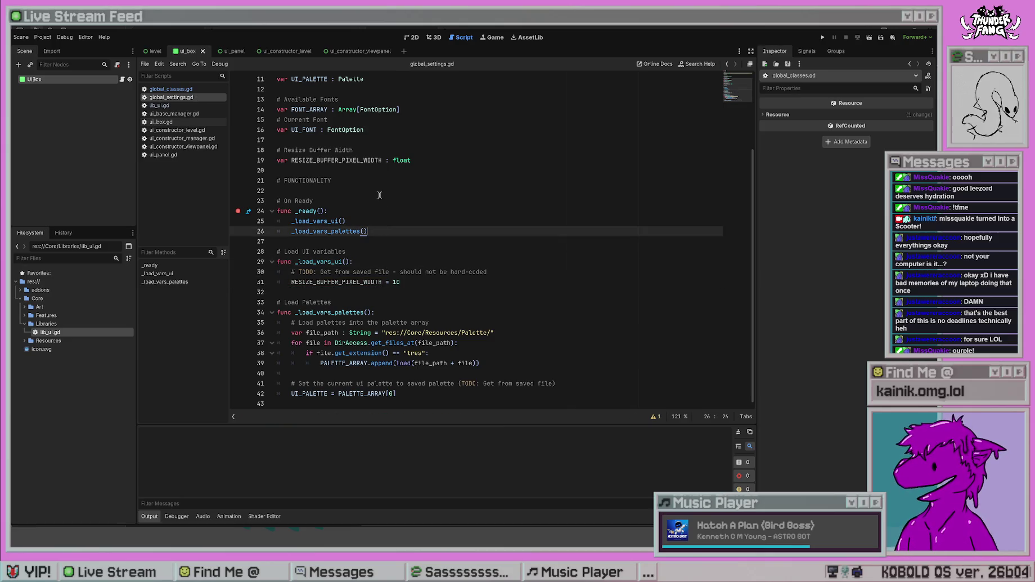
- Prefix the line 19 declaration with UI_ and save
scroll(439, 217, "up", 3)
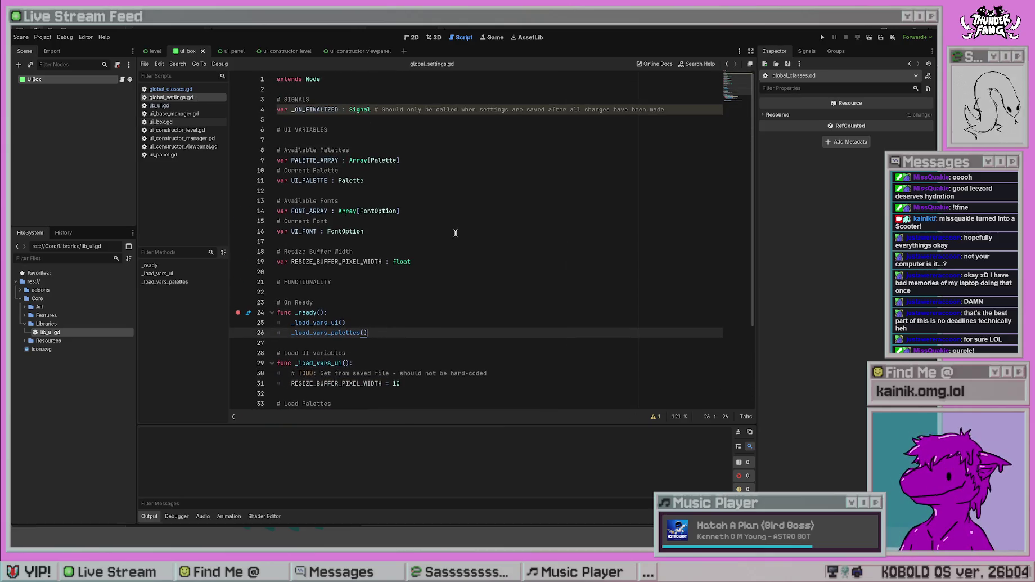
left_click(291, 262)
type("UI_")
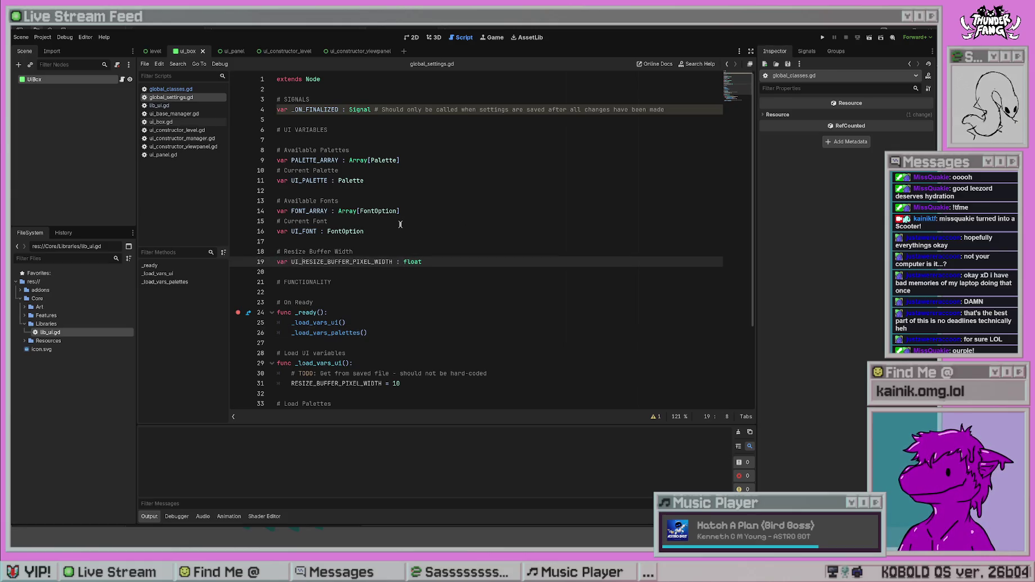
left_click(400, 211)
key("ctrl+s")
left_click(320, 211)
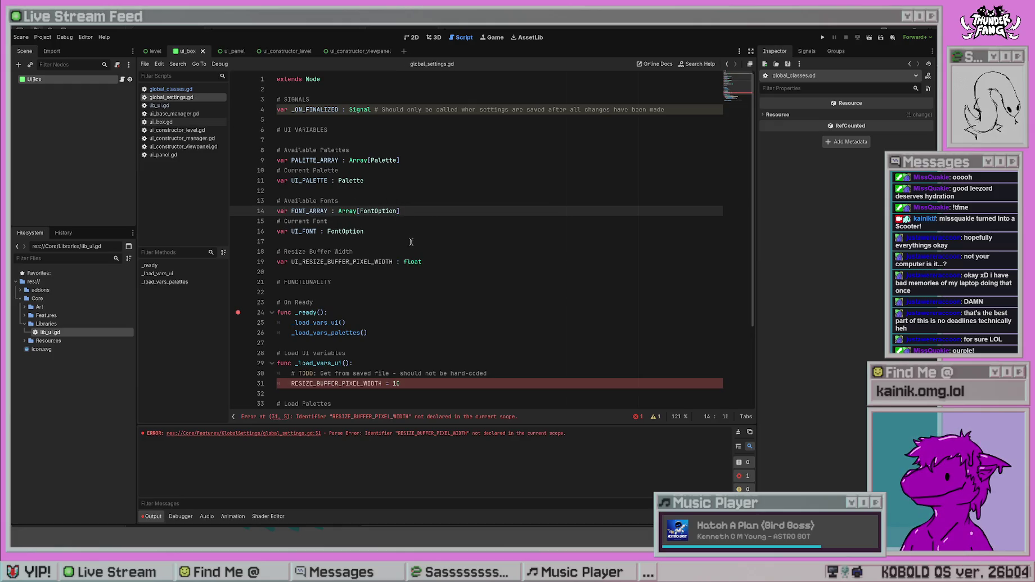
left_click(292, 160)
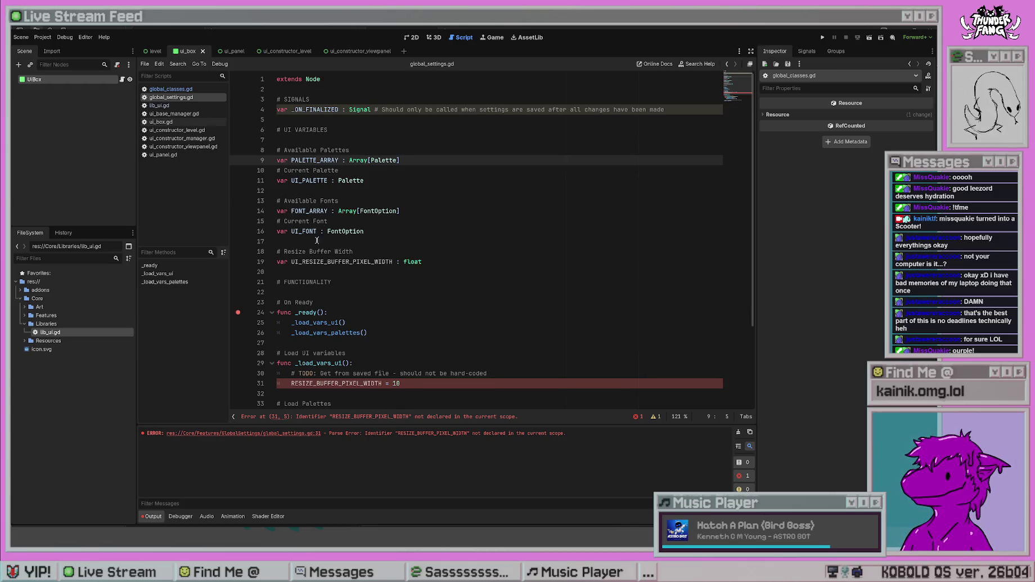
- Prefix the line 31 assignment with UI_ to match UI_RESIZE_BUFFER_PIXEL_WIDTH
scroll(405, 289, "down", 5)
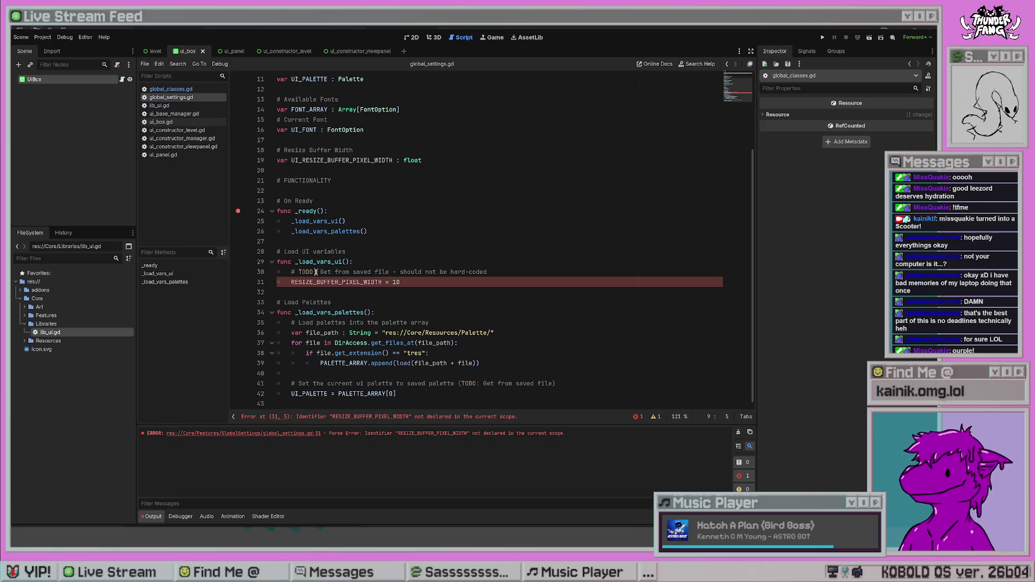
left_click(292, 281)
type("UI_")
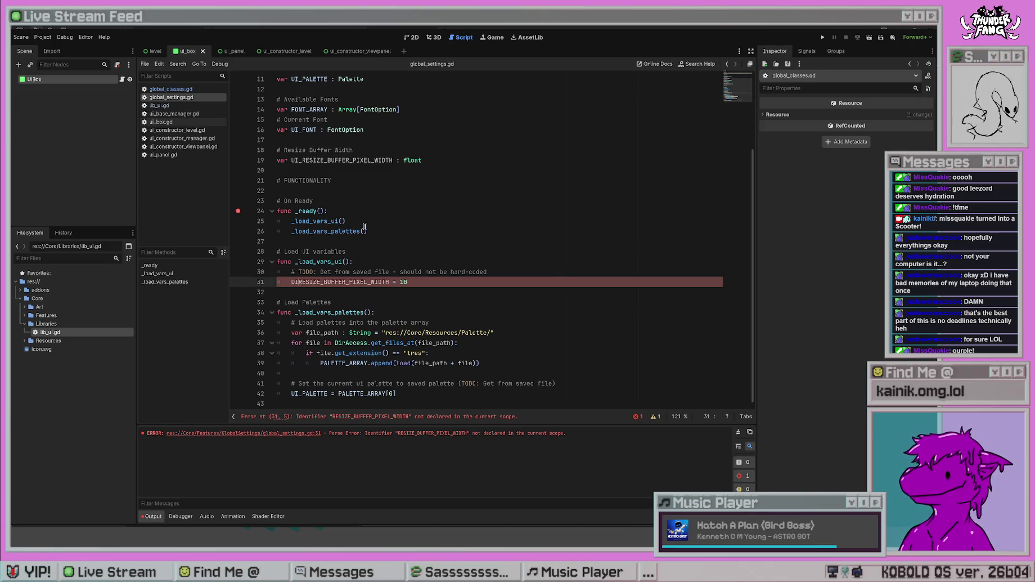
left_click(444, 170)
left_click(374, 288)
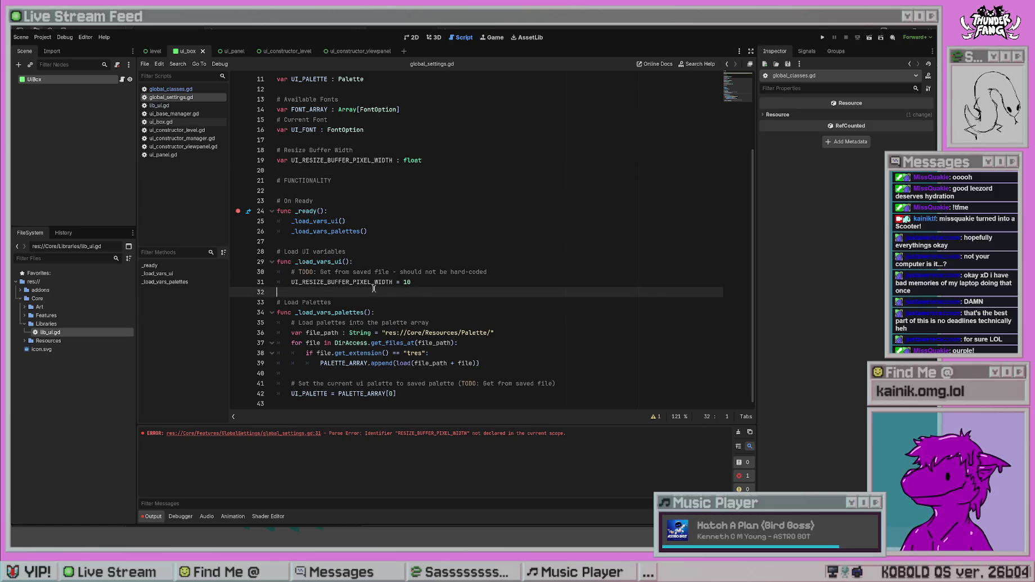
key("Up")
key("End")
key("Up")
key("Up")
key("Up")
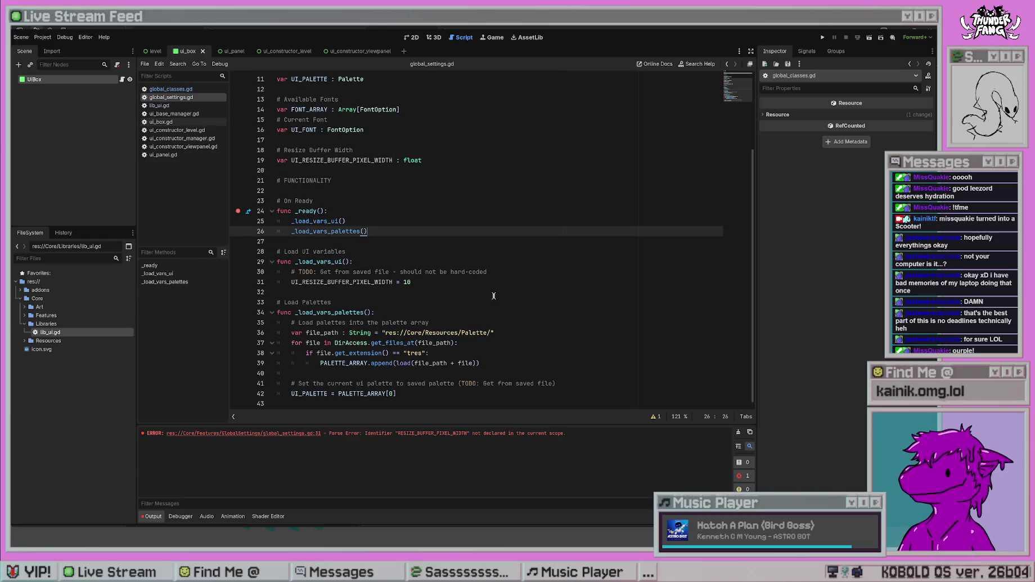
scroll(506, 279, "up", 3)
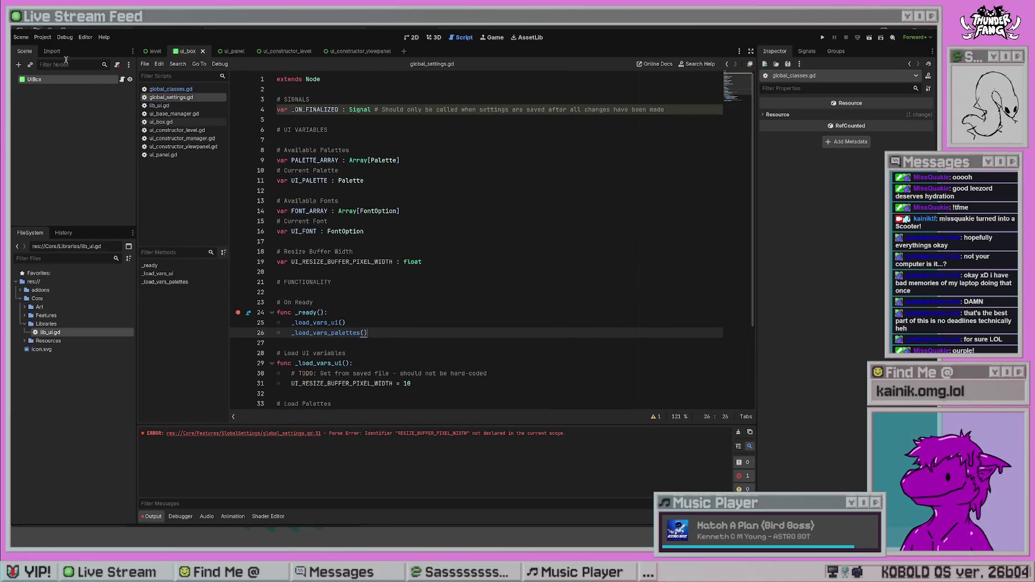
- Review the Resize Buffer Width declarations in global_settings.gd by scrolling through the file
left_click(481, 249)
left_click(484, 261)
scroll(514, 321, "down", 3)
scroll(514, 320, "up", 3)
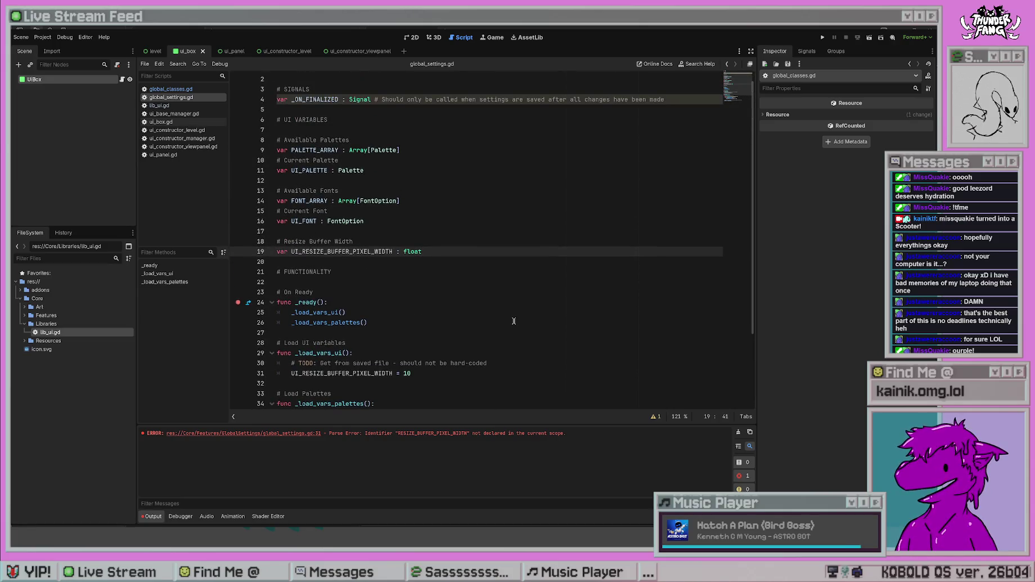
scroll(514, 321, "down", 3)
scroll(537, 318, "up", 3)
scroll(535, 318, "down", 3)
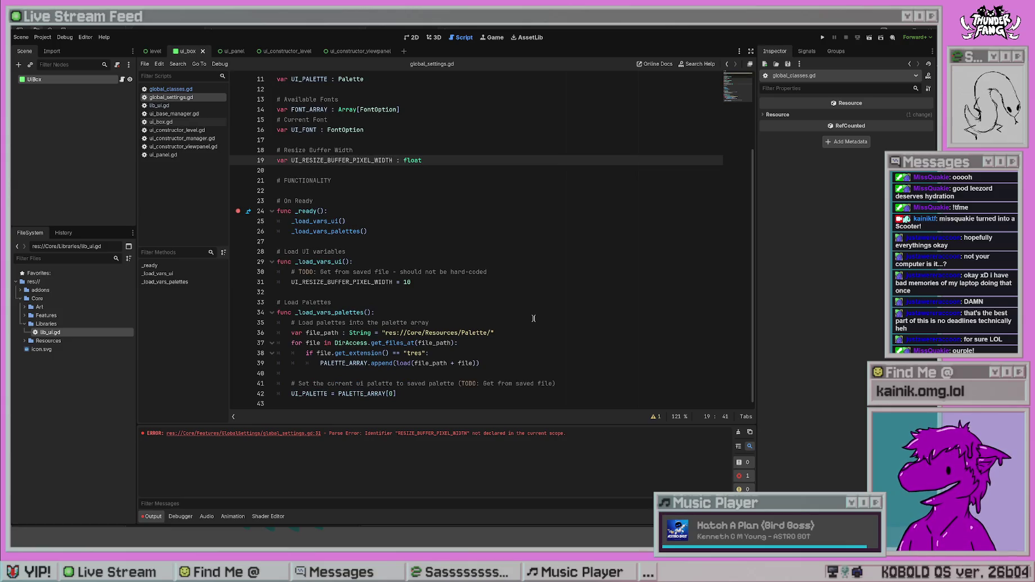
scroll(533, 318, "up", 2)
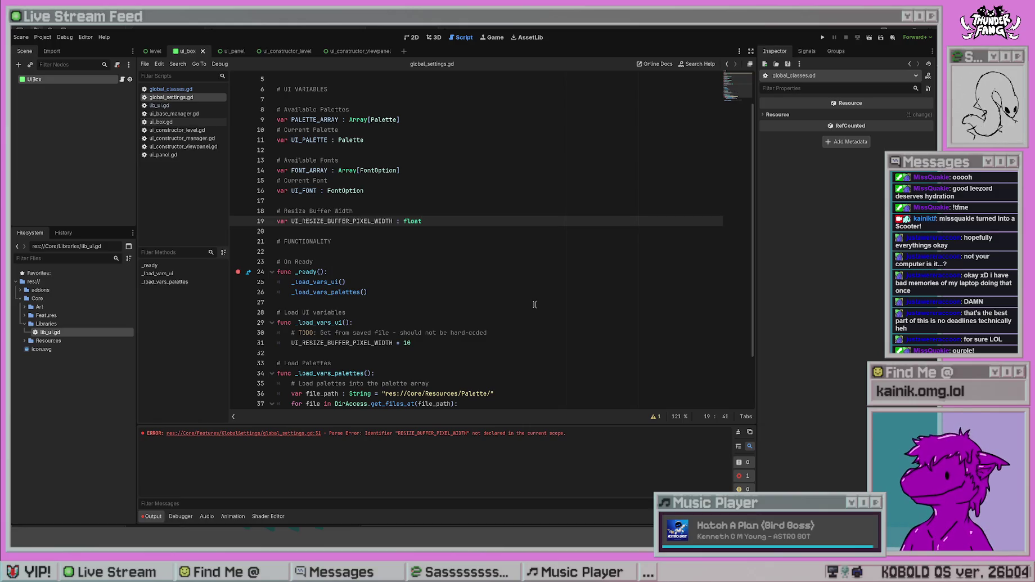
scroll(534, 304, "down", 2)
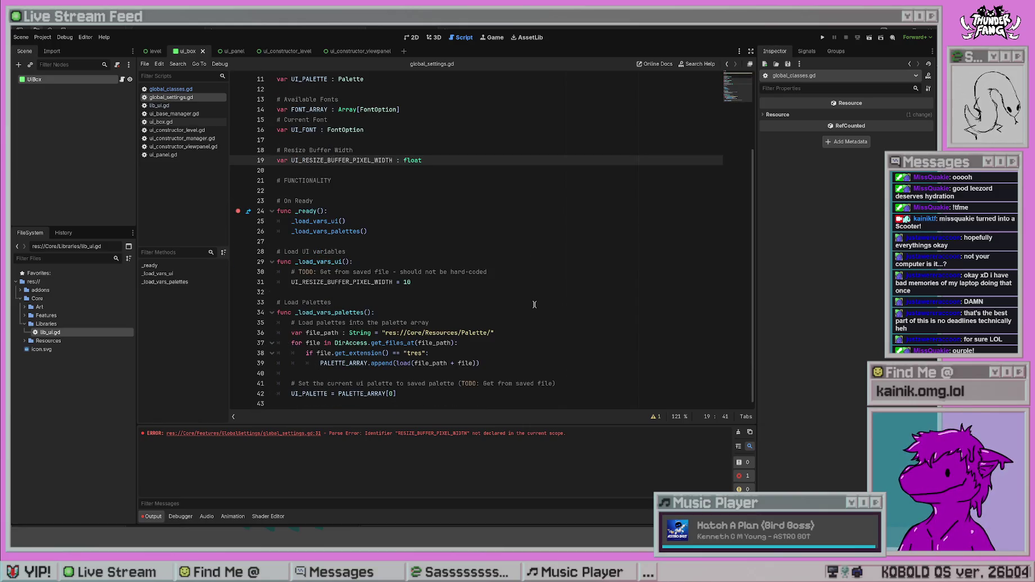
scroll(534, 303, "up", 4)
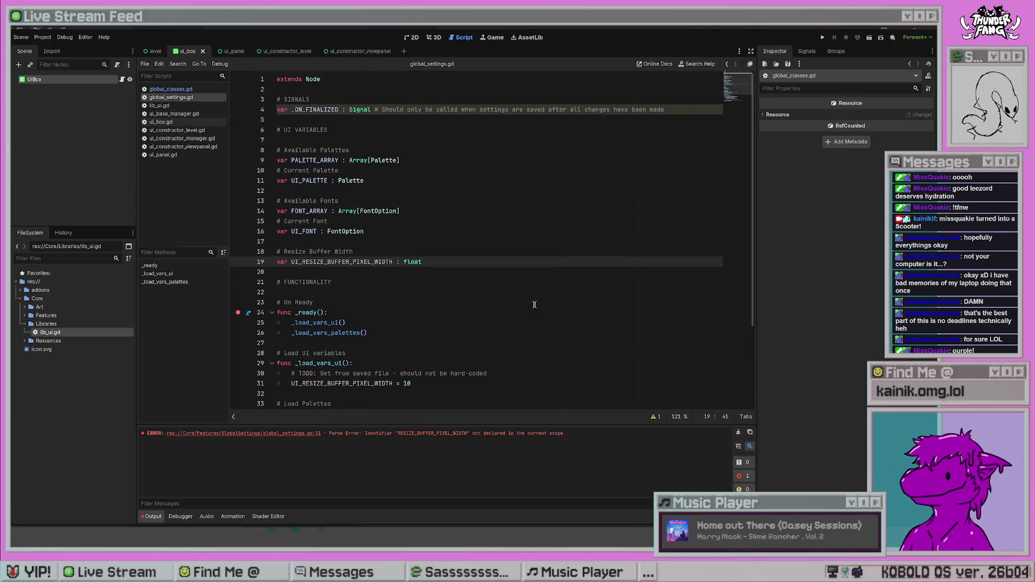
scroll(534, 304, "down", 3)
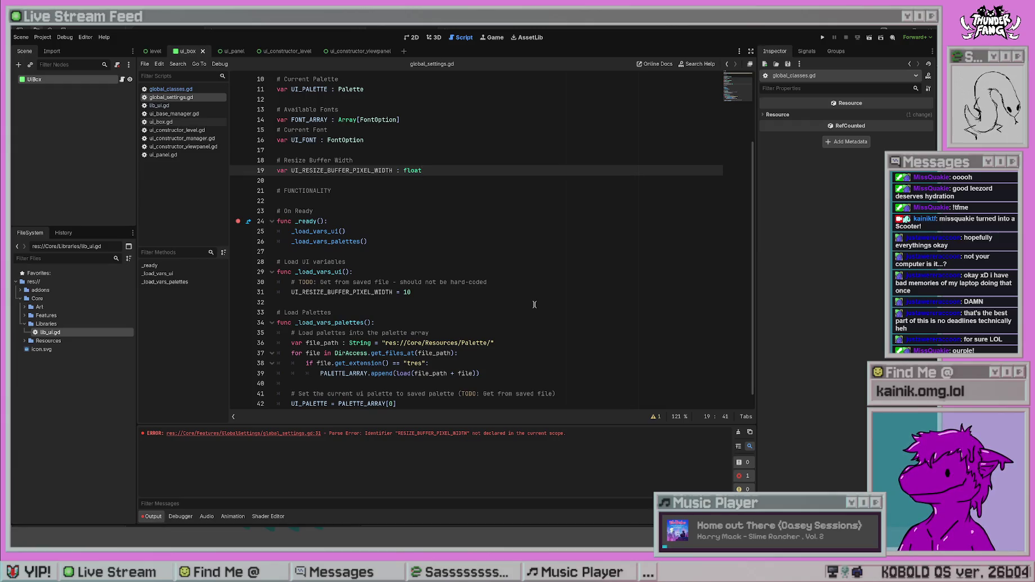
- Look over the UI VARIABLES declarations block, undo the stray change, and switch to lib_ui.gd
left_click(394, 210)
left_click(358, 150)
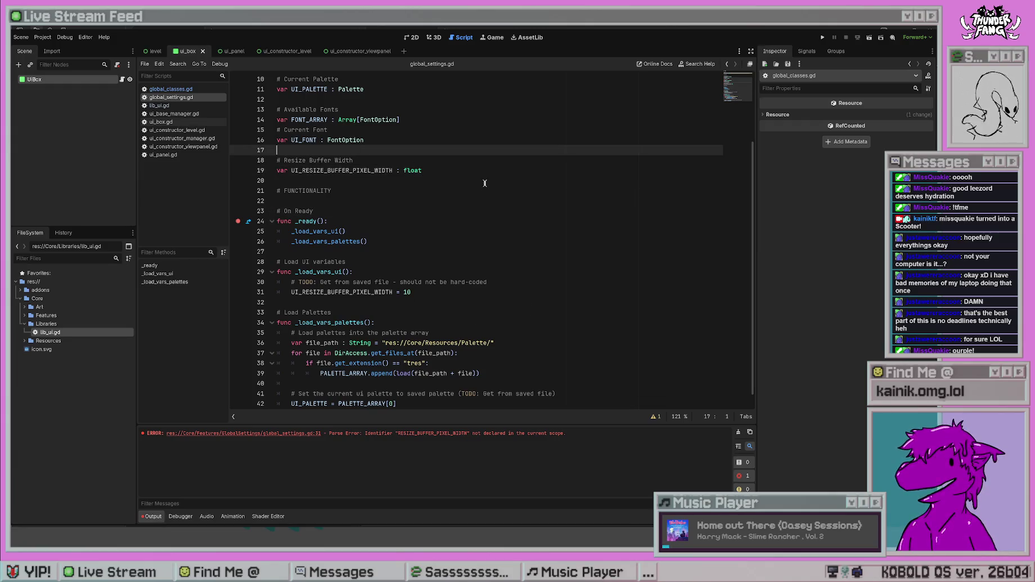
scroll(512, 218, "up", 3)
left_click(461, 209)
left_click(446, 251)
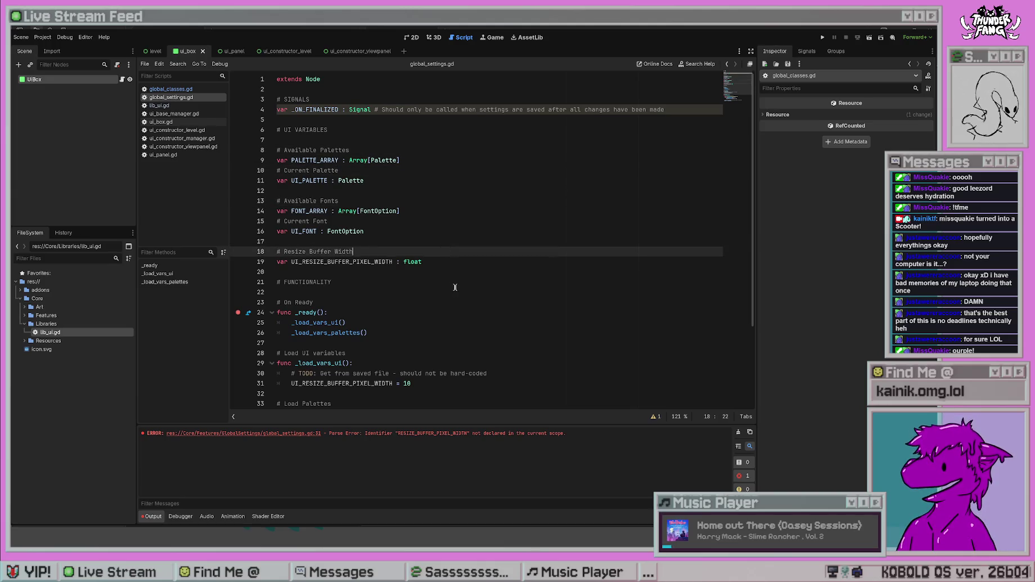
left_click(387, 130)
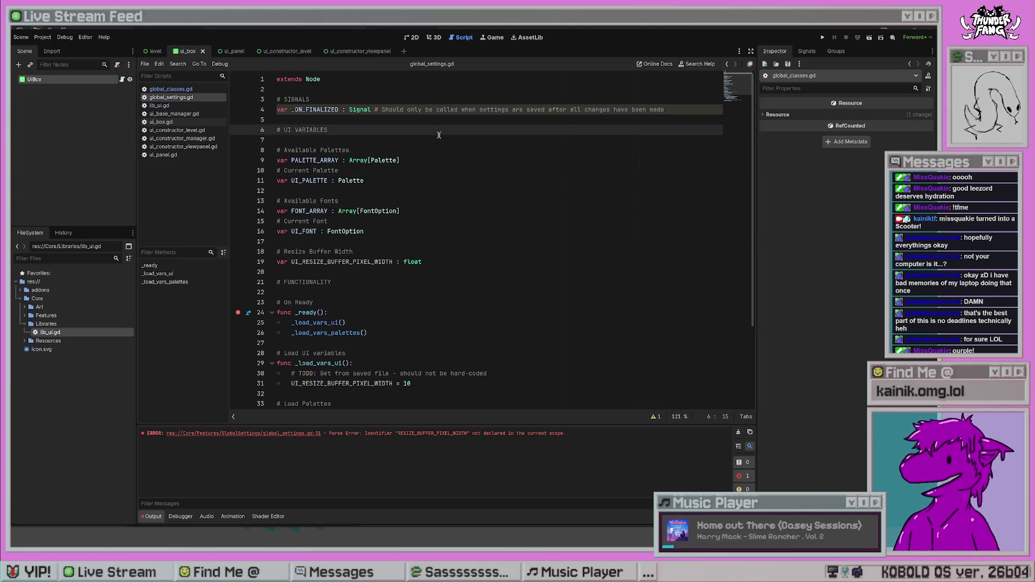
left_click(447, 276, "shift")
left_click(437, 216)
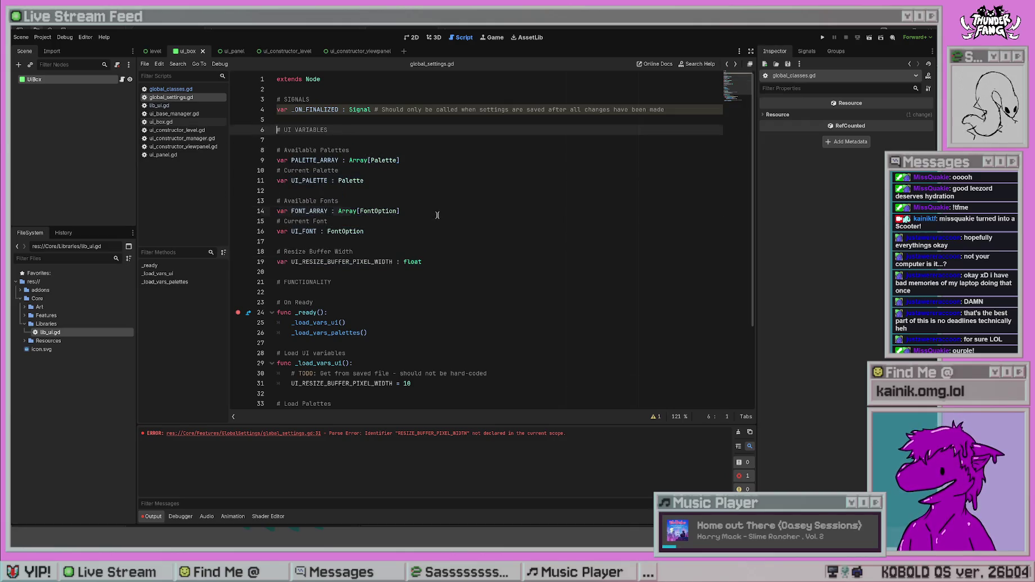
key("ctrl+z")
left_click(190, 105)
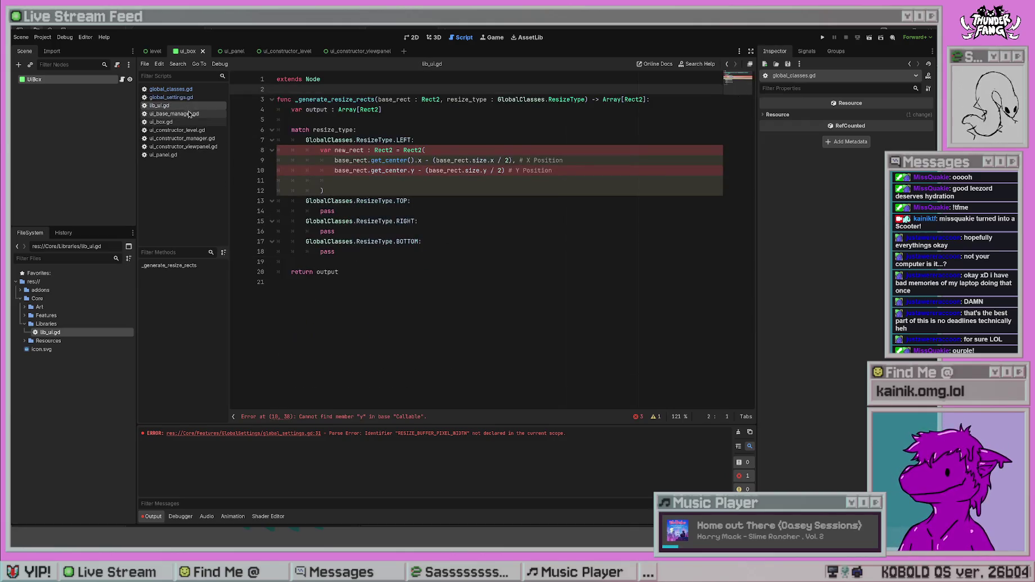
- Fix line 10's Rect2 position argument with get_center's parenthesis and a trailing comma
left_click(441, 176)
left_click(505, 170)
type(",")
left_click(408, 170)
type("(")
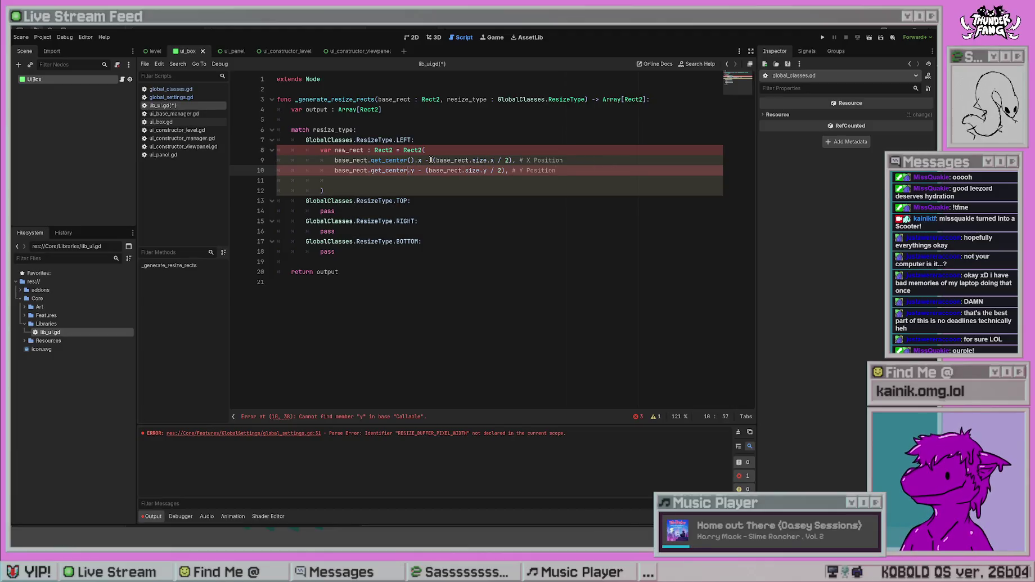
left_click(588, 169)
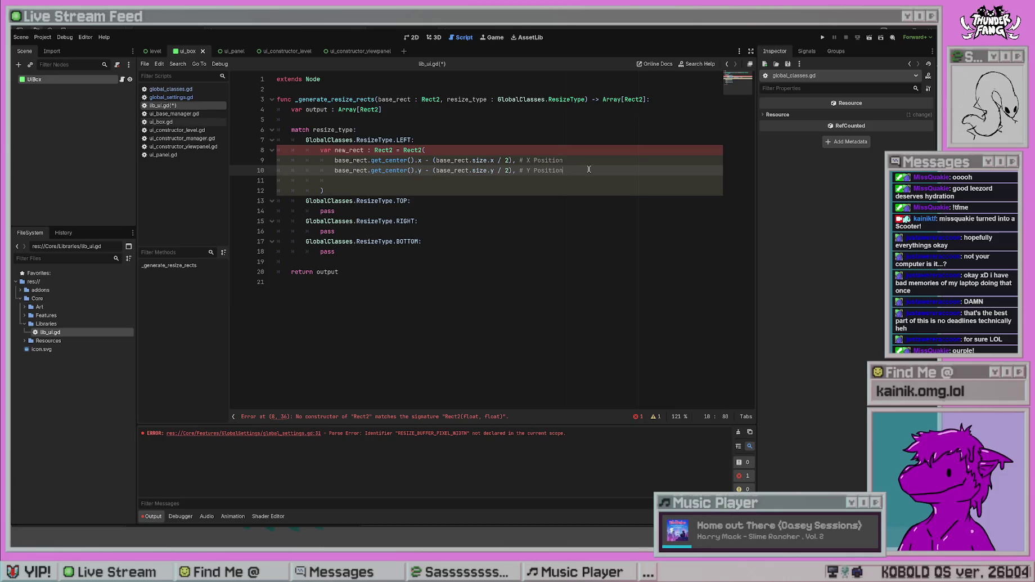
key("Down")
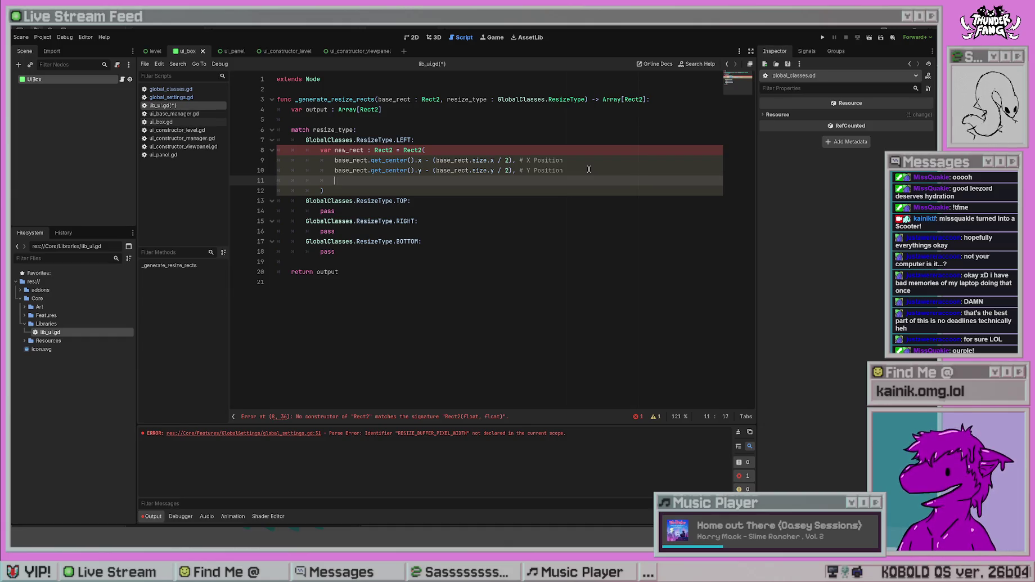
- Add GlobalSettings.UI_RESIZE_BUFFER_PIXEL_WIDTH as the Rect2 width argument, commented '# X Size'
type("GlobalSettings.resiz")
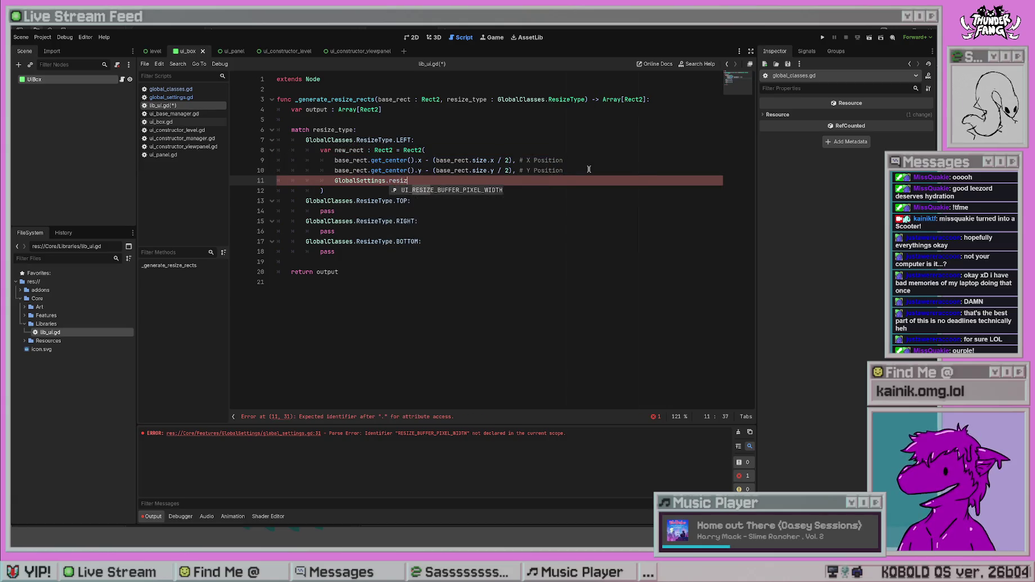
key("Return")
type(",")
key("Return")
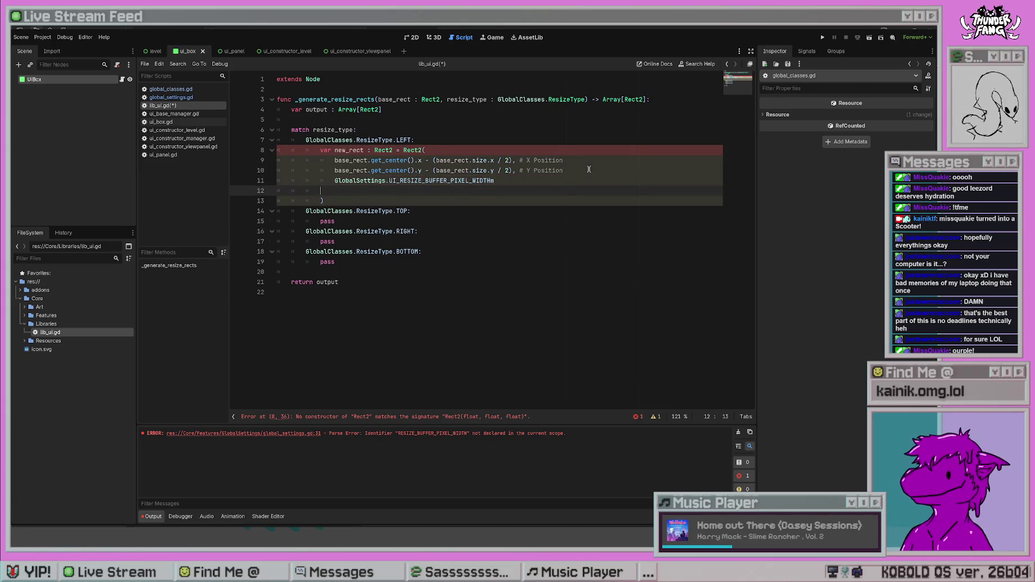
key("BackSpace")
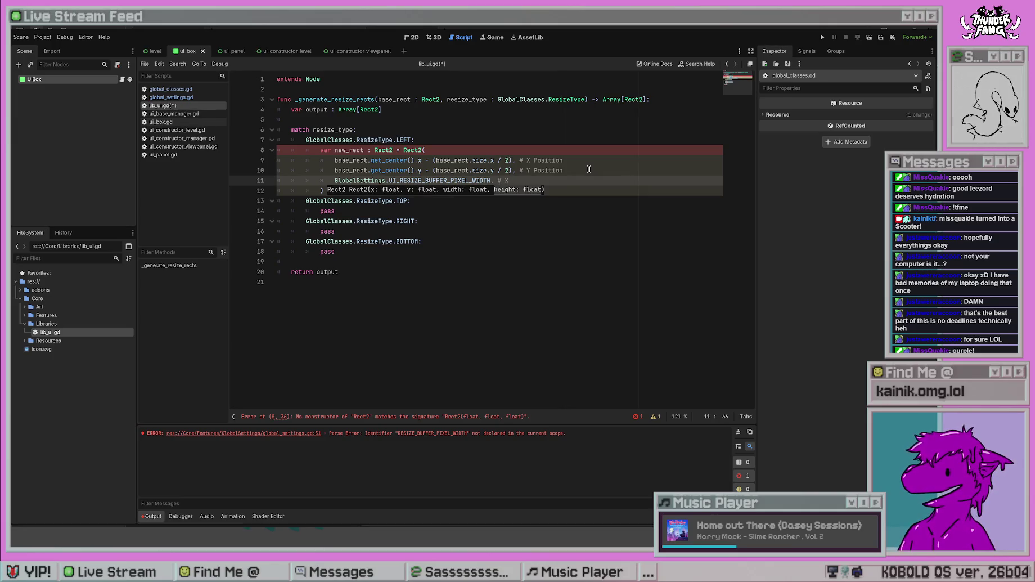
type("Wid")
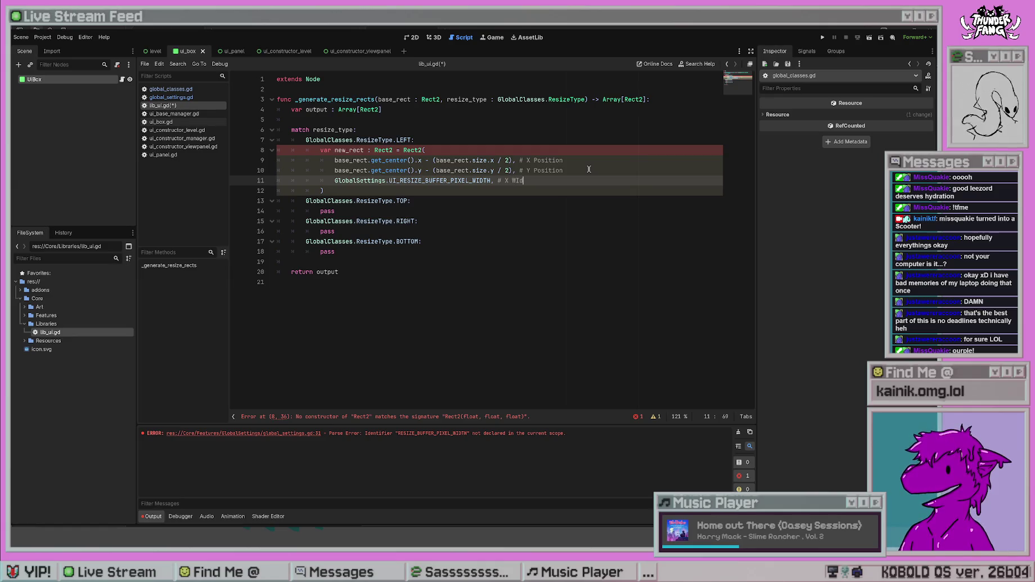
key("BackSpace")
key("BackSpace")
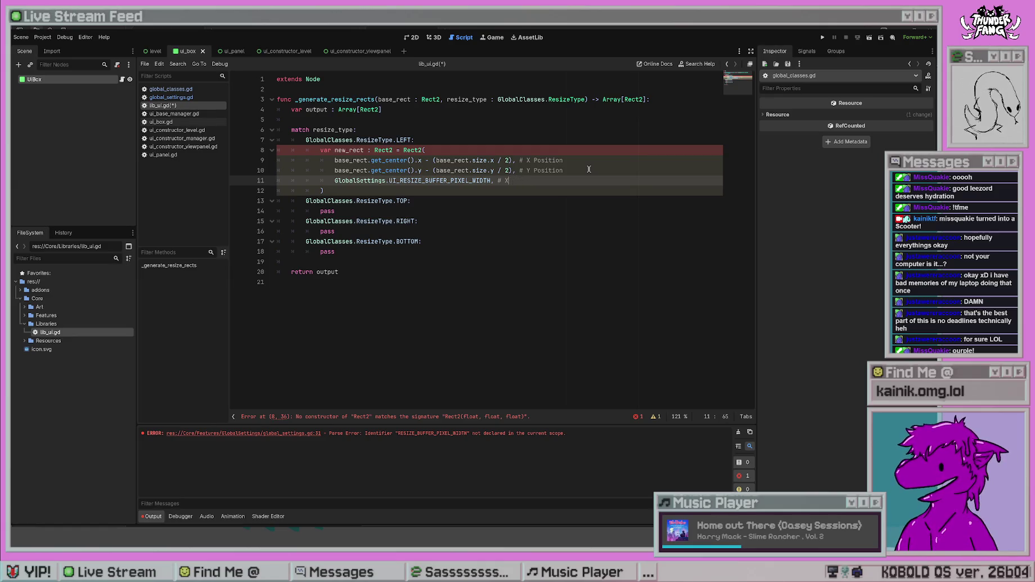
type(" Size")
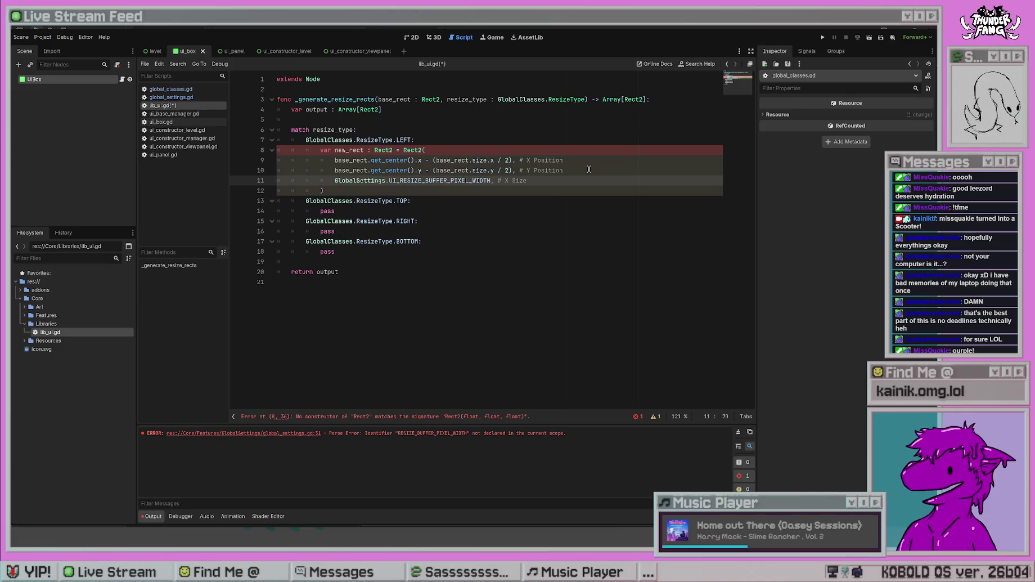
- Add 'base_rect.size.y # Y Size' as the Rect2 height argument and save the script
key("Return")
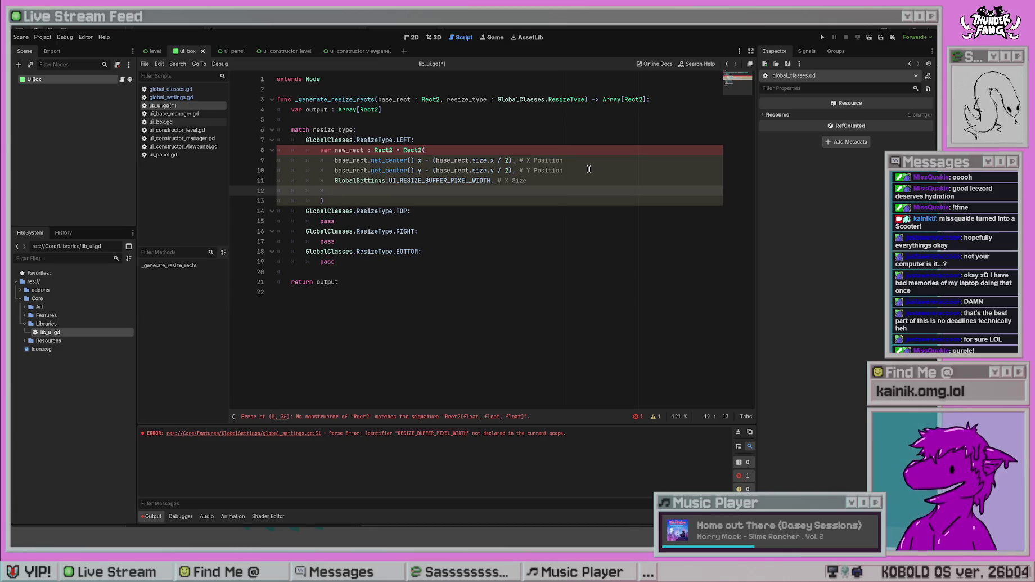
type("base_")
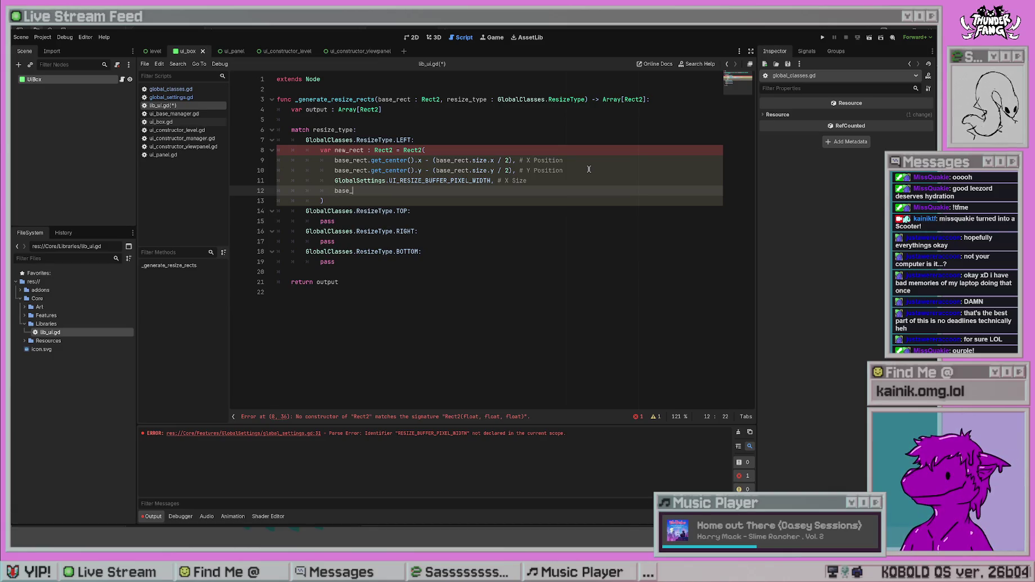
type("rect.get_c")
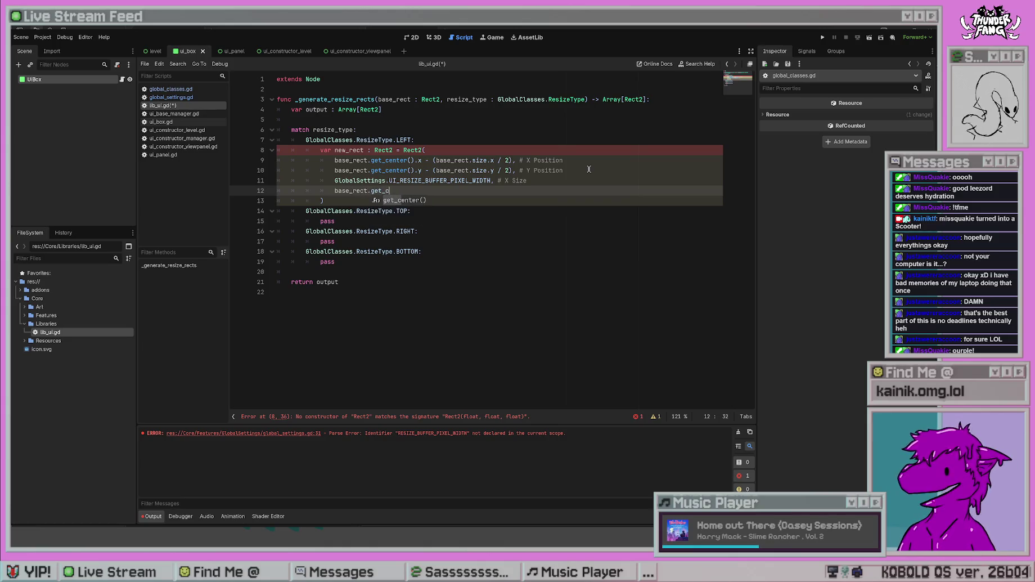
key("BackSpace")
key("BackSpace")
key("BackSpace")
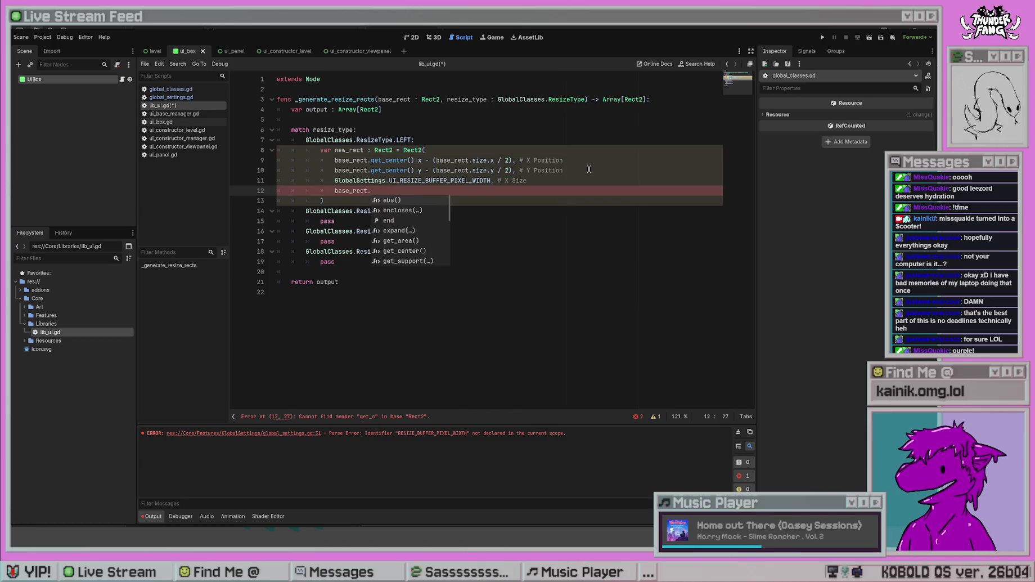
type("size.y # ")
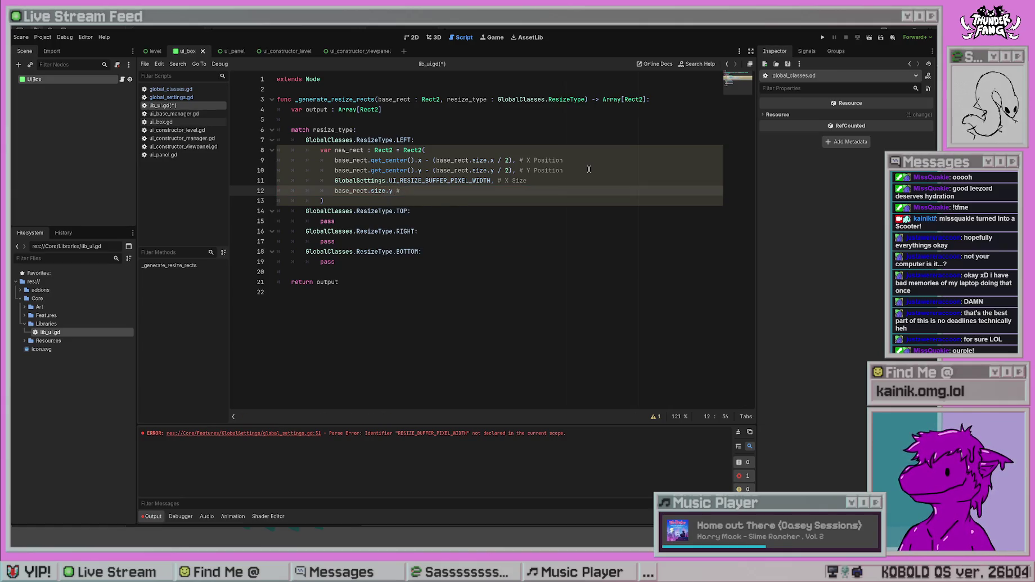
type("Y Siz")
key("ctrl+s")
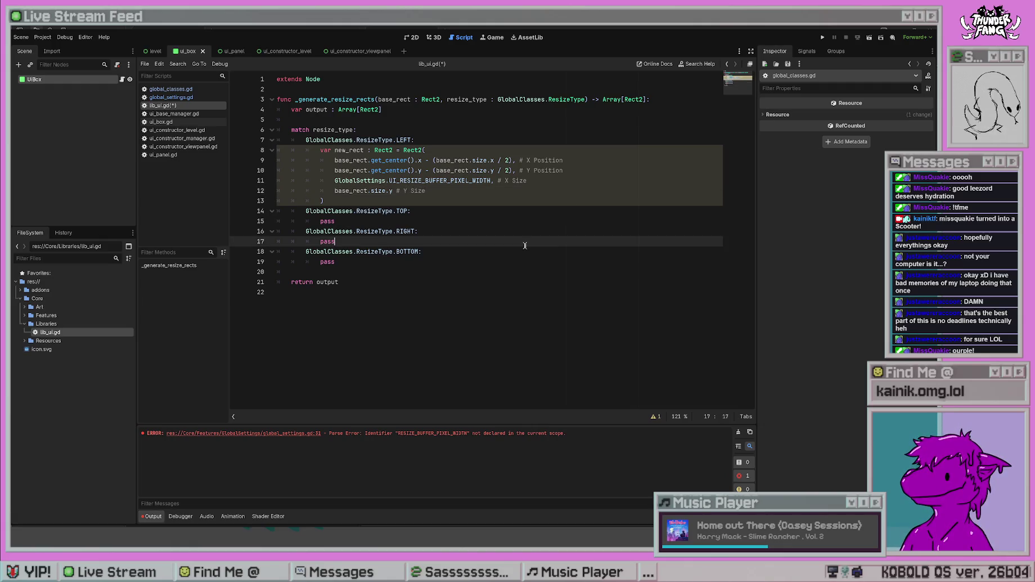
- Insert a new line after the Rect2 constructor's closing parenthesis in the LEFT case
left_click(451, 332)
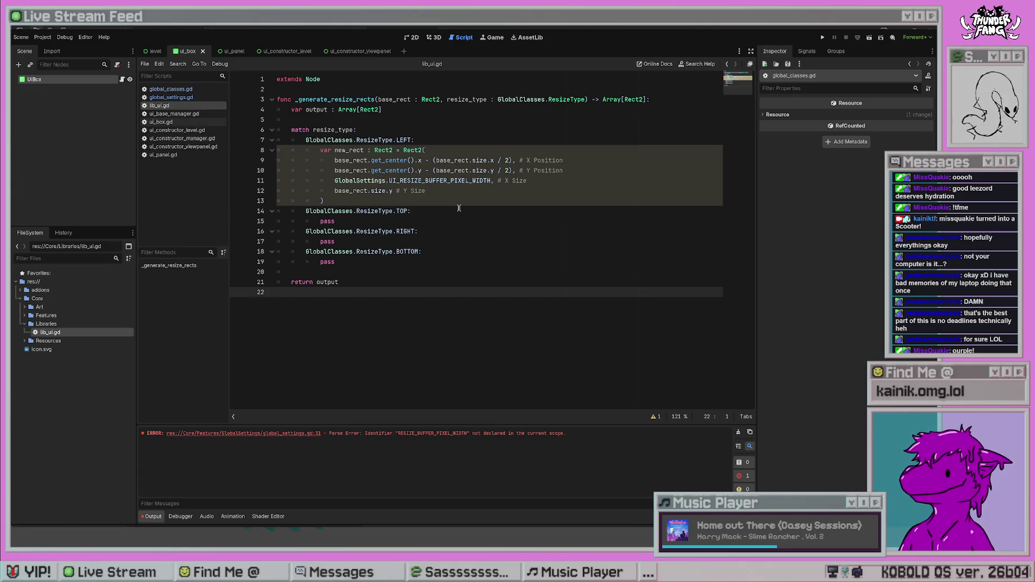
left_click(433, 231)
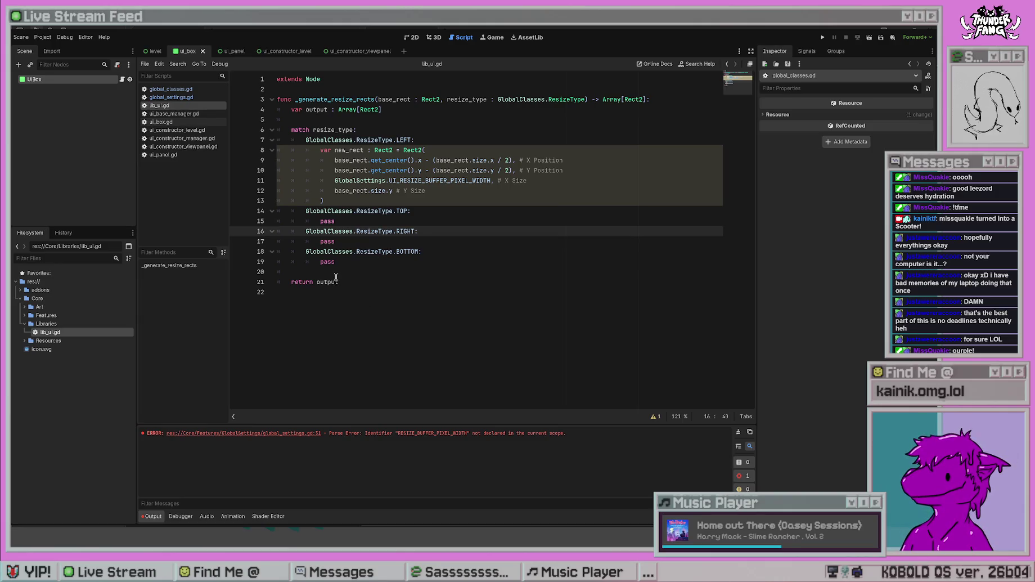
left_click(342, 271)
left_click(399, 202)
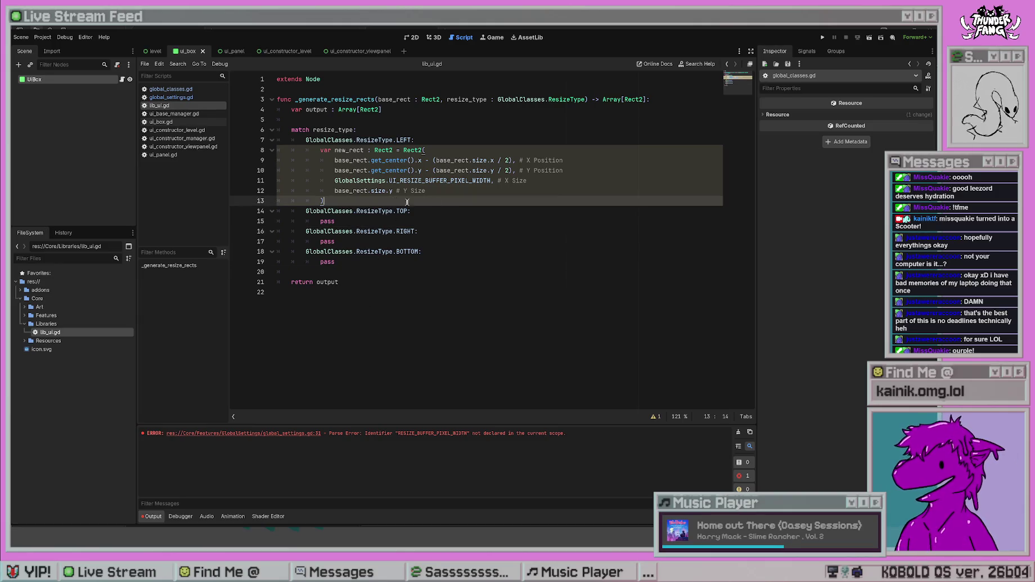
key("Return")
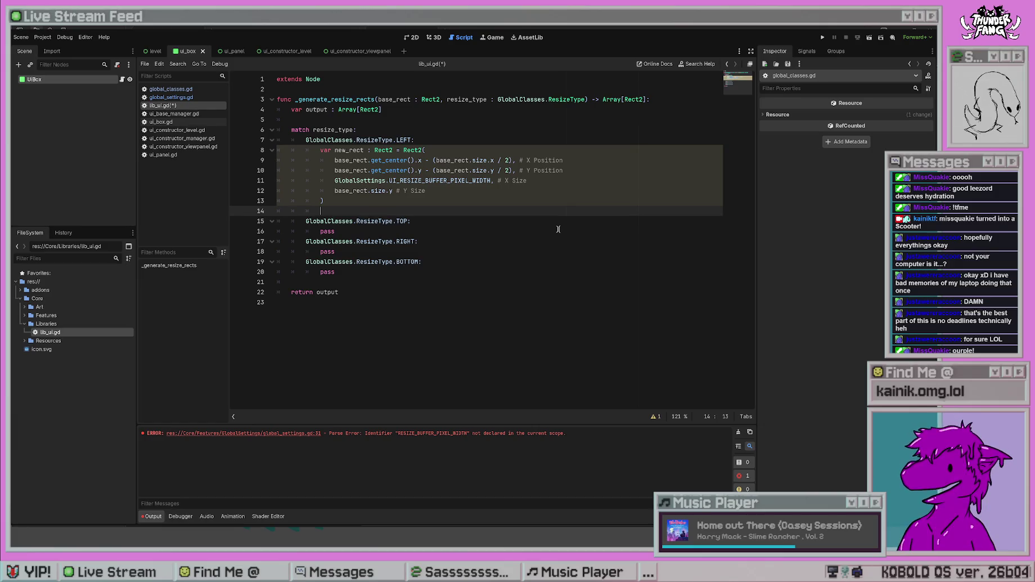
- Add 'output.append(new_rect)' below the Rect2 call and save
type("output.")
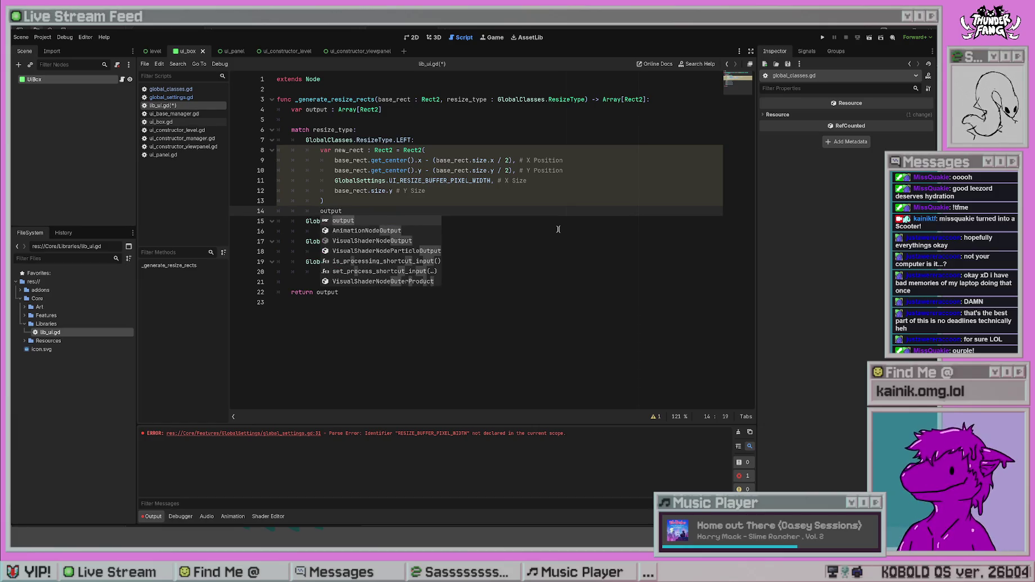
key("Down")
key("Down")
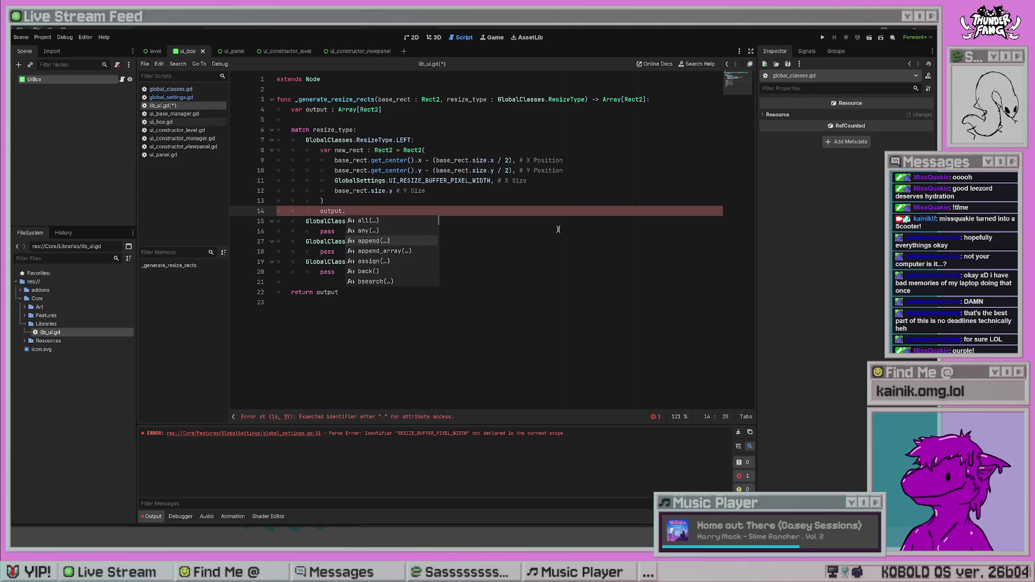
key("Return")
type("new_rect")
key("ctrl+s")
- Fix the spacing before Rect2( on line 8 and save lib_ui.gd again
left_click(558, 229)
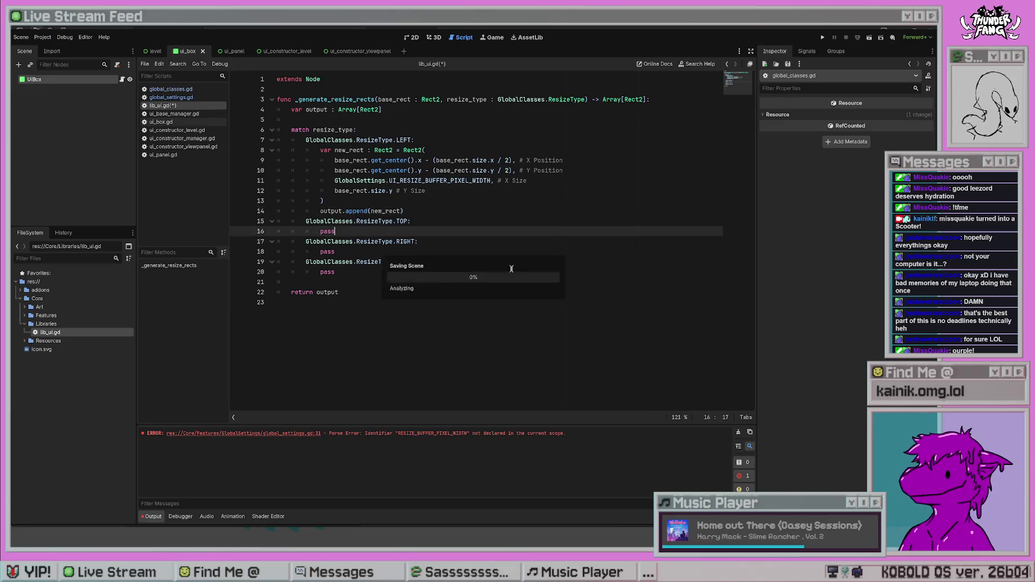
left_click(447, 324)
triple_click(349, 292)
left_click(544, 334)
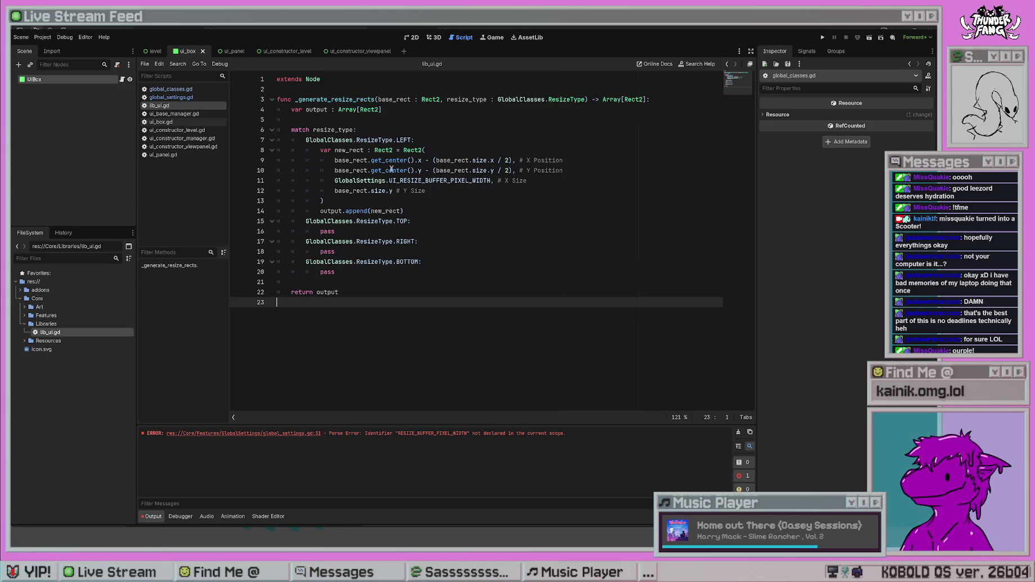
left_click(405, 150)
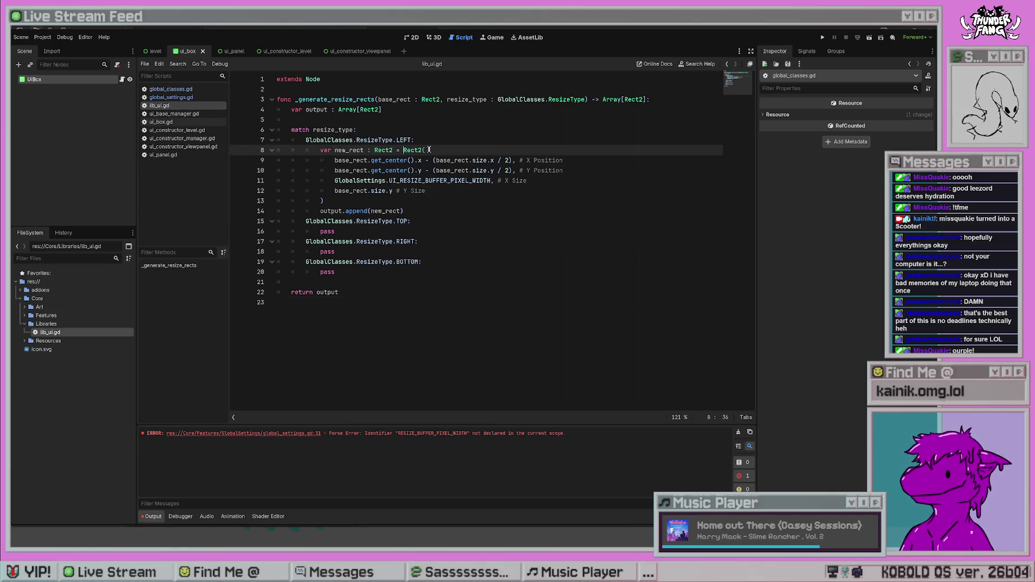
key("Return")
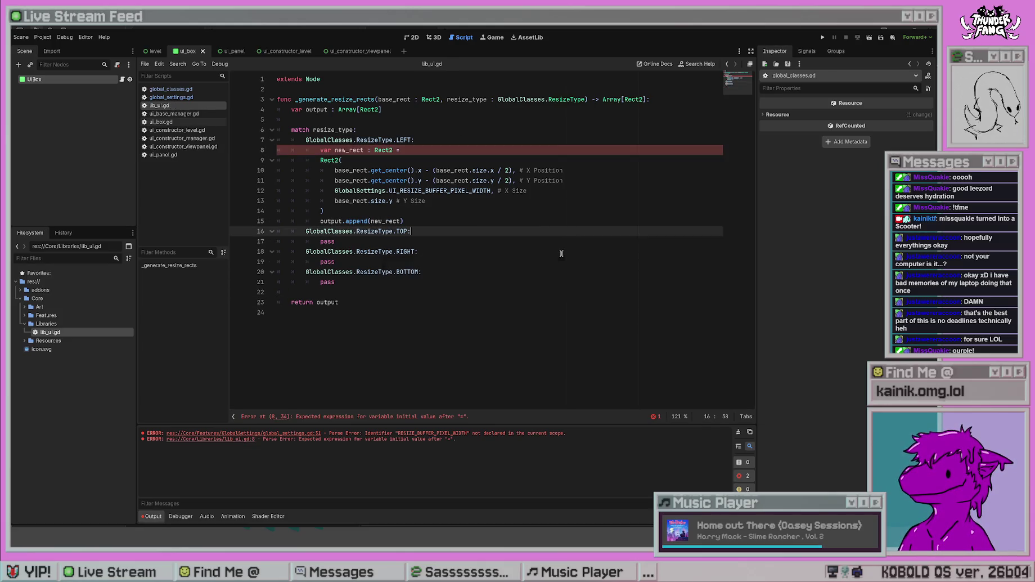
key("BackSpace")
left_click(404, 150)
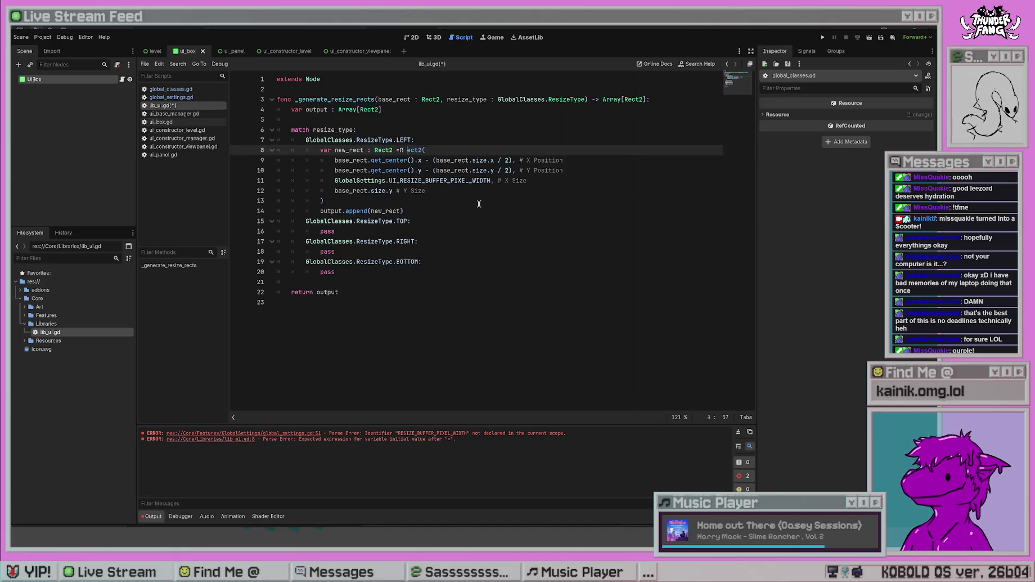
key("BackSpace")
key("BackSpace")
type("R")
left_click(480, 291)
key("ctrl+s")
- Look over the TOP and BOTTOM cases, then switch to ui_constructor_level.gd
left_click(497, 231)
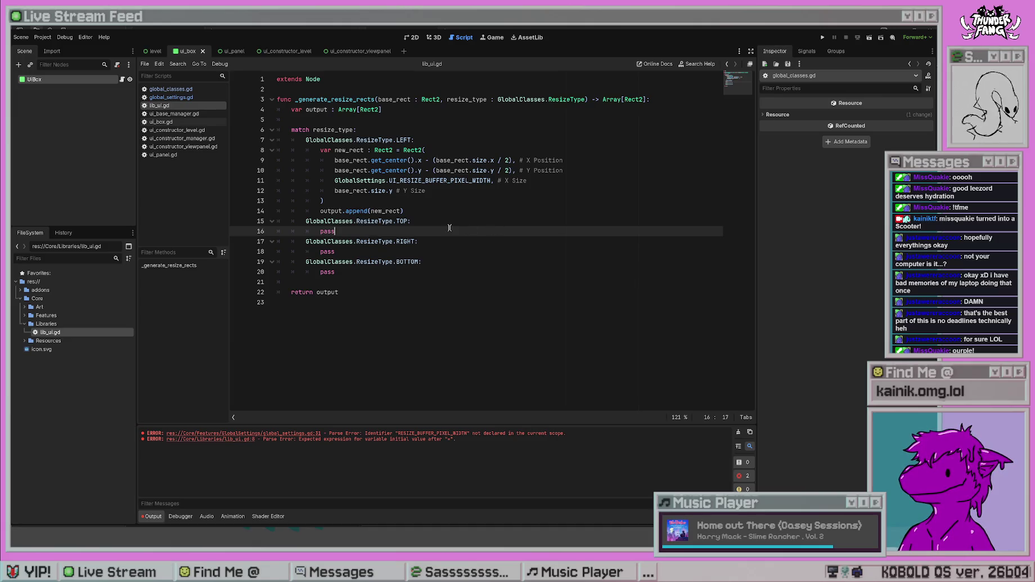
left_click(404, 210)
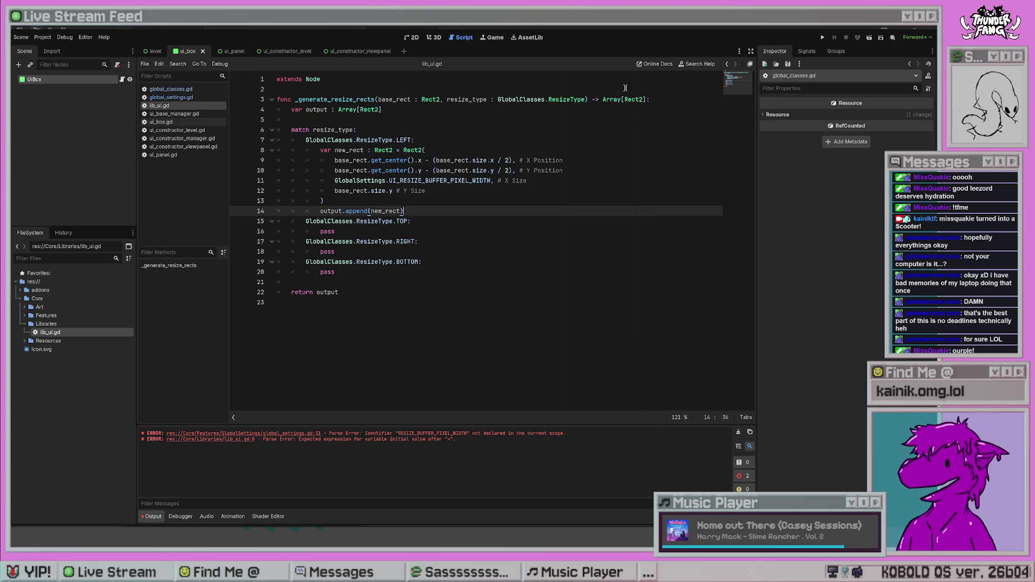
left_click(479, 261)
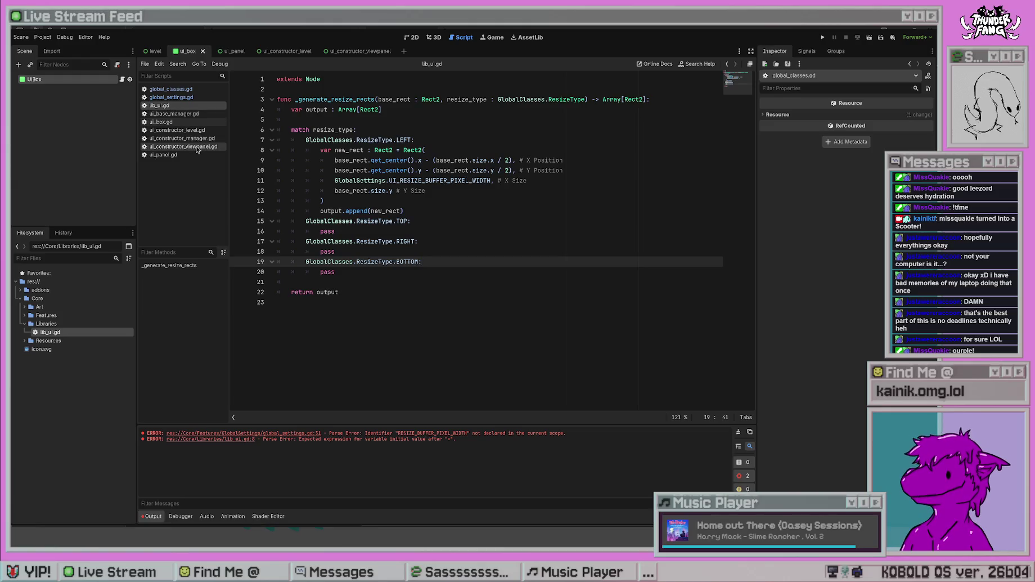
left_click(197, 130)
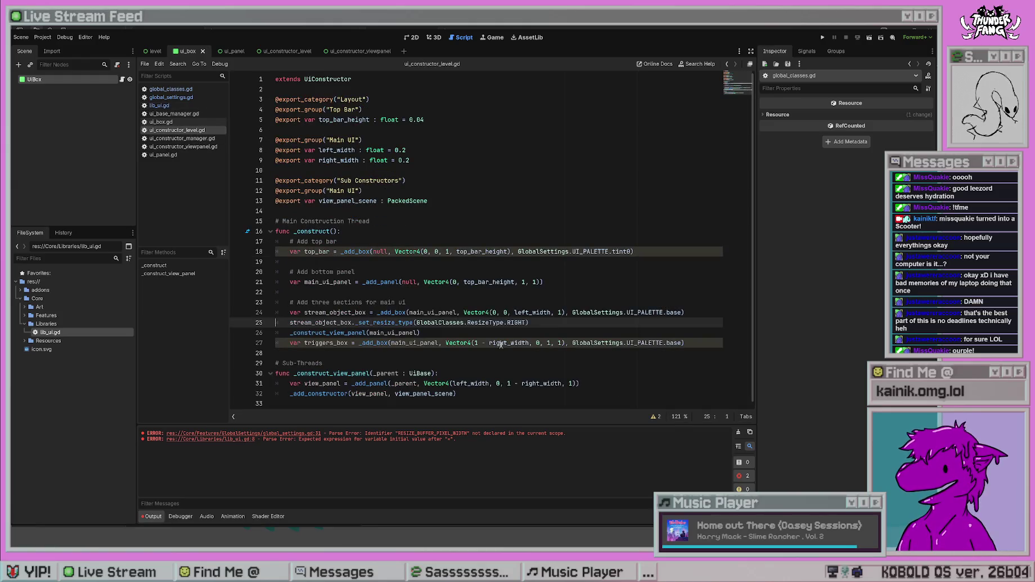
- Jump from the _set_resize_type call on line 25 to its definition in ui_base_manager.gd
left_click(552, 323)
left_click_drag(355, 322, 488, 322)
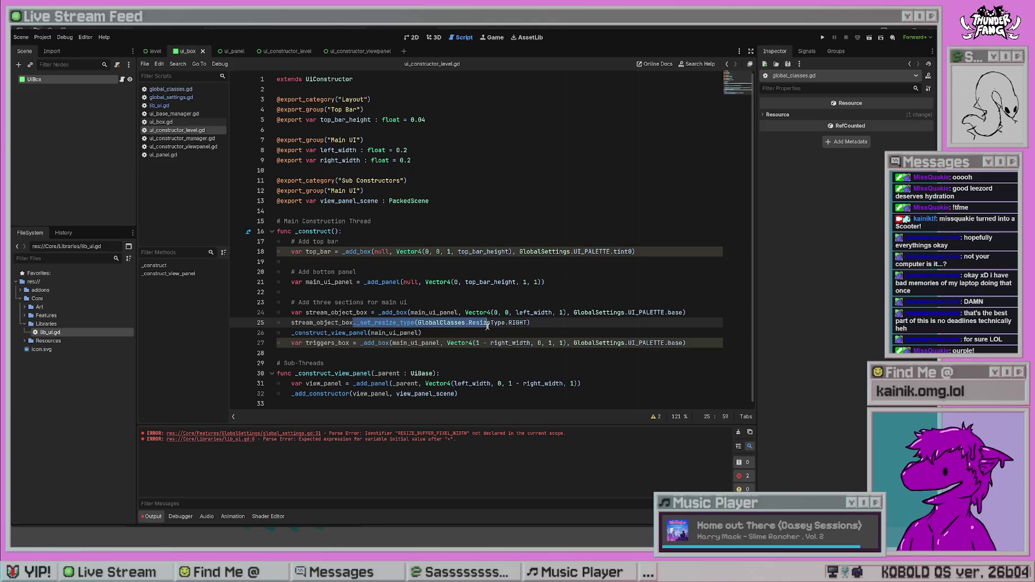
left_click(551, 302)
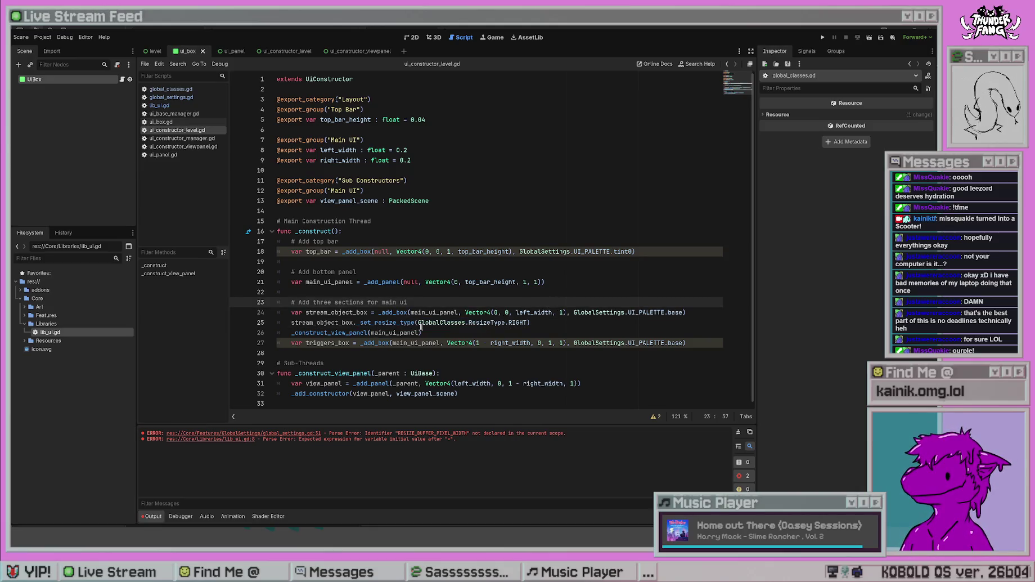
left_click(376, 321, "ctrl")
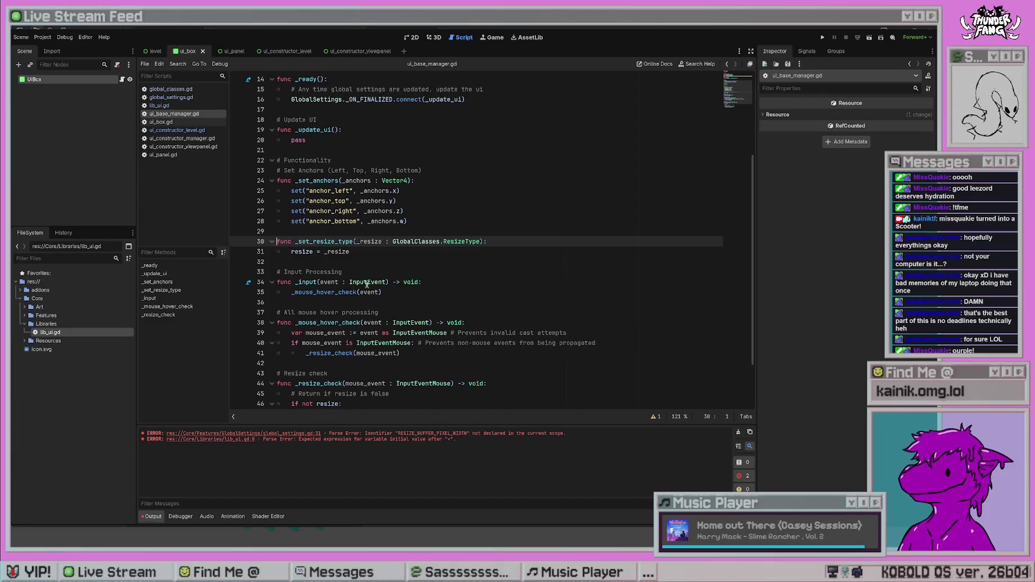
scroll(492, 267, "down", 2)
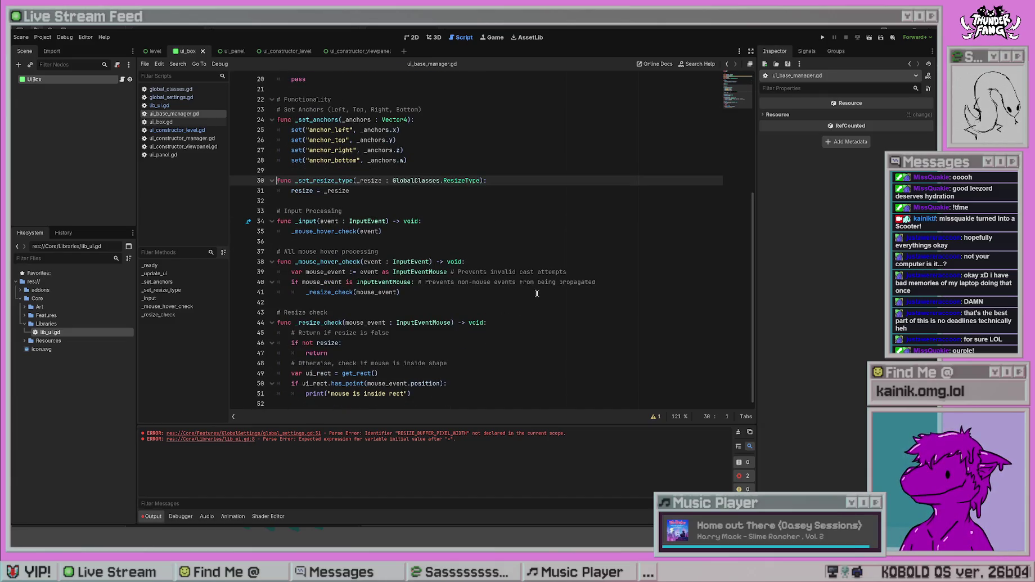
- Comment the has_point check with '# If true, mouse is hovering shape'
left_click(397, 372)
left_click_drag(411, 393, 301, 393)
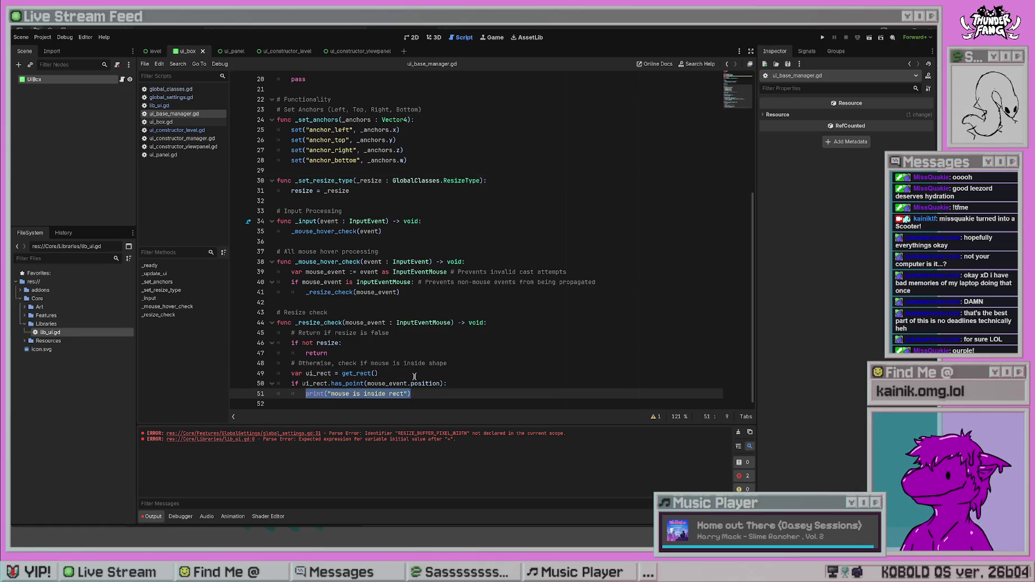
left_click(472, 385)
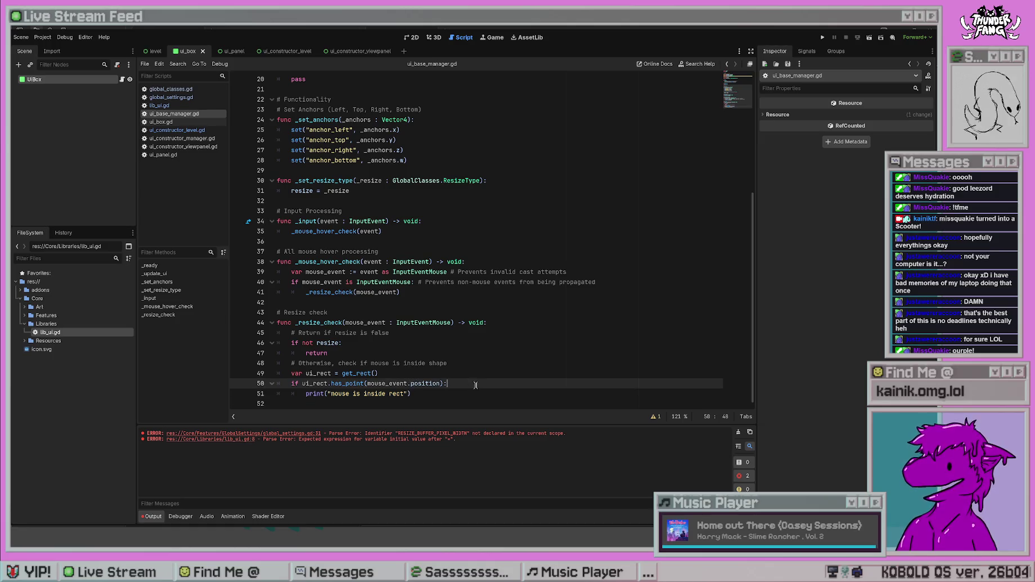
type("#If true, moujse i")
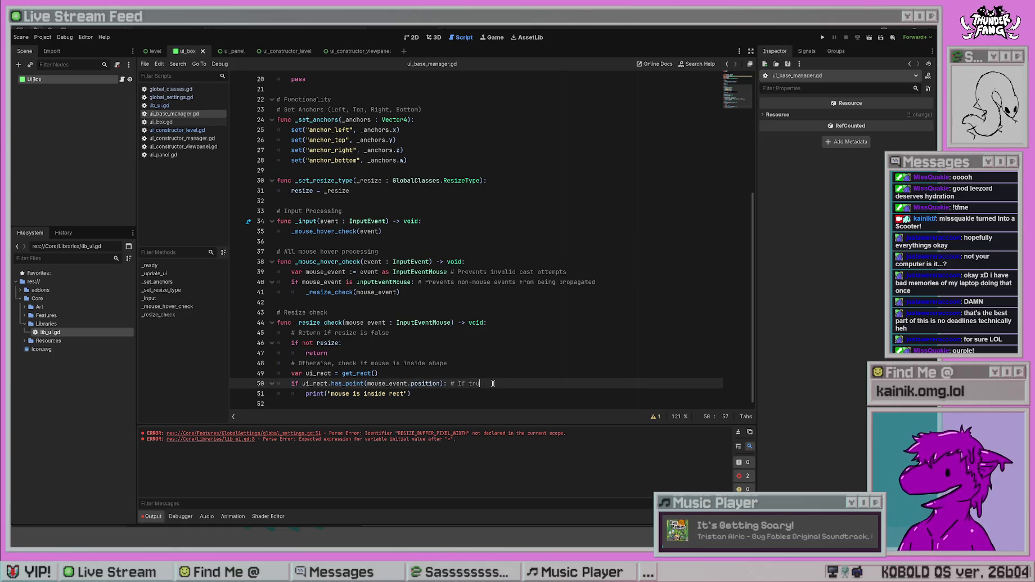
key("BackSpace")
key("BackSpace")
key("BackSpace")
type("se is hovering ")
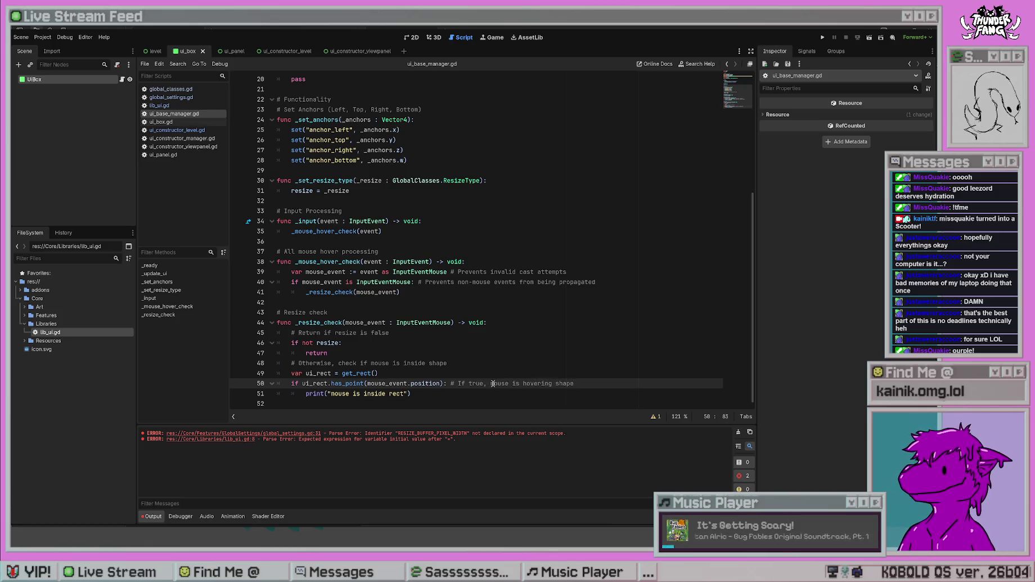
type("shape")
key("Down")
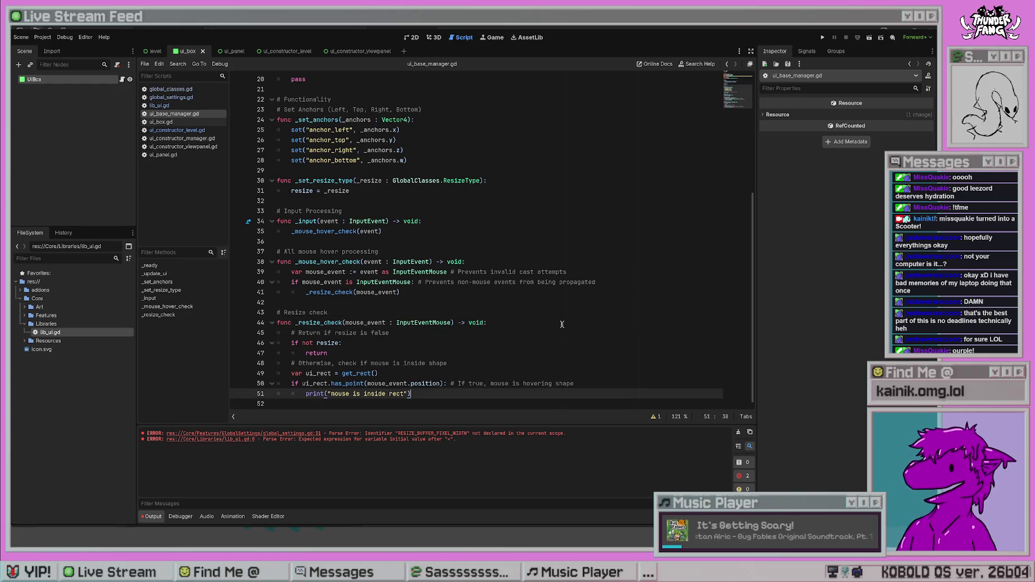
scroll(619, 336, "up", 6)
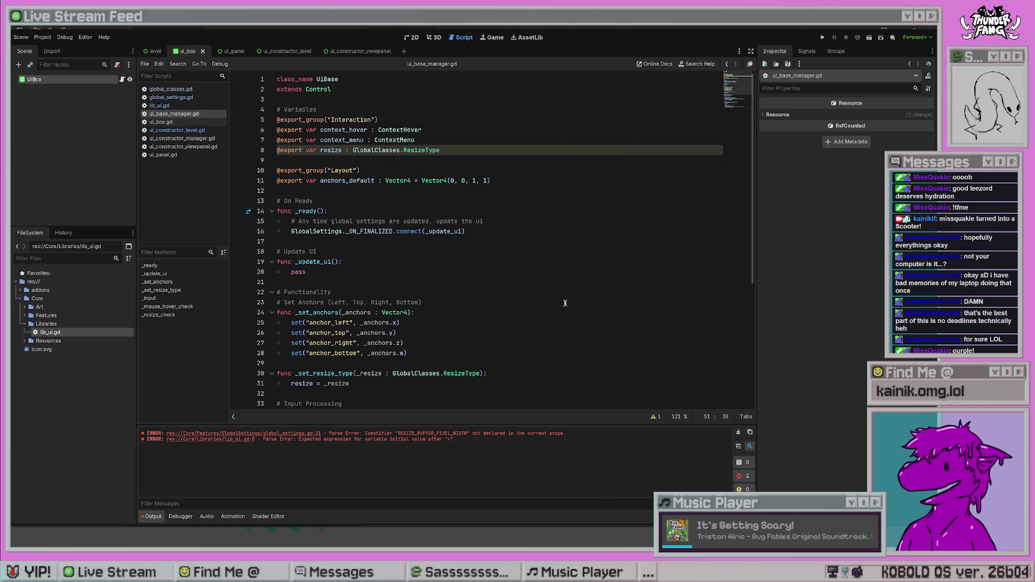
- Glance at lib_ui.gd, then return to ui_base_manager.gd and inspect its export declarations
left_click(175, 113)
scroll(611, 222, "up", 6)
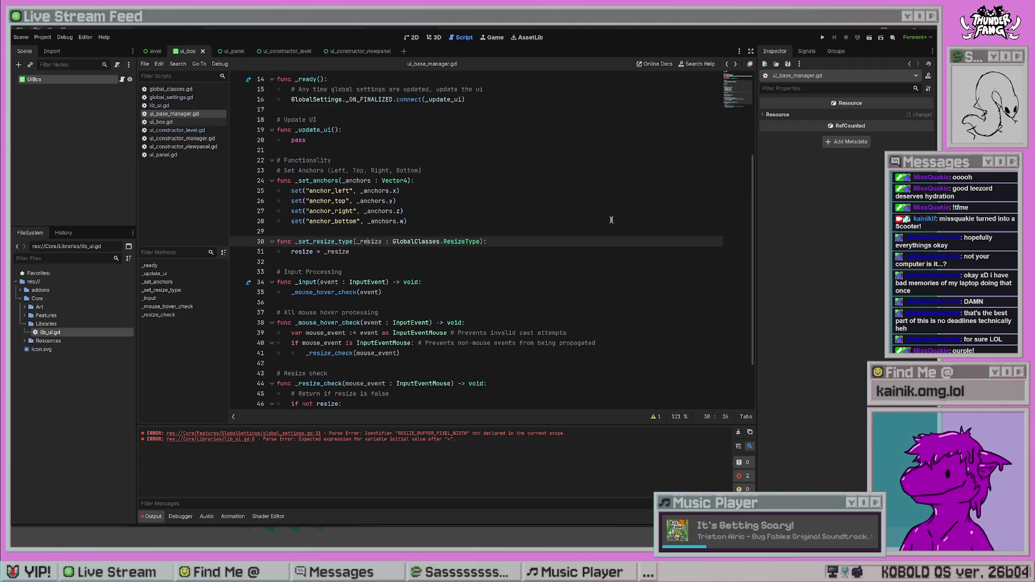
left_click(169, 105)
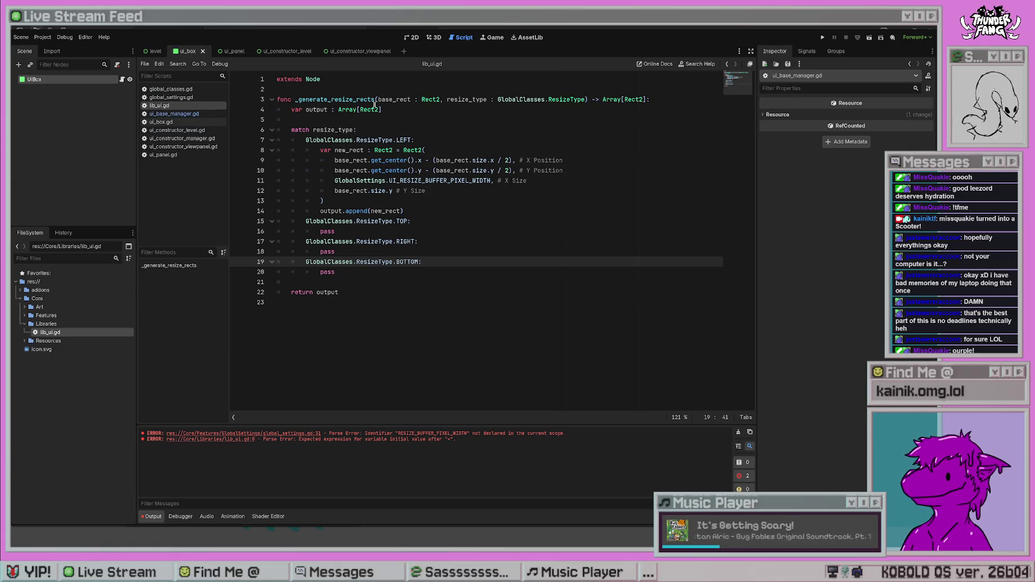
left_click(168, 112)
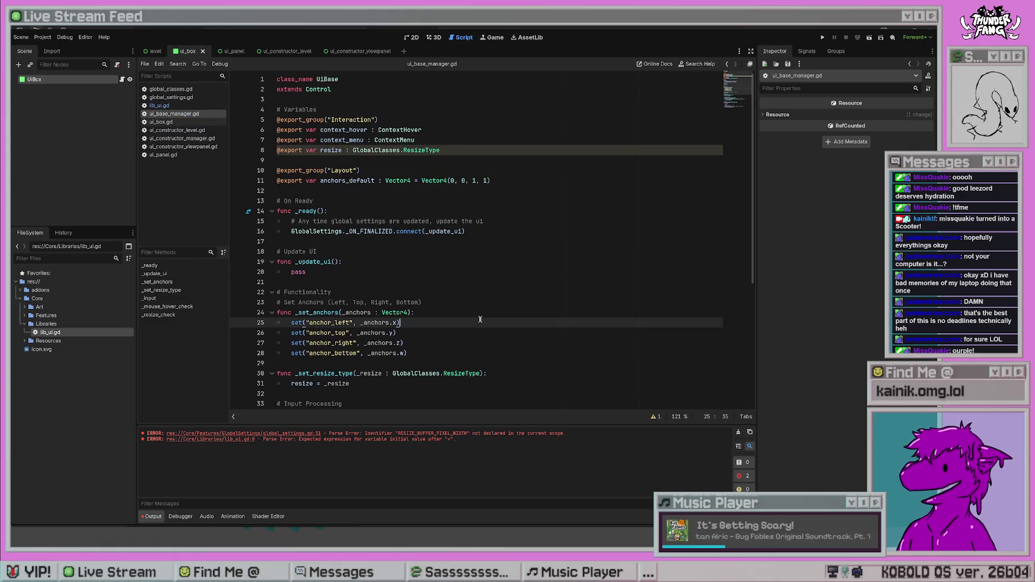
scroll(471, 348, "down", 6)
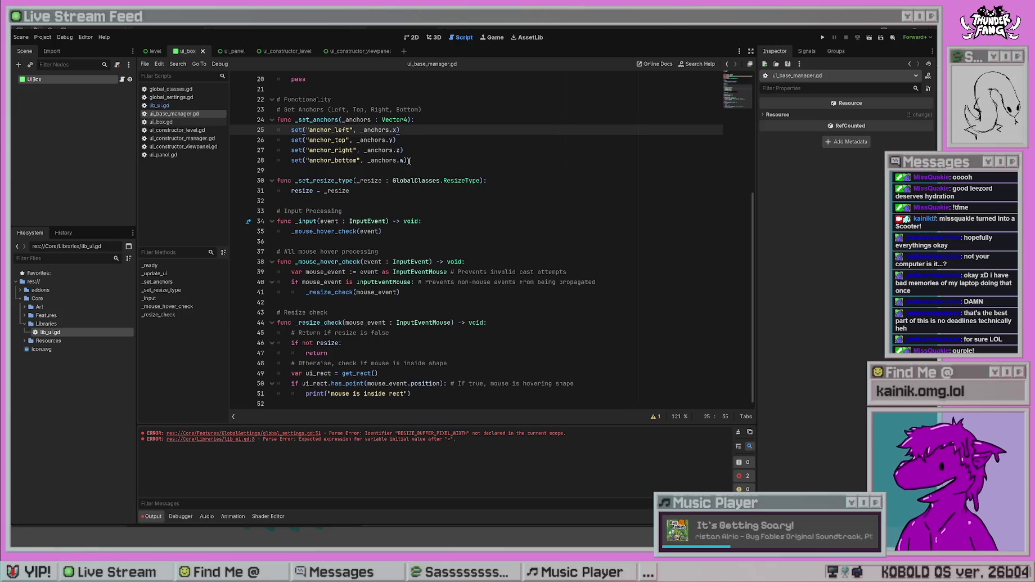
scroll(446, 342, "up", 6)
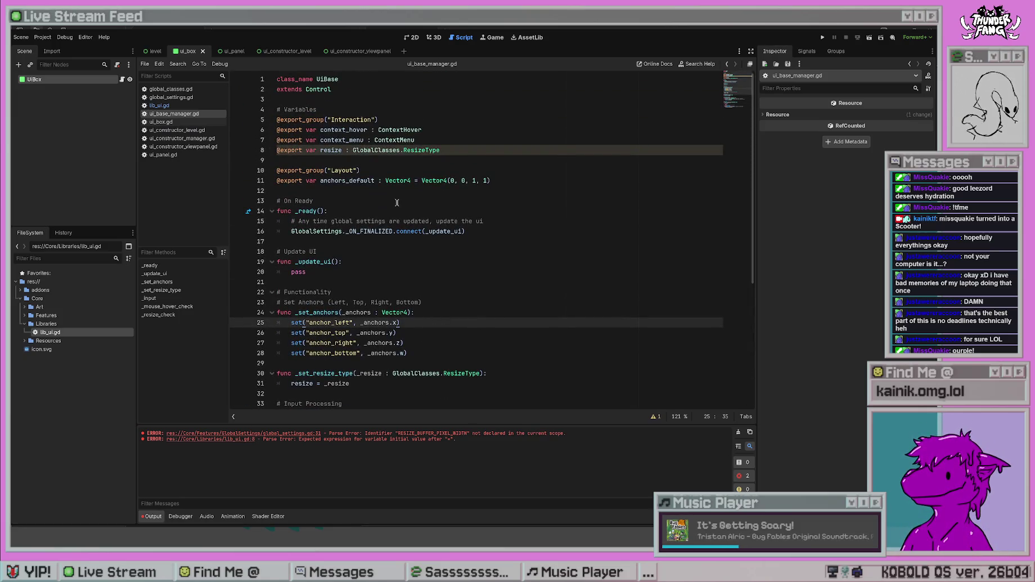
scroll(501, 255, "down", 2)
scroll(501, 255, "down", 3)
scroll(564, 340, "up", 5)
left_click(443, 151)
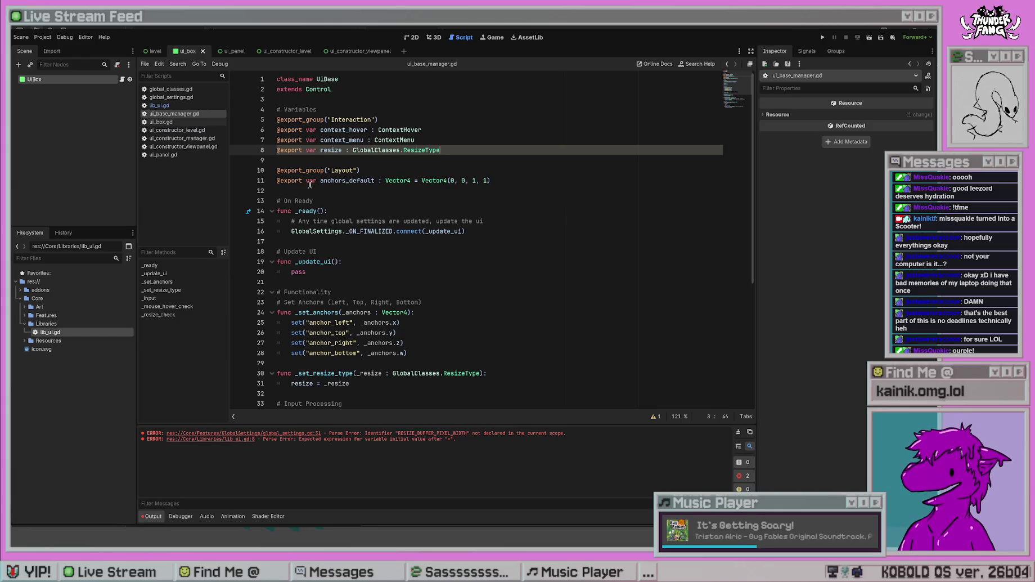
left_click(350, 191)
left_click(578, 179)
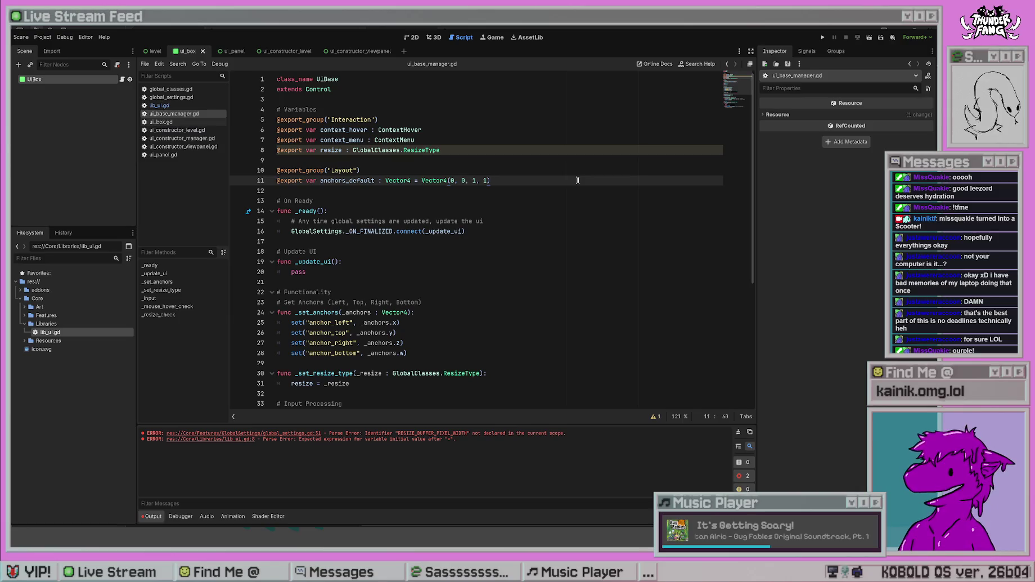
left_click(352, 193)
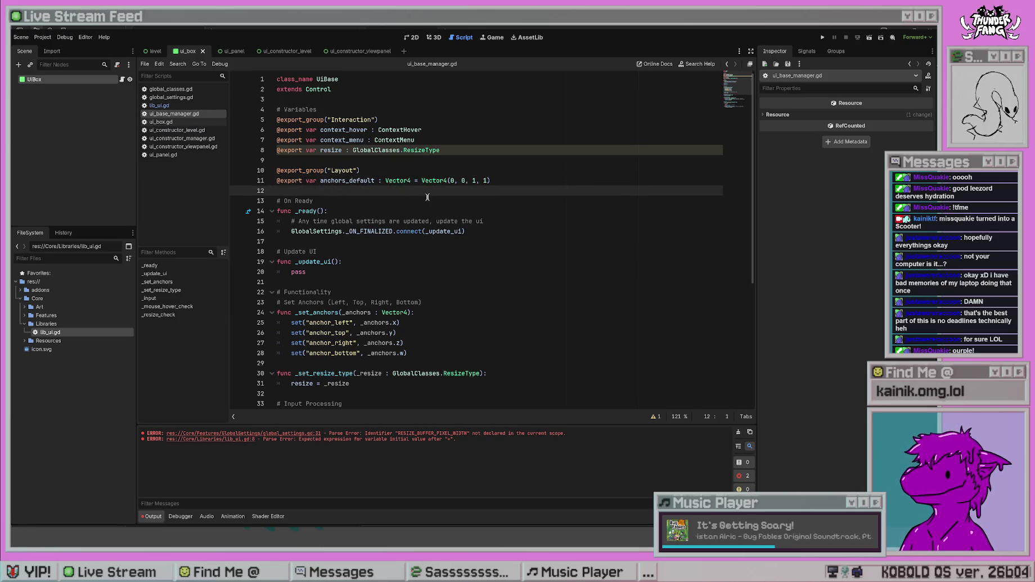
- Change the line 4 '# Variables' comment to '# Exposed Variables'
left_click(282, 109)
type("Publ")
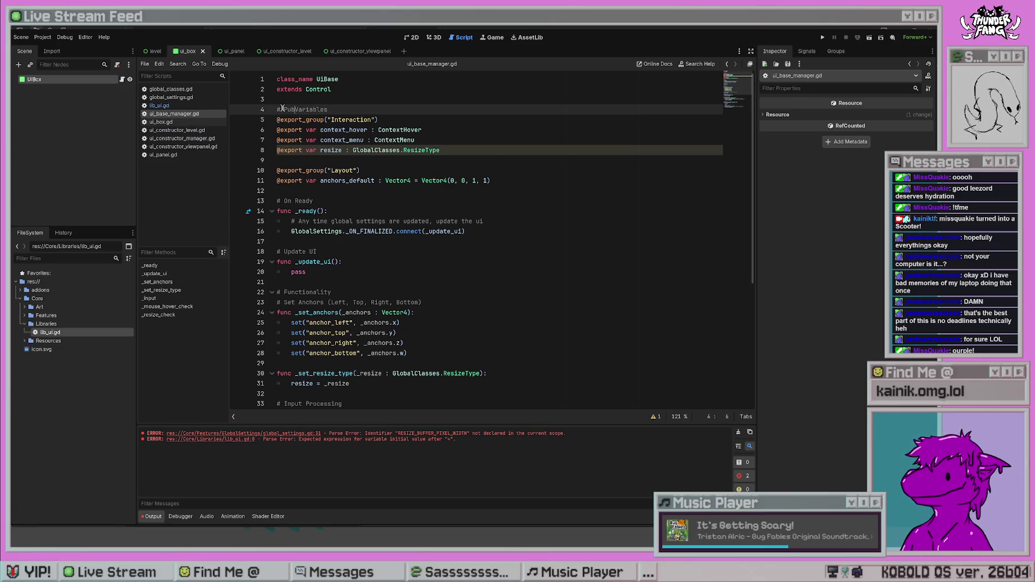
key("BackSpace")
key("BackSpace")
key("BackSpace")
type("Expor")
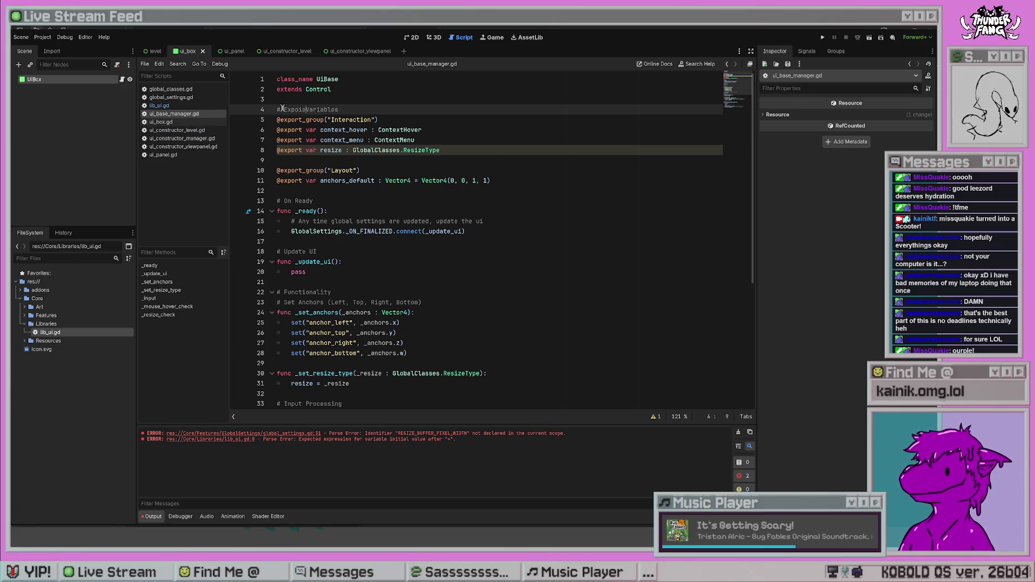
type("ed")
key("Down")
key("Down")
key("Down")
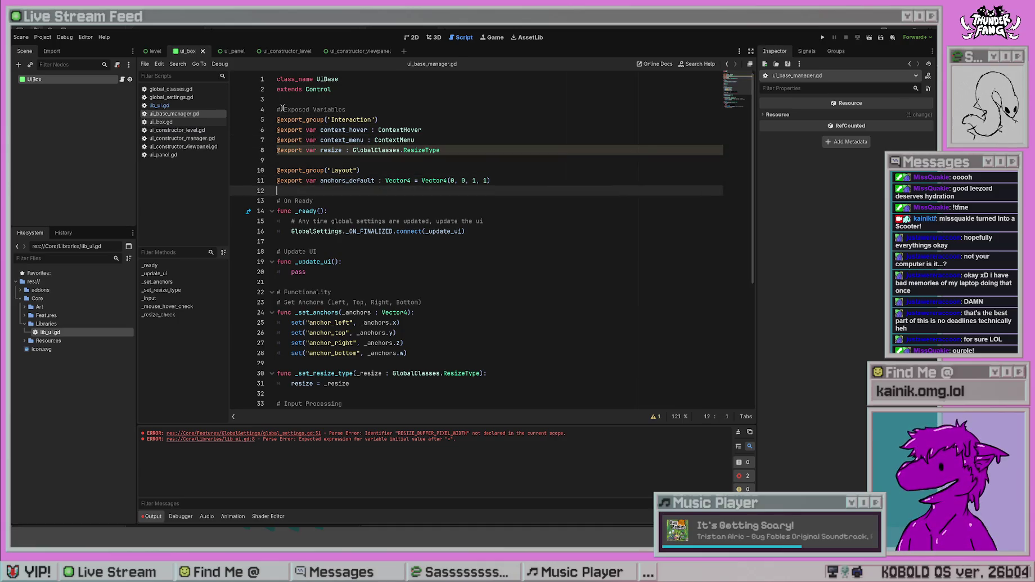
- Add a '# Hidden Variables' comment below the layout exports after line 12
key("Return")
key("Return")
key("Up")
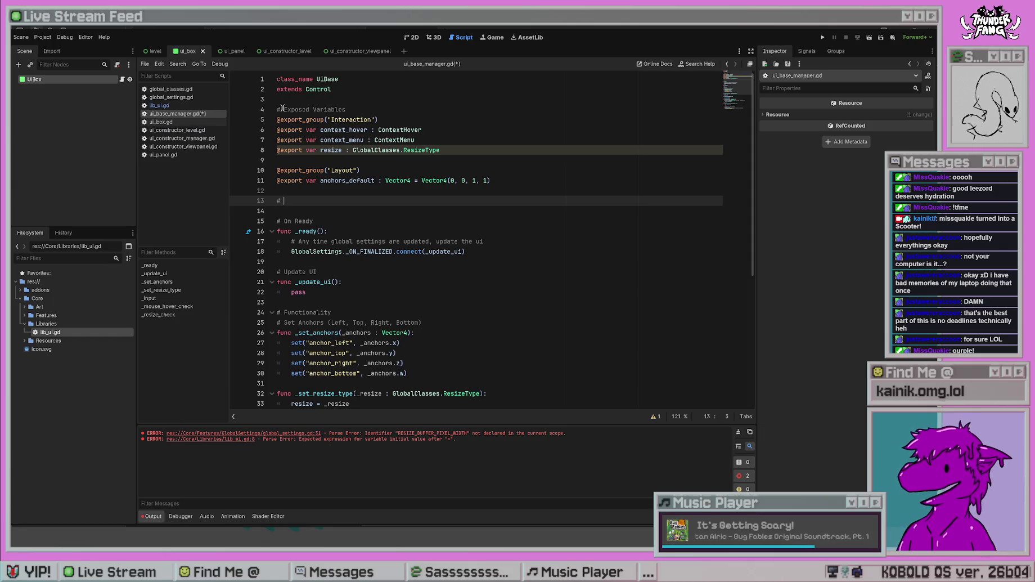
type("Hidden Variables")
key("Return")
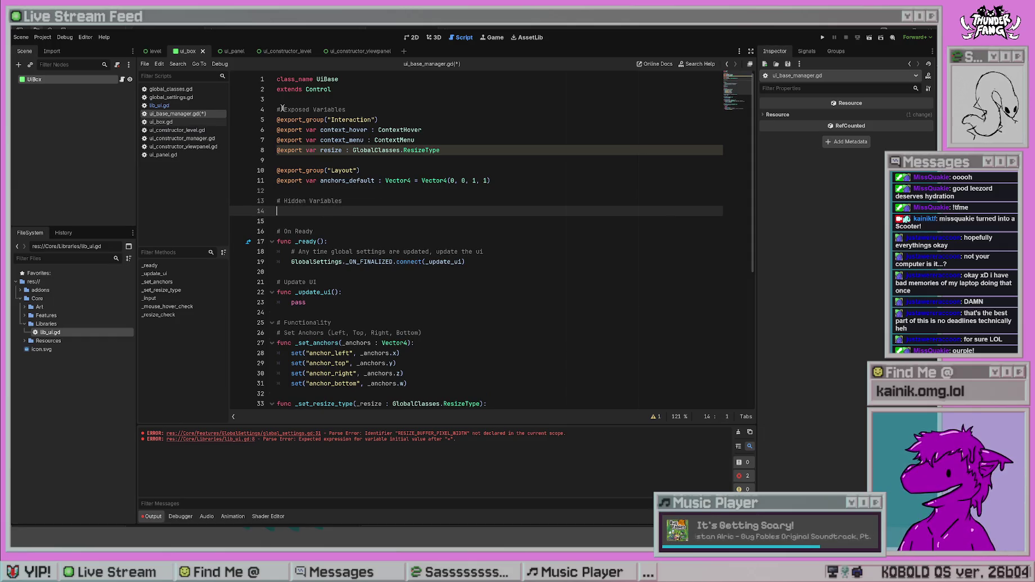
- Write 'var resize_rects : Array[Rect2]' on line 14 and save ui_base_manager.gd
type("var ")
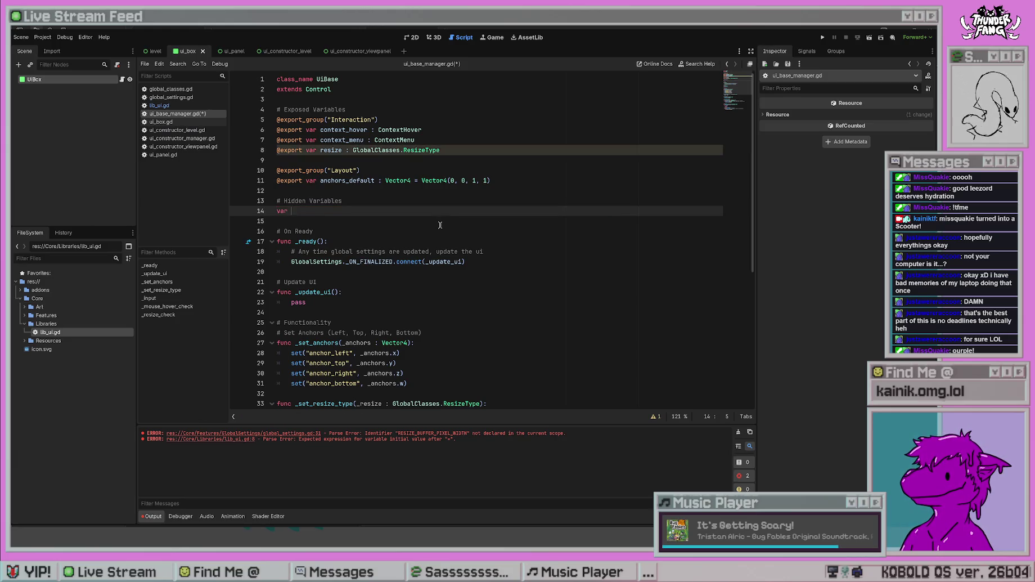
type("resize_rects : Re")
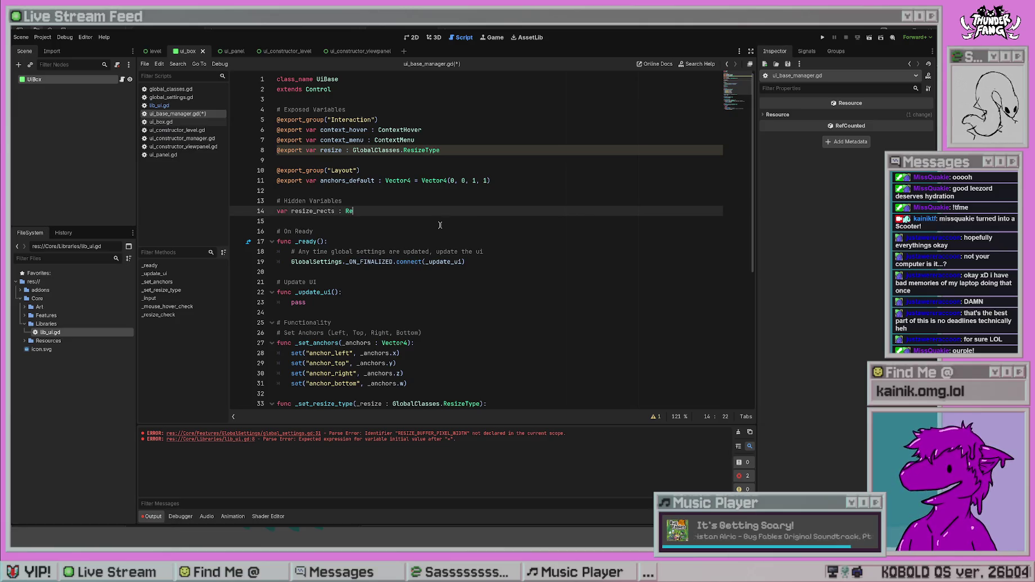
type("ct2")
key("BackSpace")
key("BackSpace")
key("BackSpace")
type("Array[]")
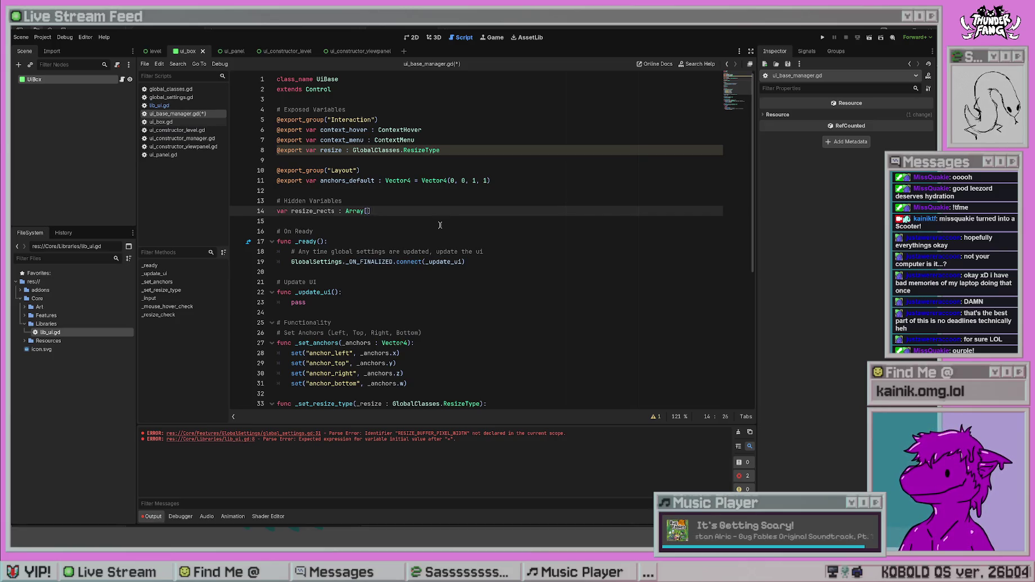
type("Rect2")
key("Escape")
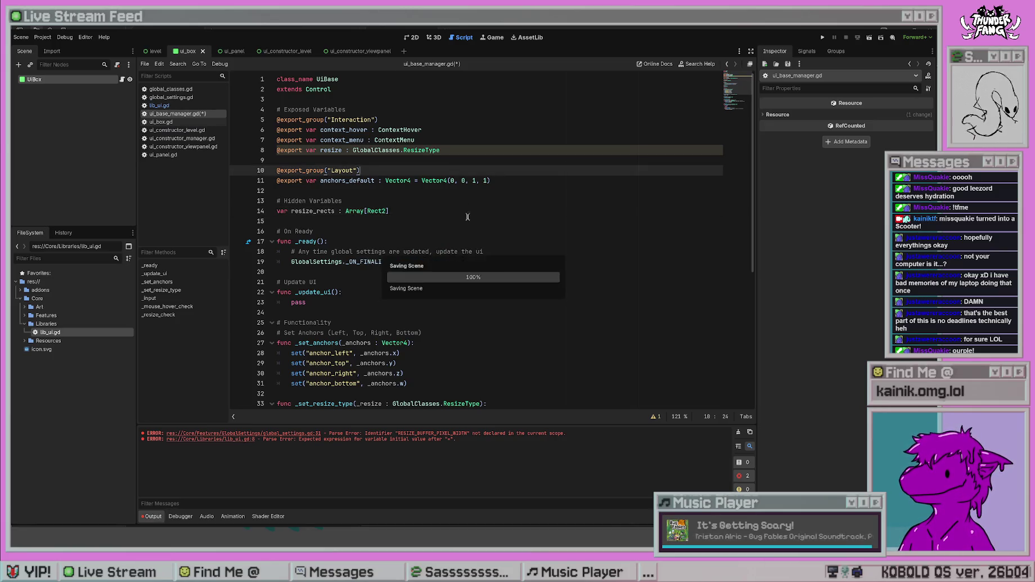
key("ctrl+s")
key("Down")
key("Down")
scroll(523, 272, "down", 5)
- Insert an indented blank line after line 53's has_point condition, just above the print call
scroll(517, 297, "up", 5)
scroll(516, 298, "down", 5)
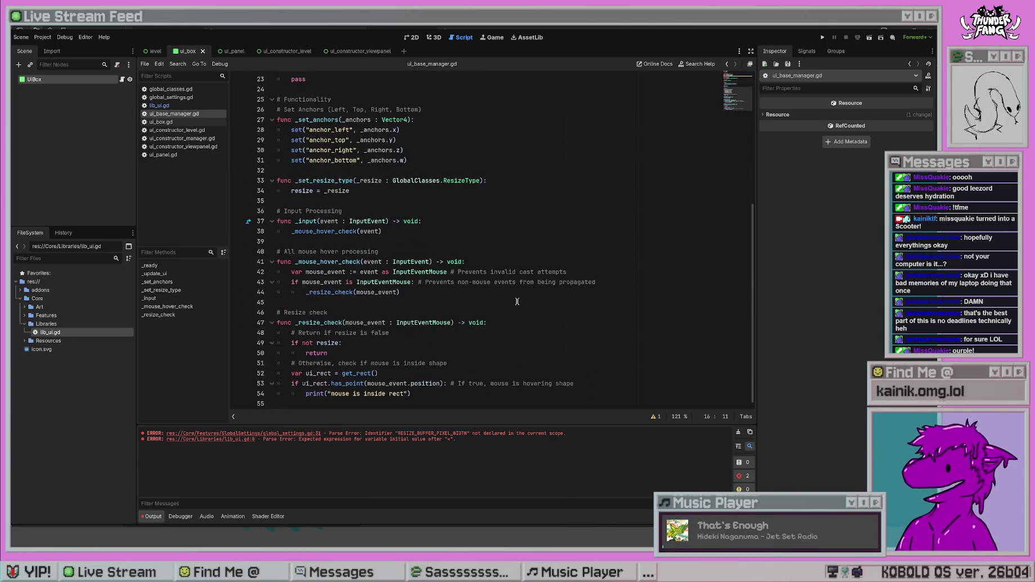
left_click(444, 393)
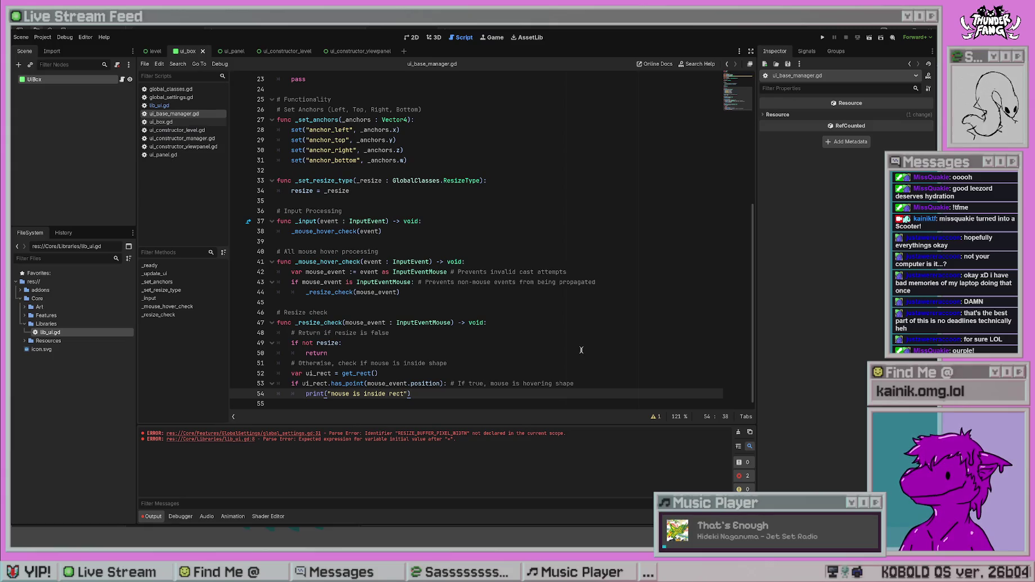
left_click(596, 386)
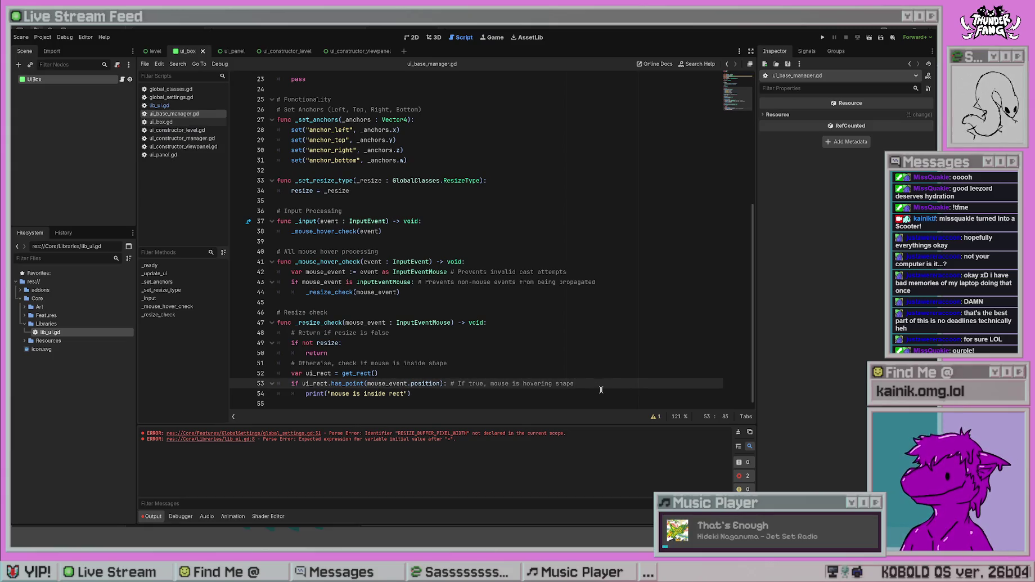
scroll(609, 343, "up", 6)
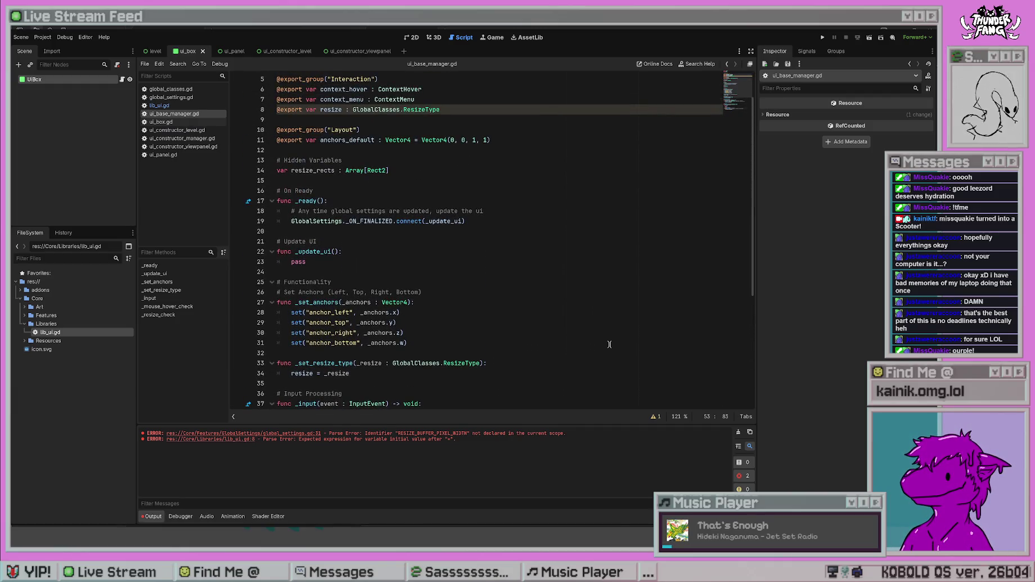
scroll(609, 344, "down", 6)
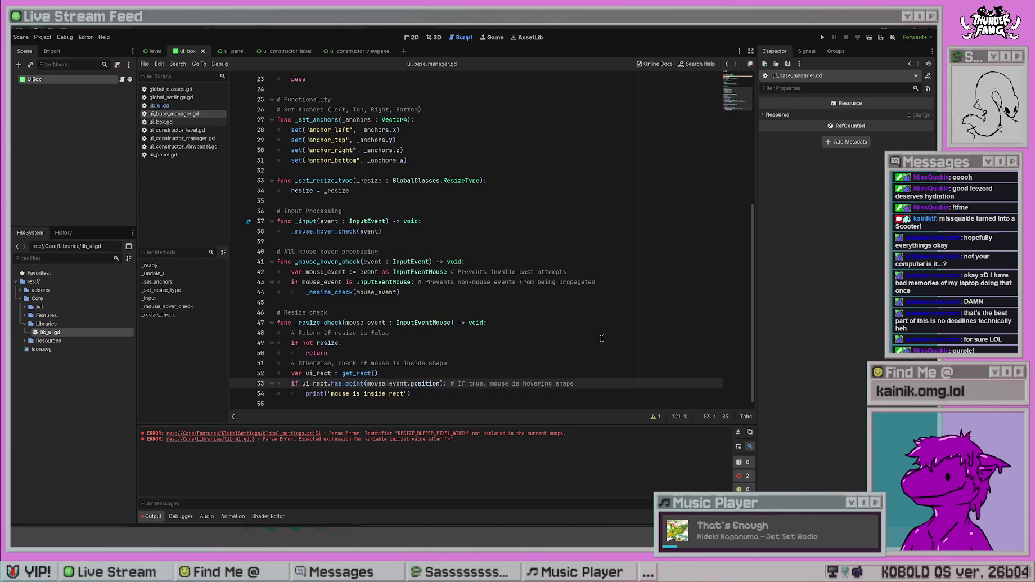
scroll(601, 338, "up", 6)
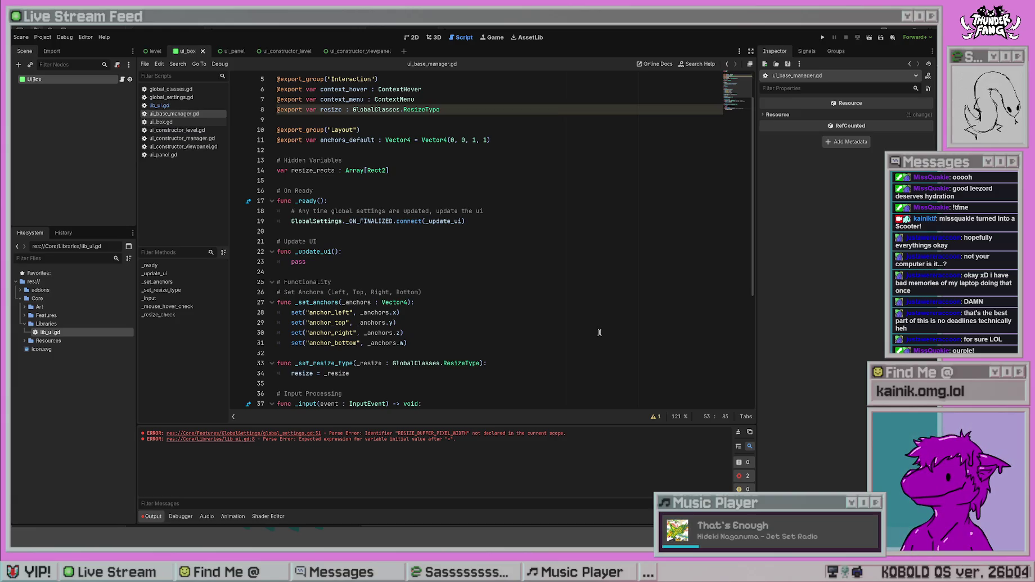
scroll(602, 270, "down", 6)
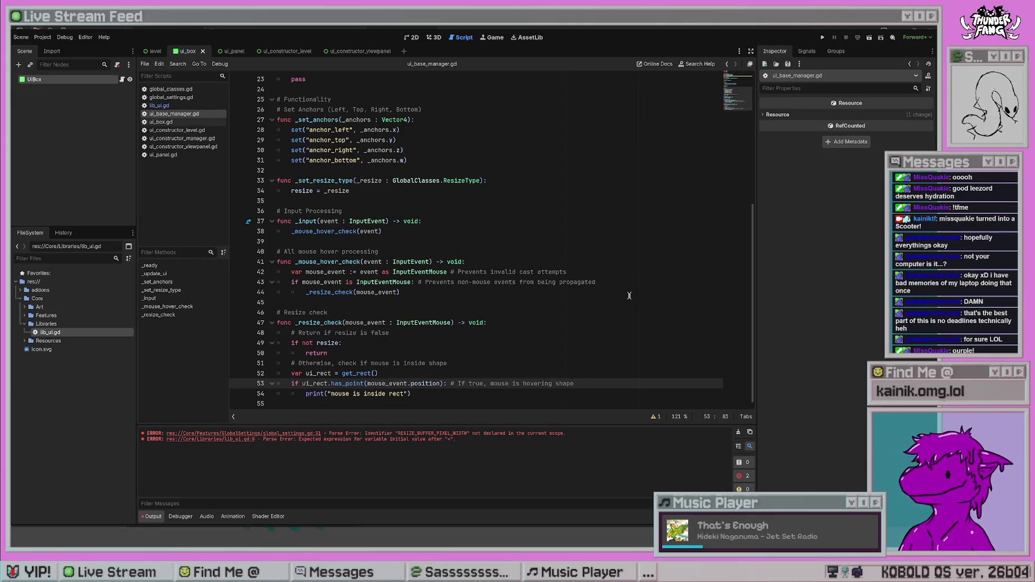
key("Return")
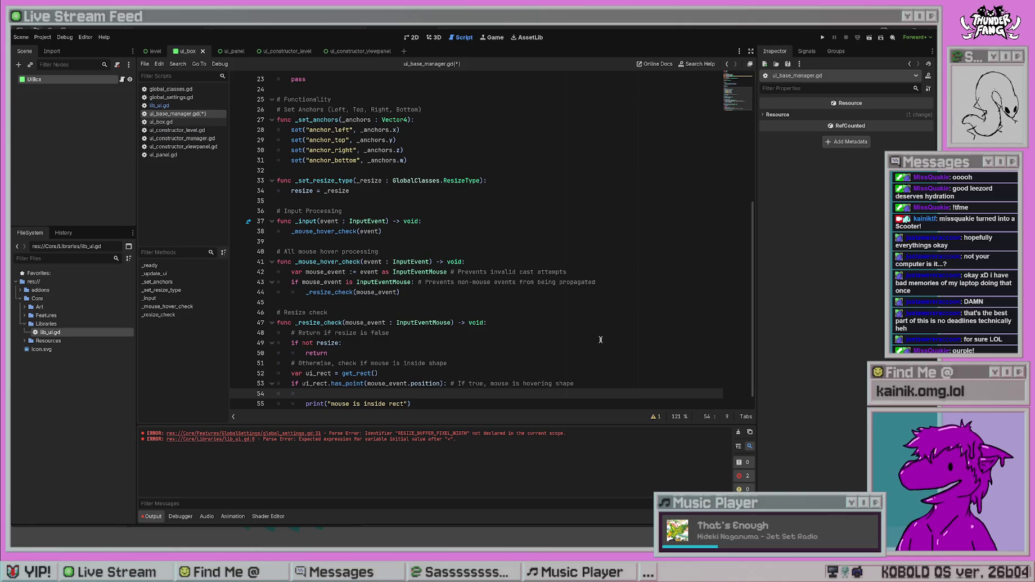
- Add an 'if resize_rects:' check with a placeholder pass body and save ui_base_manager.gd
scroll(600, 339, "up", 7)
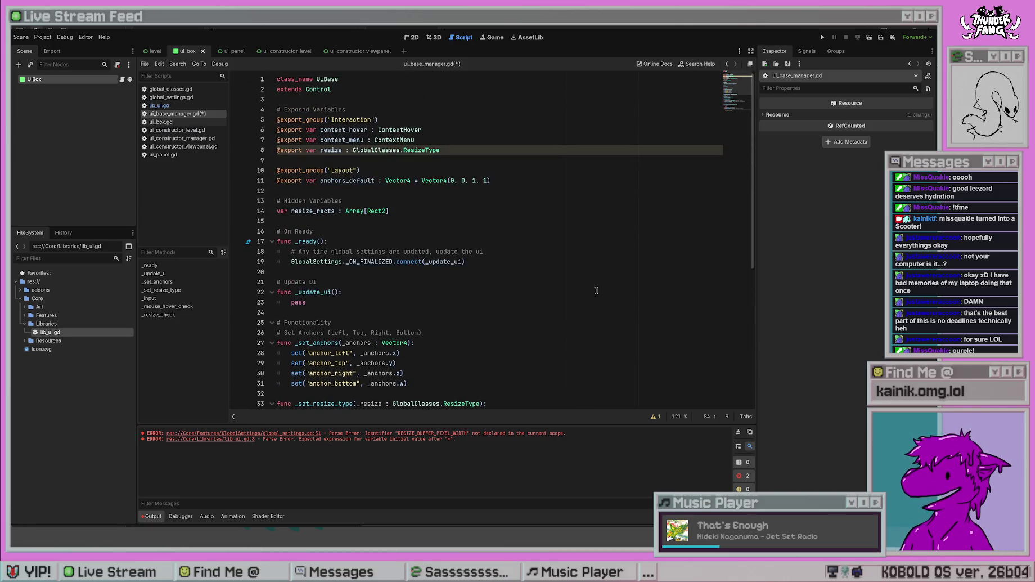
scroll(597, 290, "down", 7)
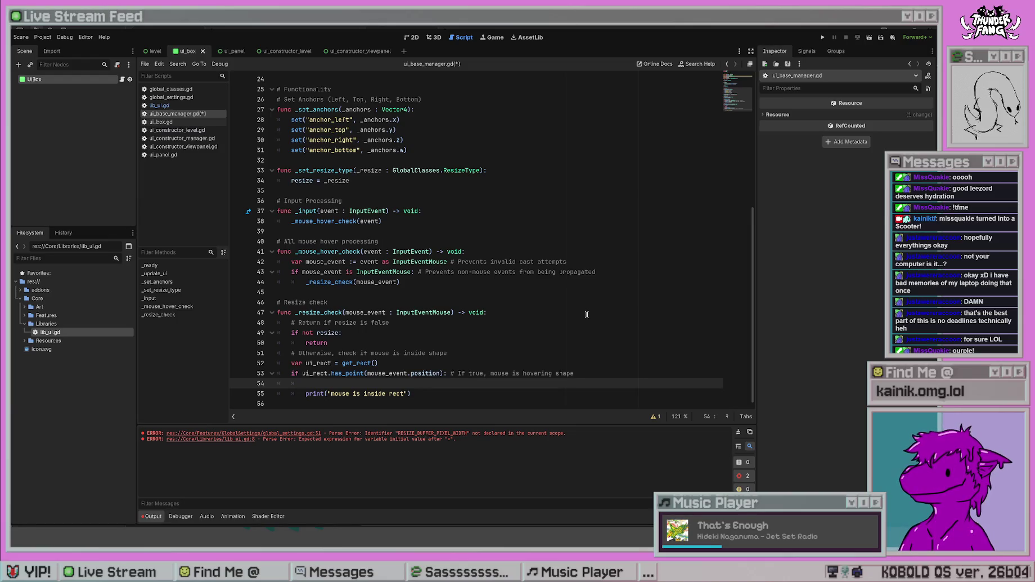
type("if re")
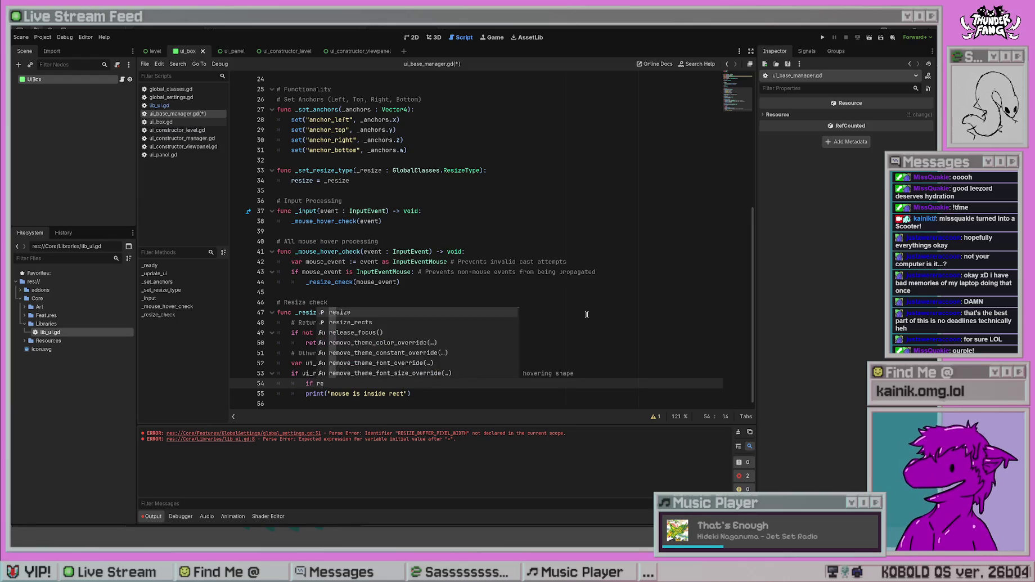
key("Down")
key("Return")
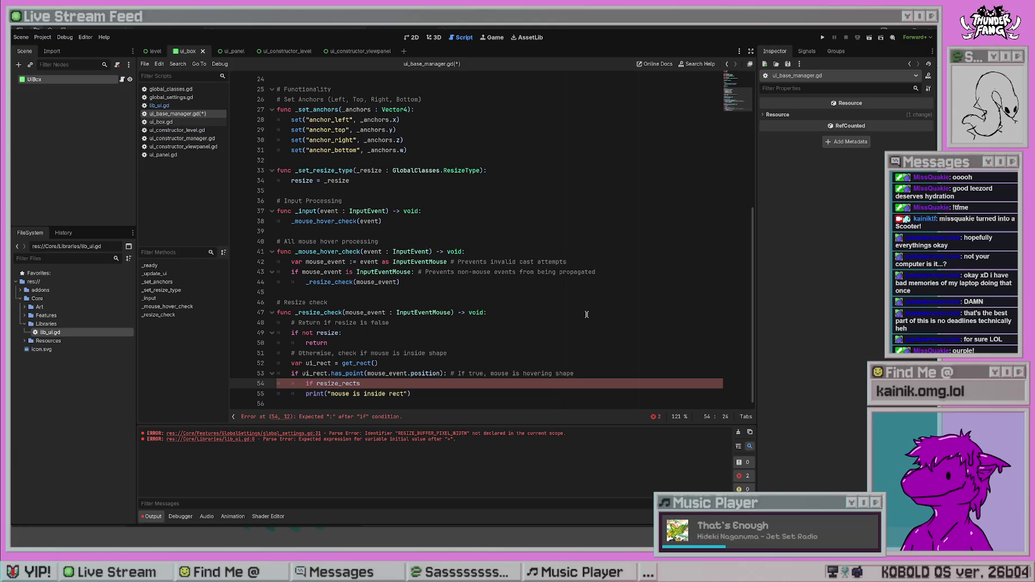
key("BackSpace")
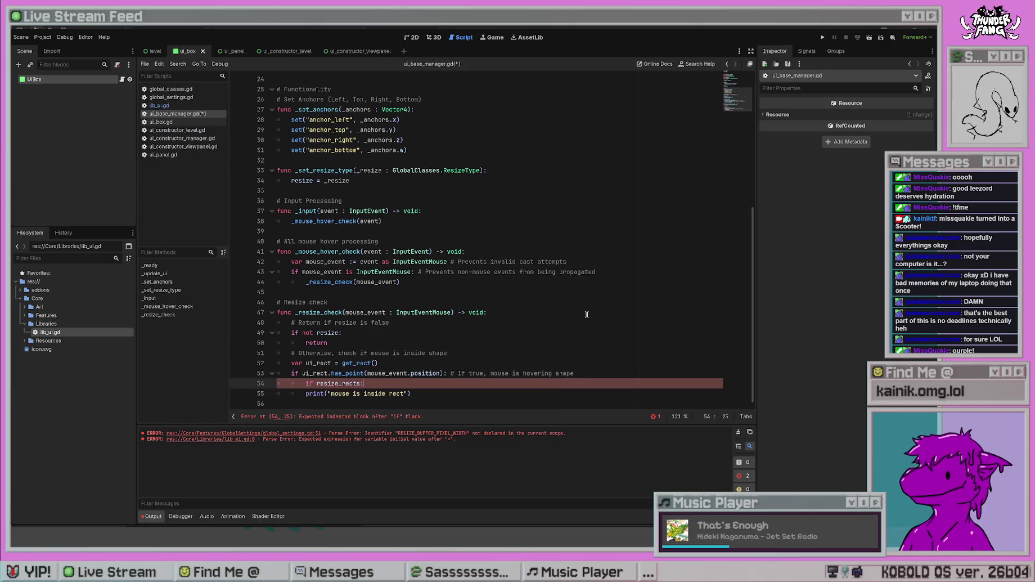
key("Return")
type("pass")
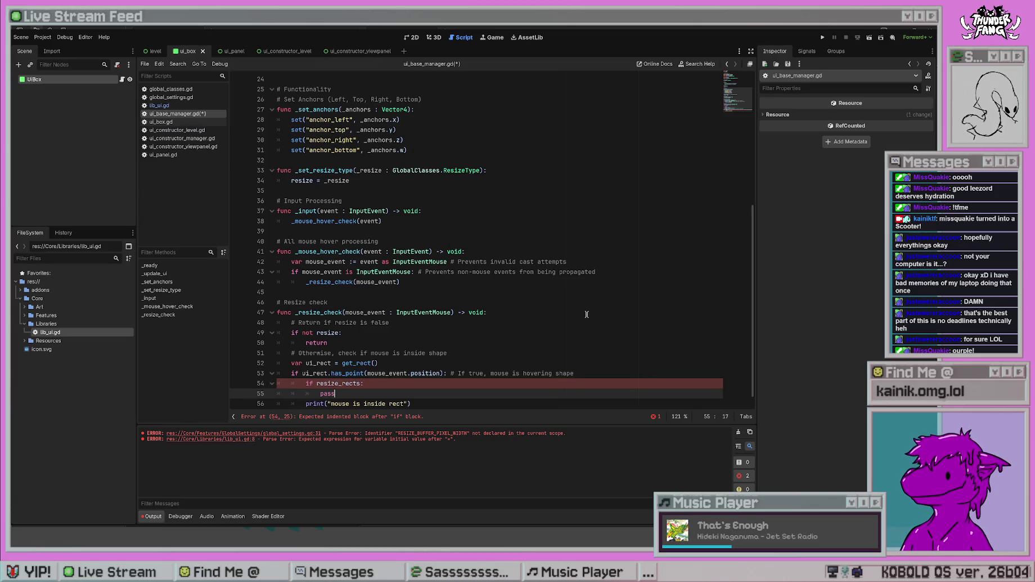
left_click(586, 314)
key("ctrl+s")
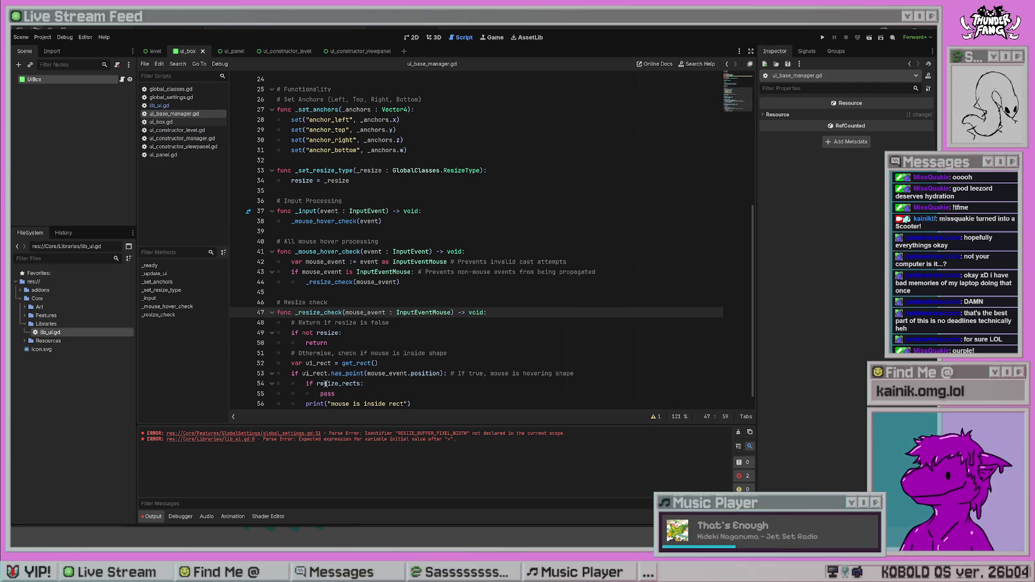
- Change the condition to resize_rects.is_empty() and remove the placeholder pass
left_click(365, 383)
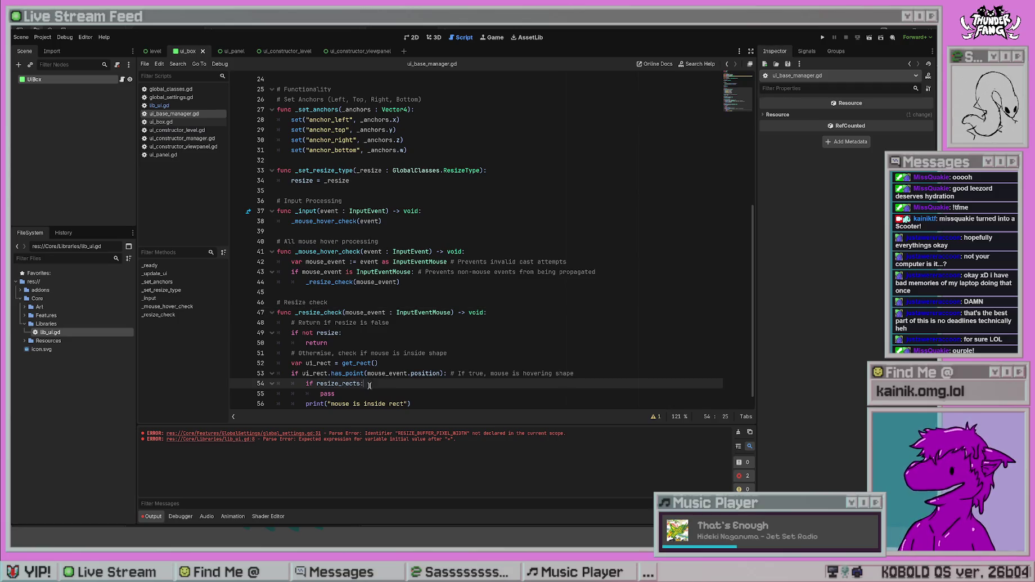
type(".coun")
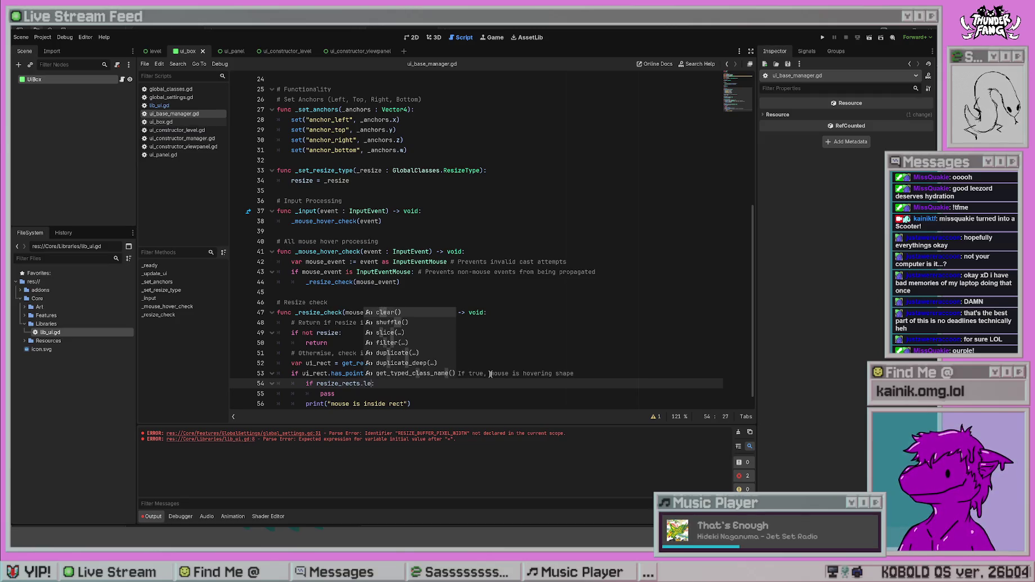
key("Return")
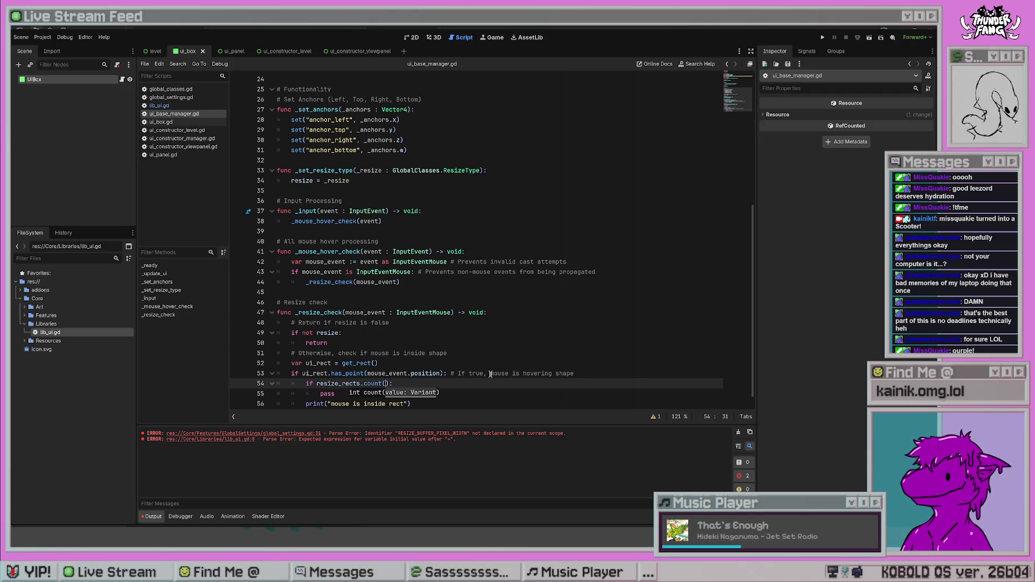
key("BackSpace")
key("BackSpace")
key("BackSpace")
type("emp")
key("Return")
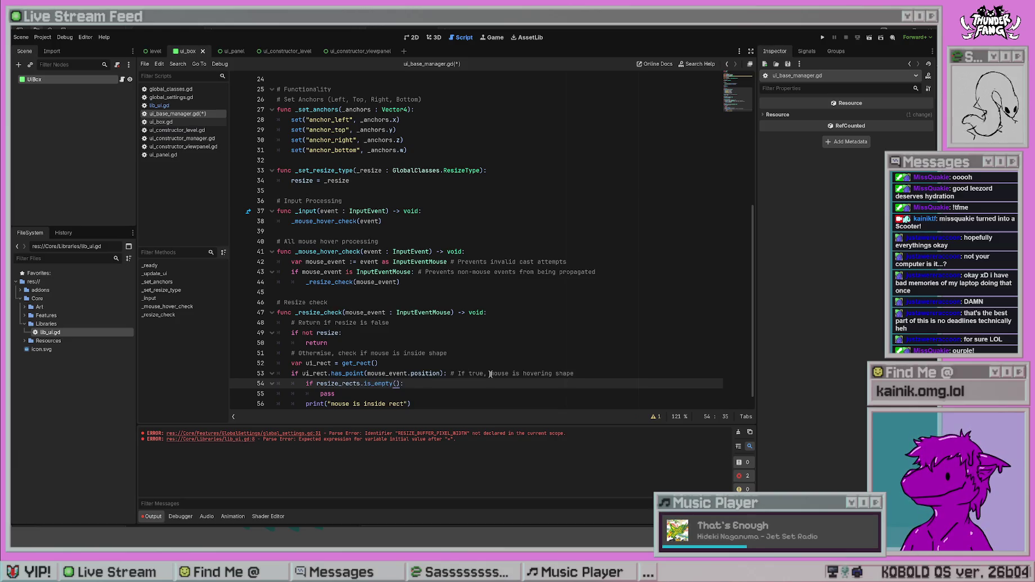
key("Down")
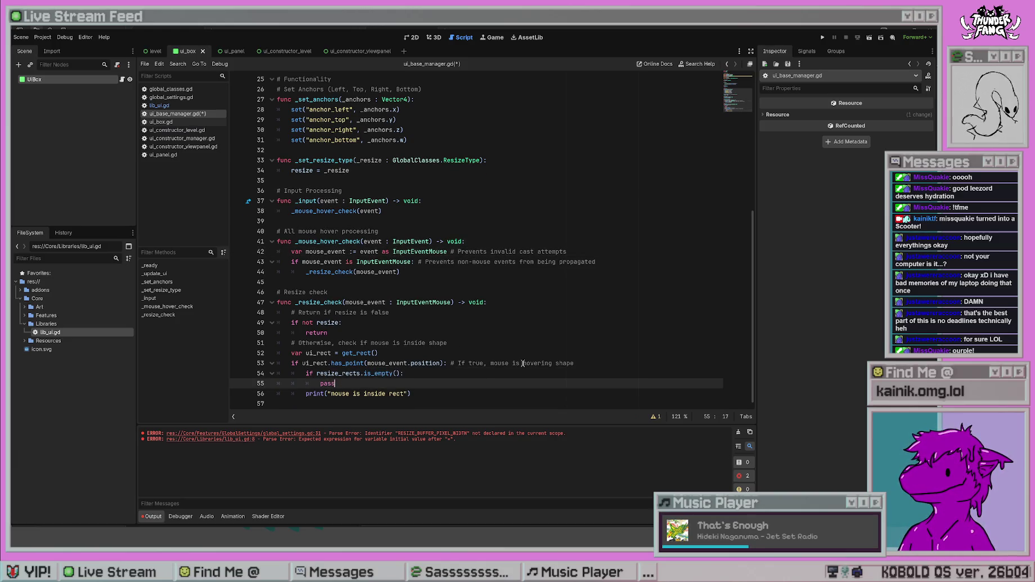
key("BackSpace")
key("BackSpace")
key("BackSpace")
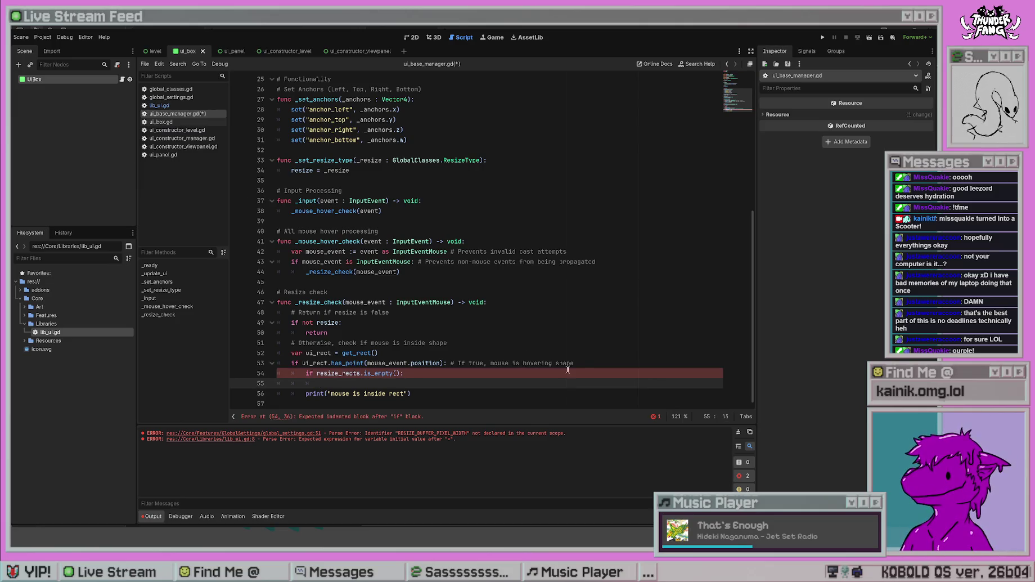
- Add a '# If resize rects is empty, generate new ones' comment and a 'resize_rects =' body line
left_click(585, 363)
key("Return")
type("# If resize ")
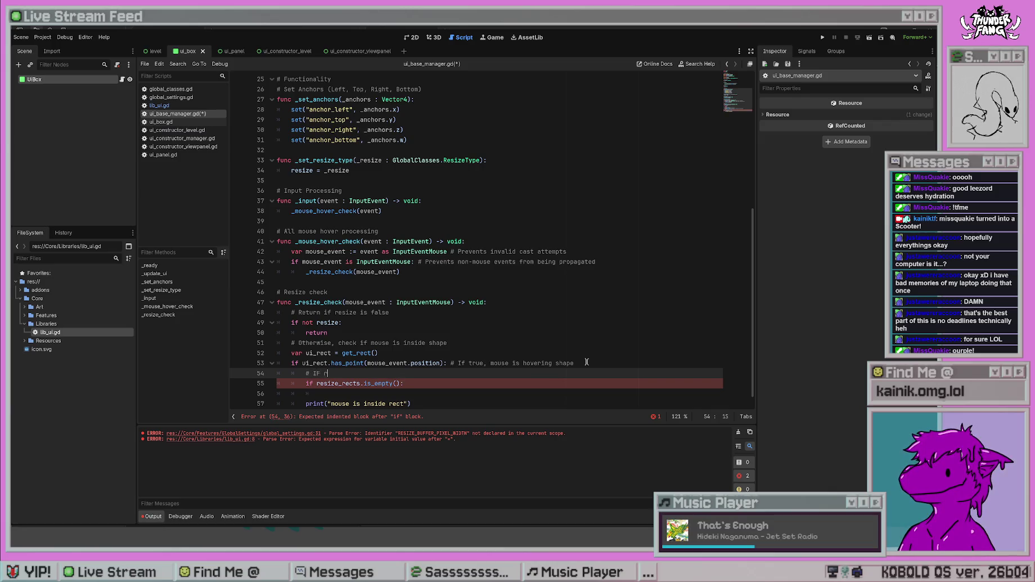
type("rects ")
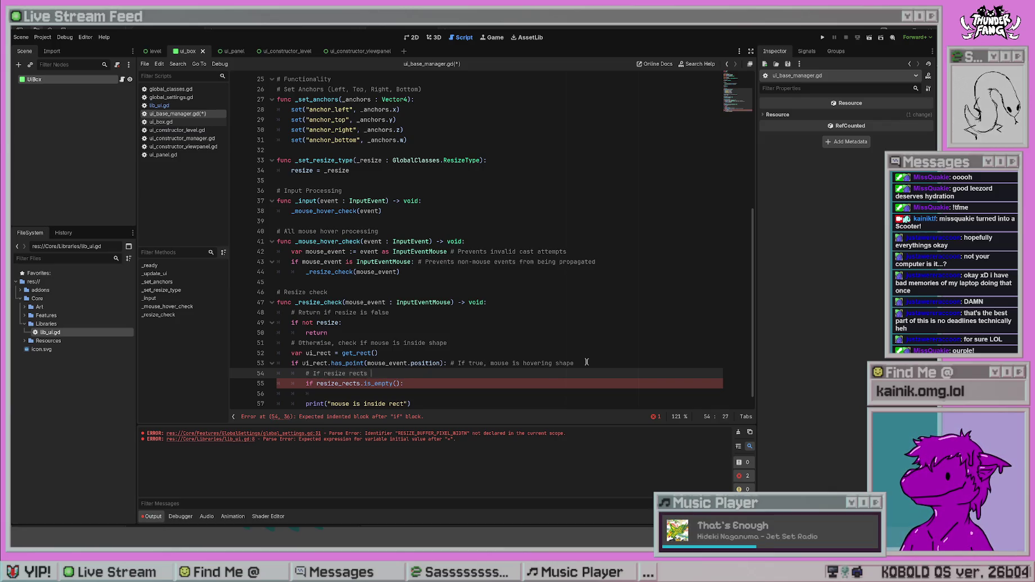
type("is empty")
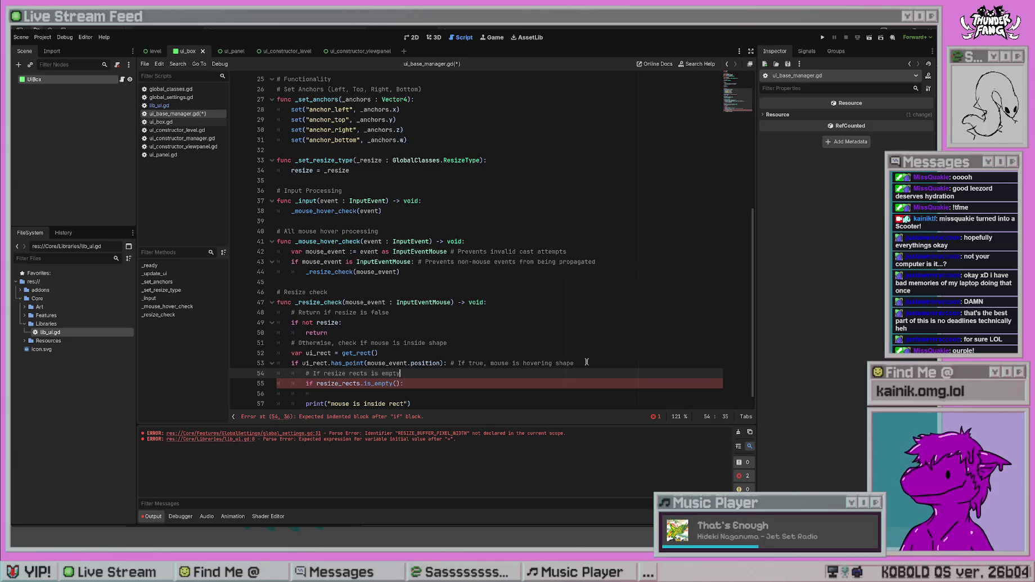
type(", generate new ones")
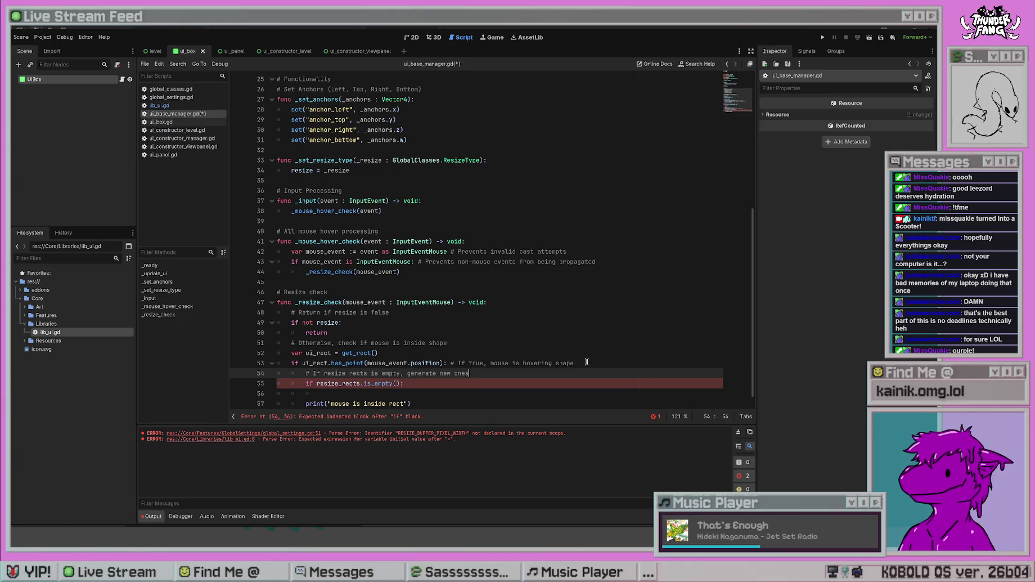
key("Down")
key("Down")
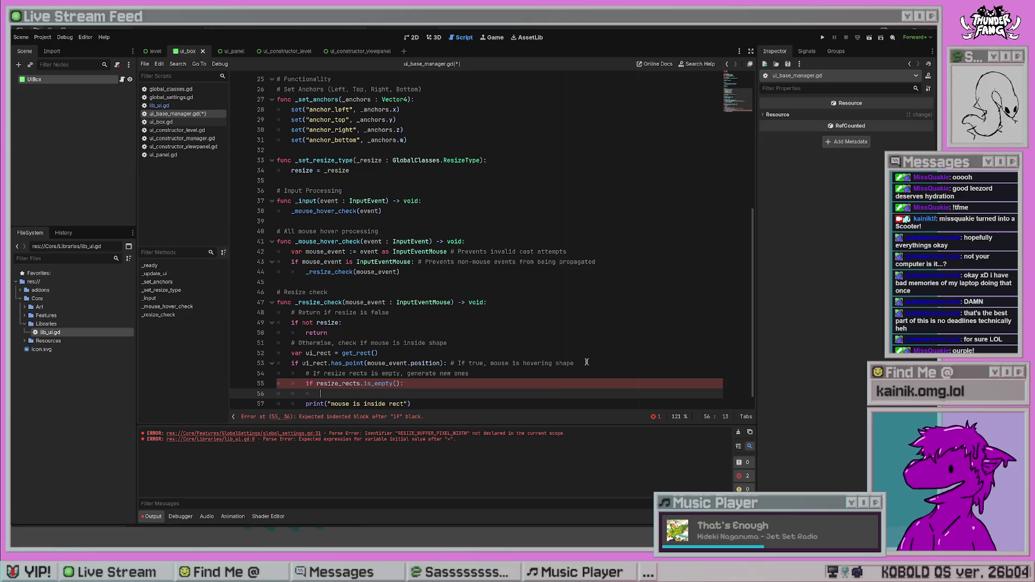
scroll(582, 275, "up", 8)
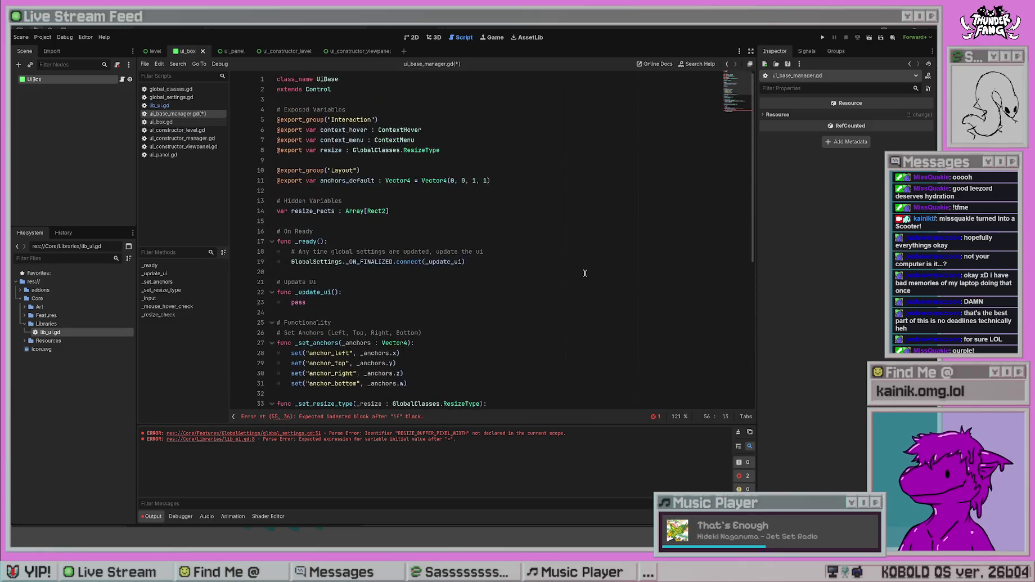
scroll(582, 275, "down", 8)
type("re")
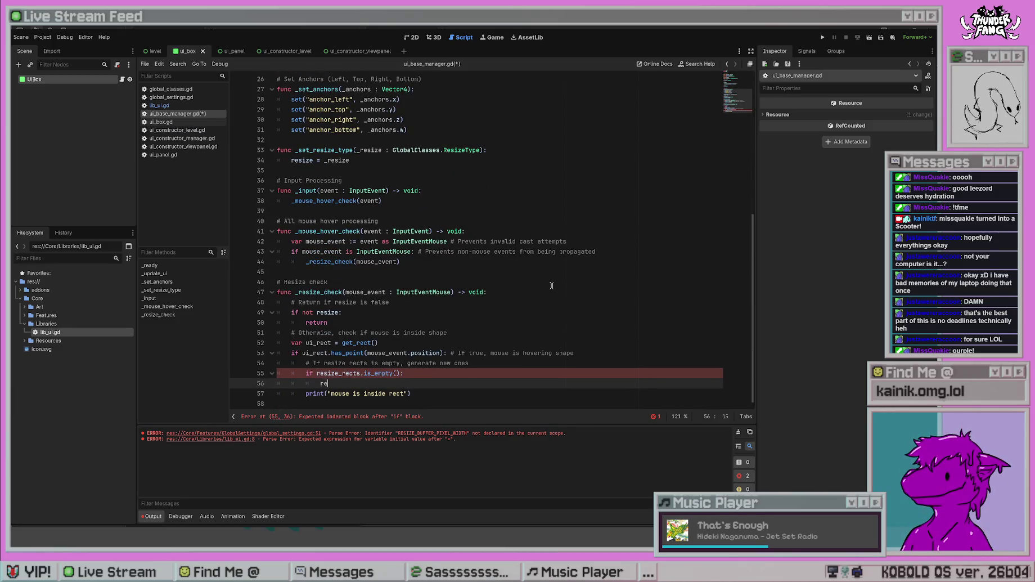
type("size_rects = ")
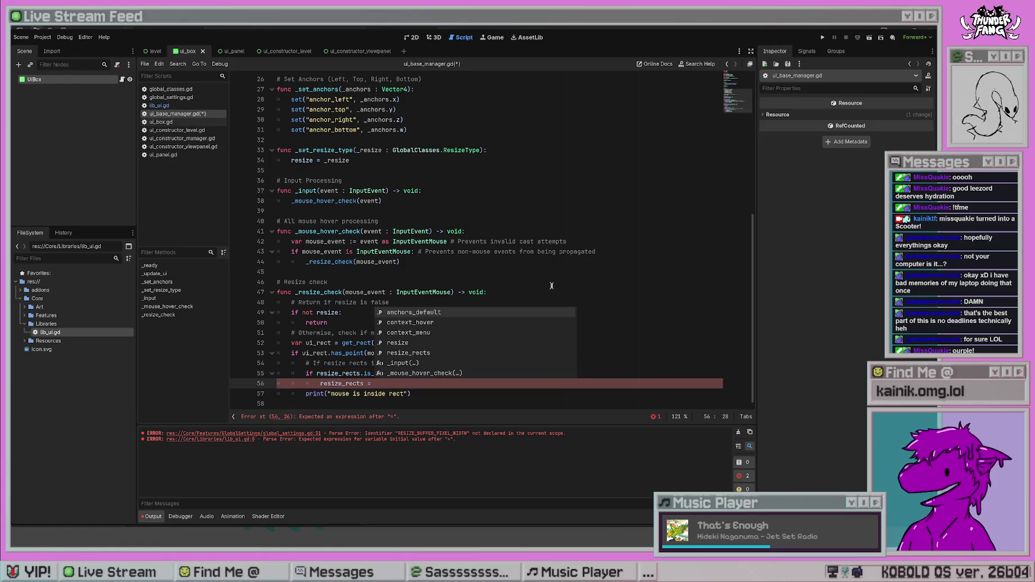
type("resize")
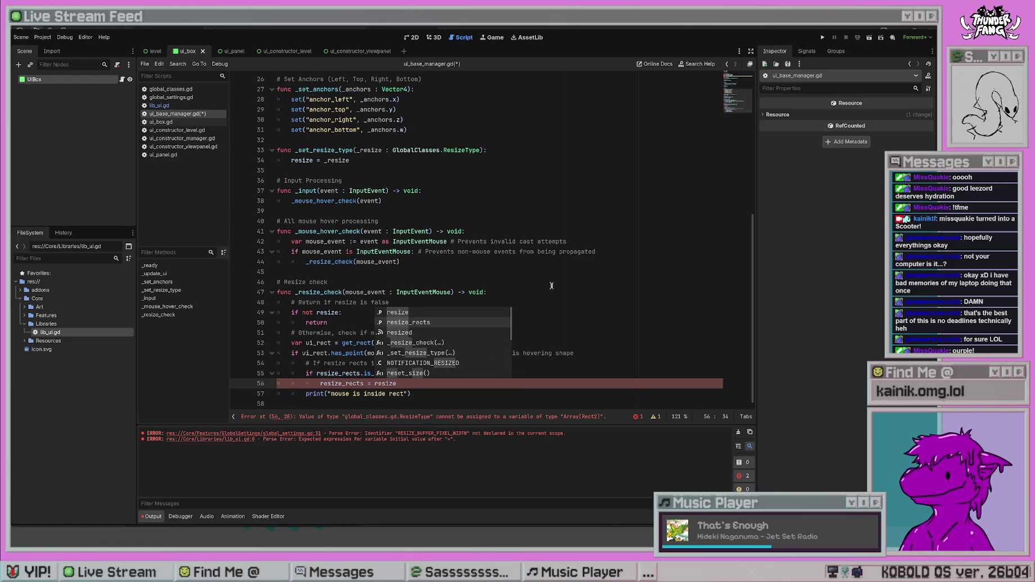
key("BackSpace")
key("BackSpace")
key("BackSpace")
type("GlobalS")
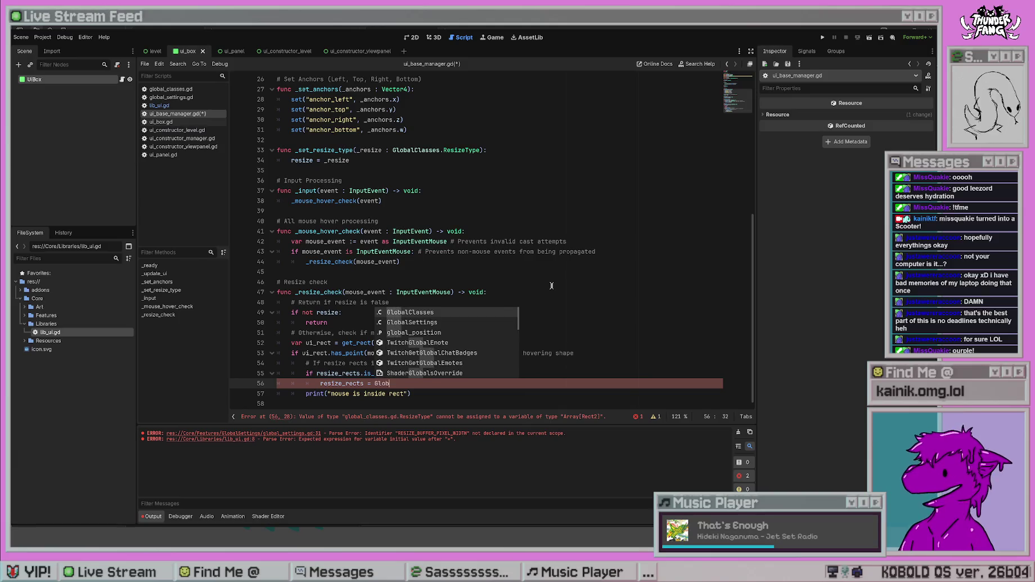
key("BackSpace")
key("BackSpace")
key("BackSpace")
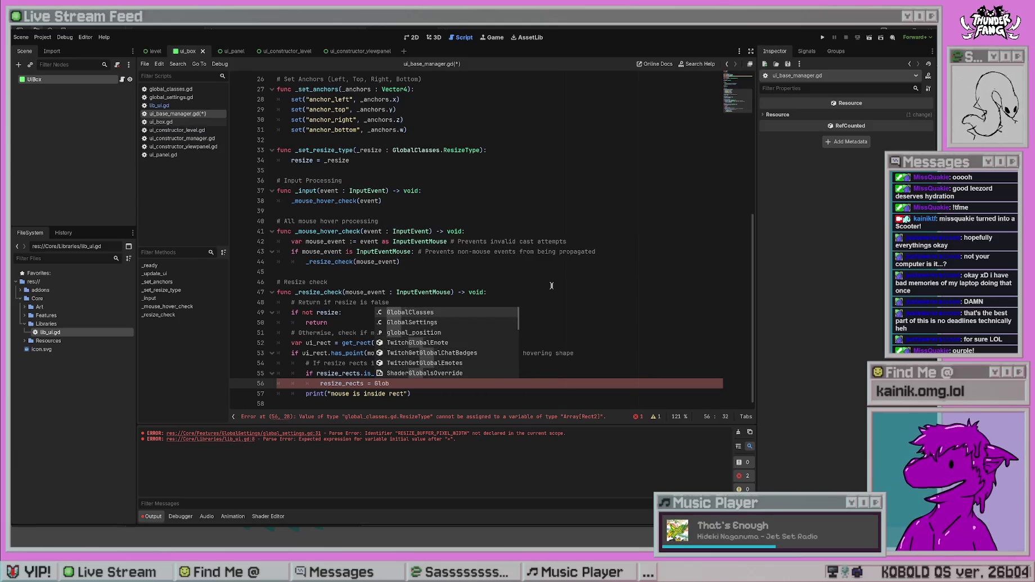
left_click(159, 105)
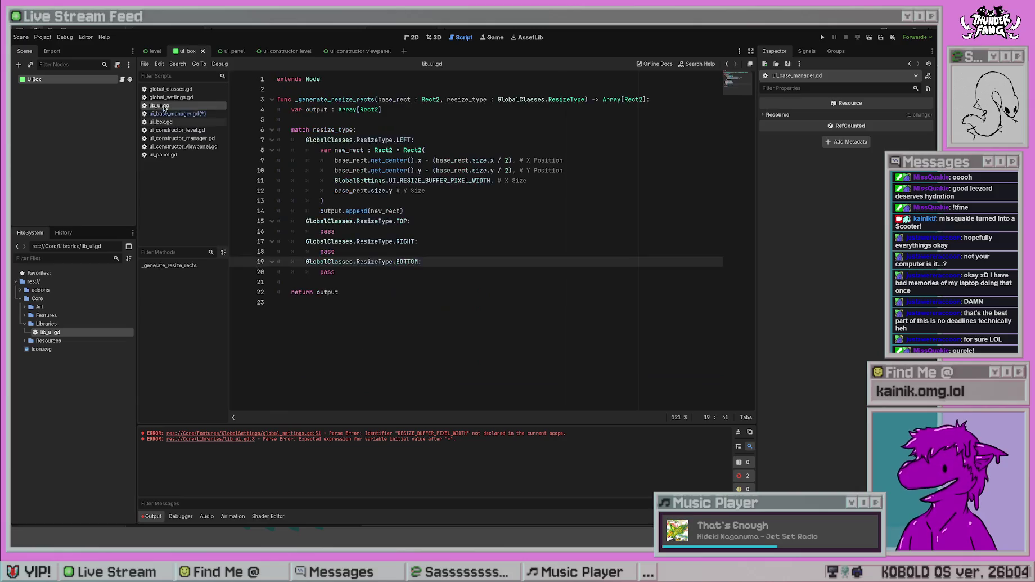
- Add 'class_name Library_UI' as the first line of lib_ui.gd and save
left_click(276, 79)
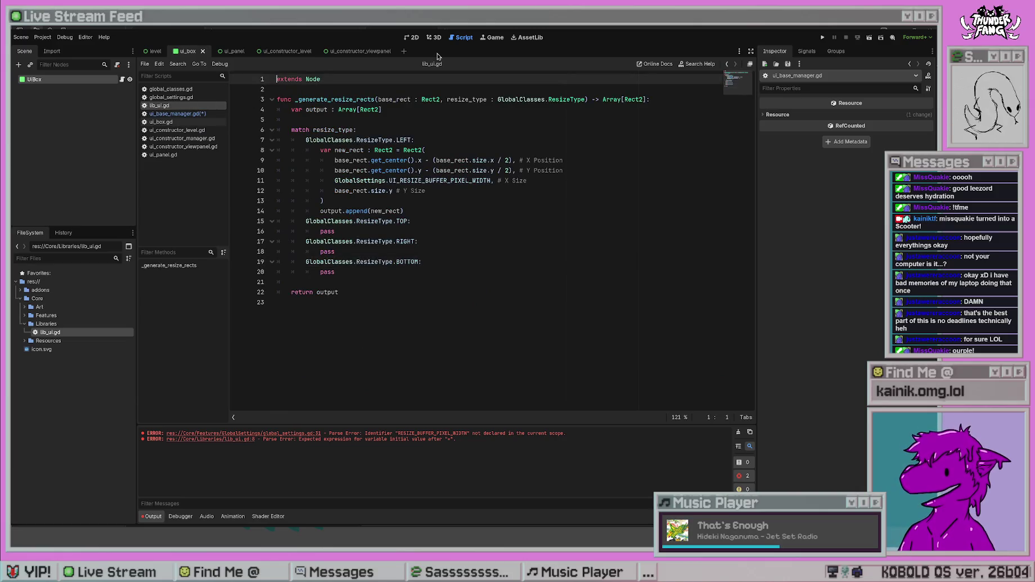
key("Return")
key("Up")
type("class")
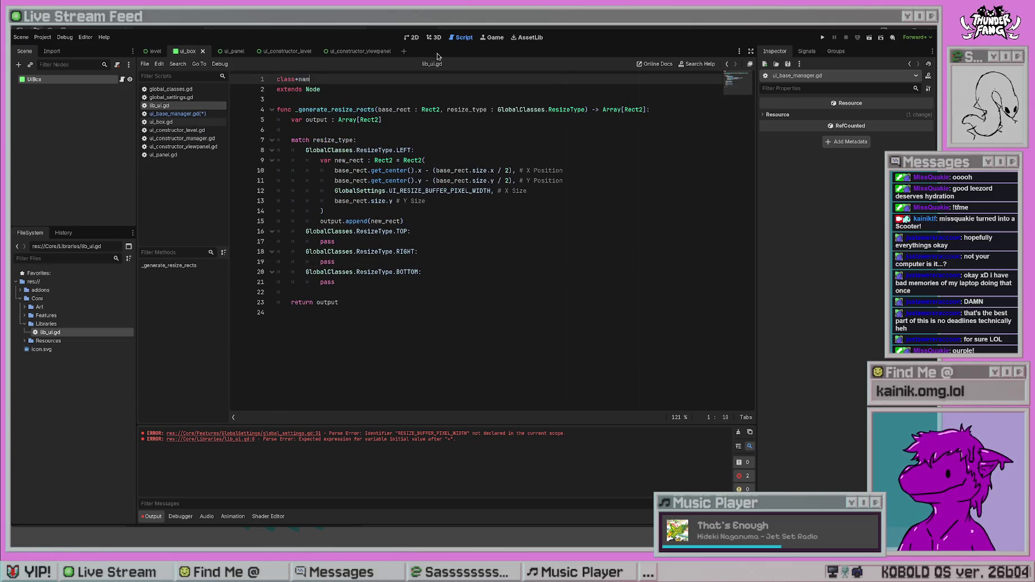
type("_name ")
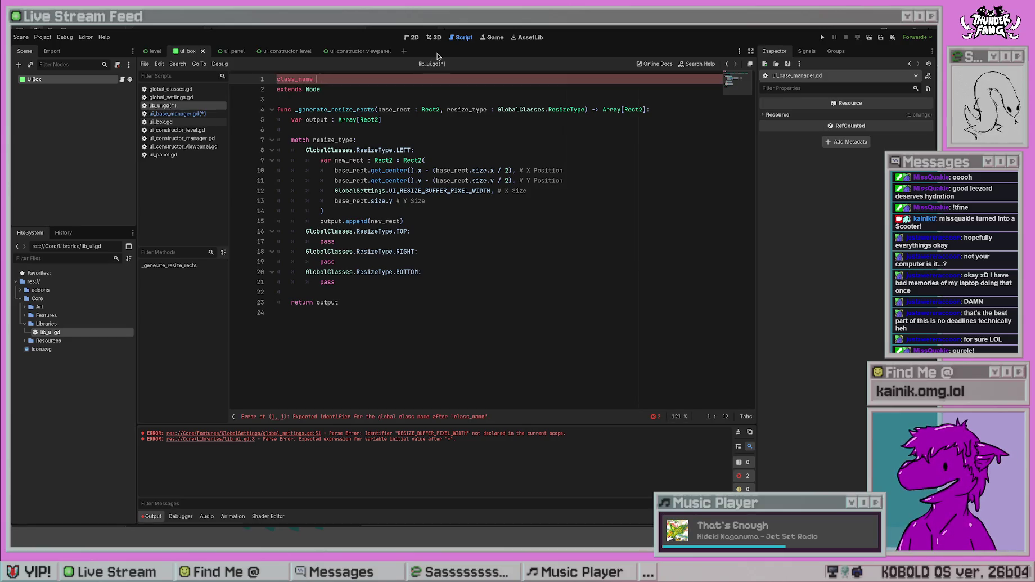
type("Library_UI")
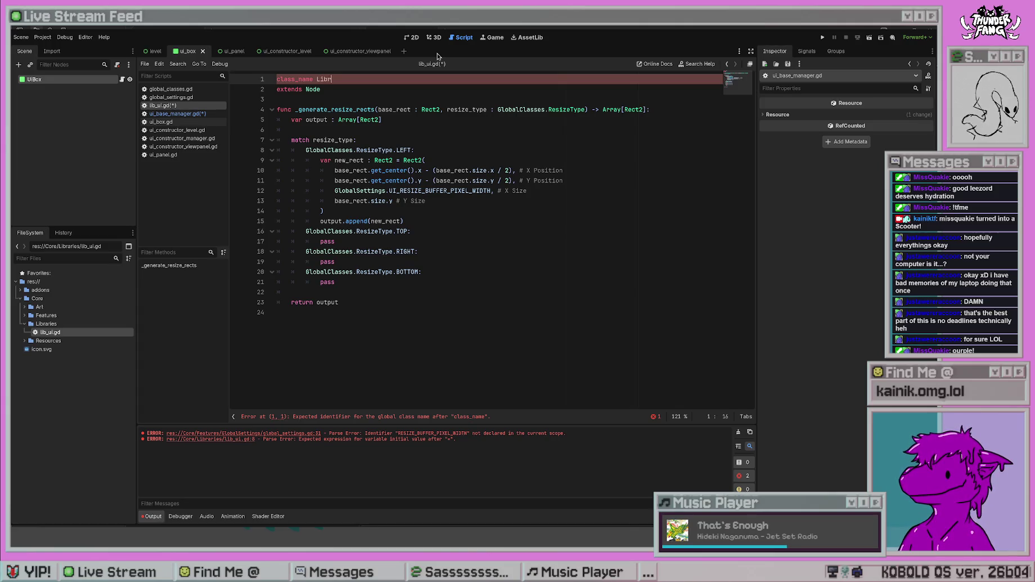
key("ctrl+s")
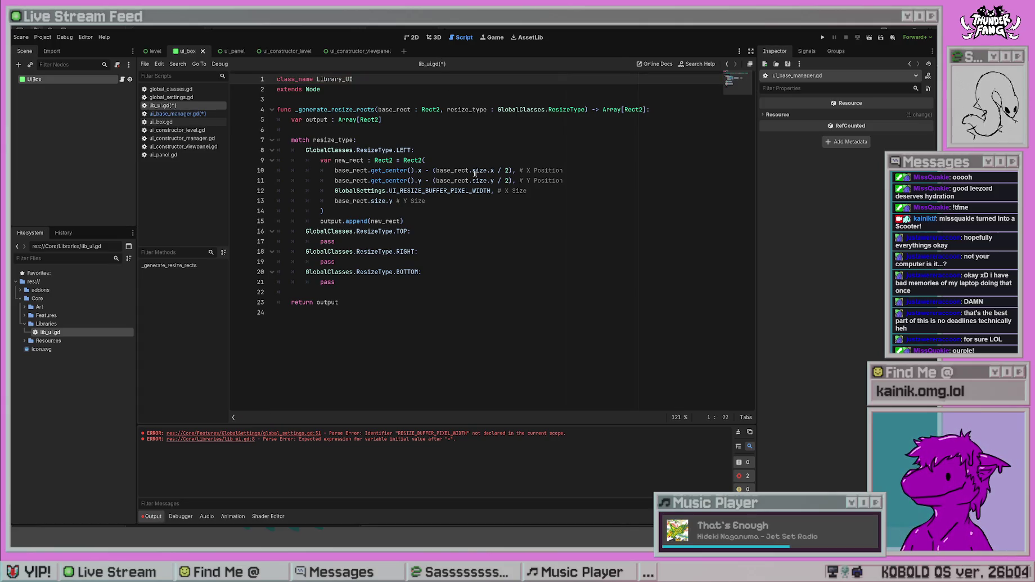
left_click(475, 169)
left_click(442, 241)
- Shorten the class name from Library_UI to Lib_Ui
left_click(346, 79)
key("BackSpace")
key("BackSpace")
key("BackSpace")
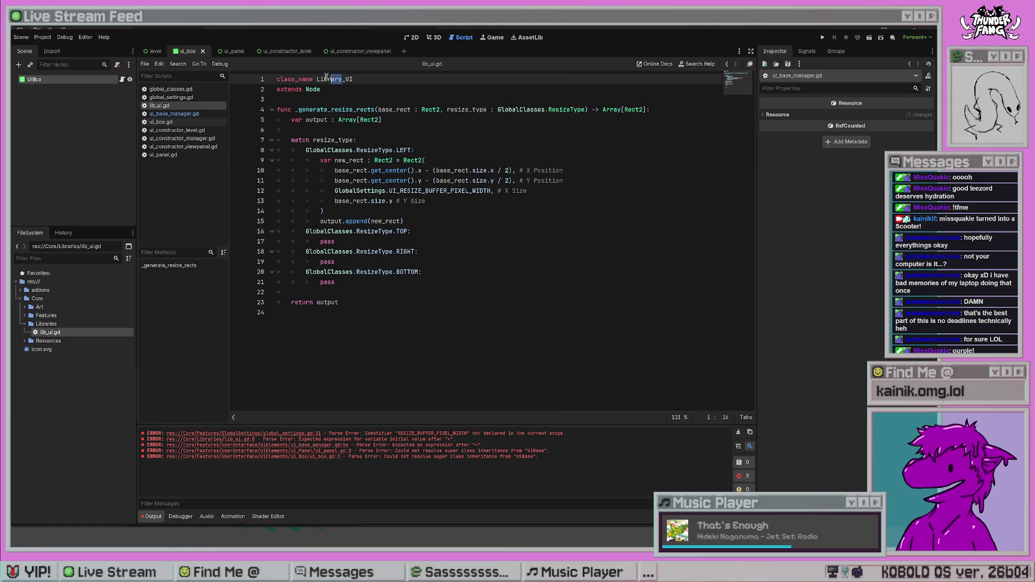
left_click(366, 79)
key("BackSpace")
type("i")
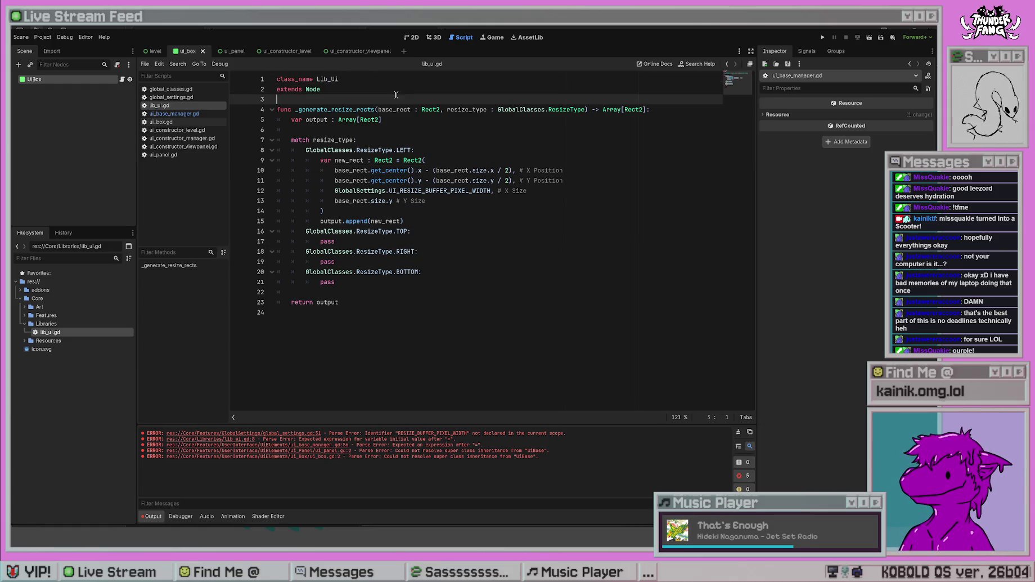
key("Left")
key("Left")
key("BackSpace")
- Capitalize it to 'class_name LIB_Ui' and save lib_ui.gd
left_click(373, 90)
left_click(328, 79)
key("BackSpace")
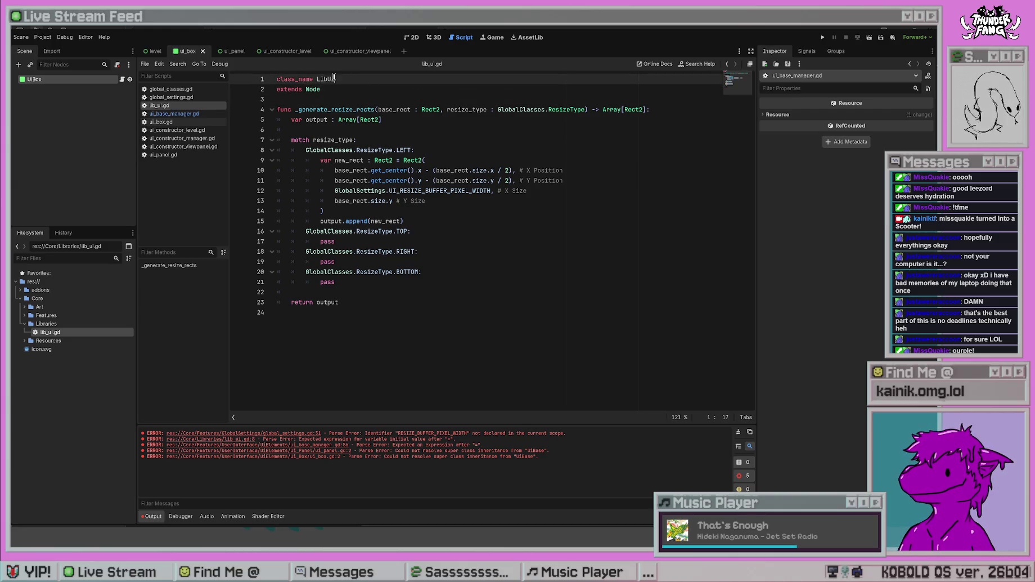
key("BackSpace")
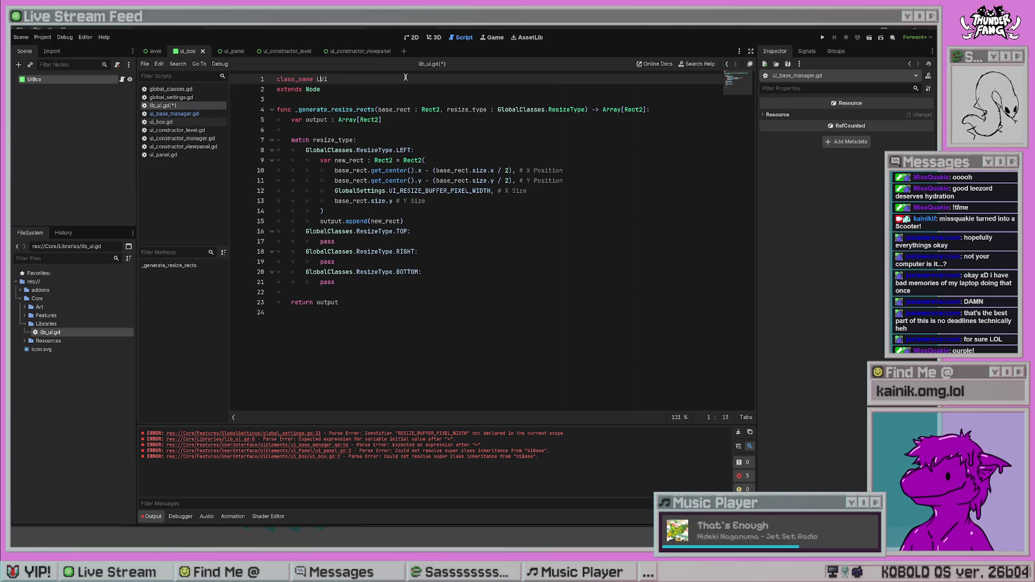
type("IB_")
left_click(476, 160)
key("ctrl+s")
- Clear the Output error messages and return to ui_base_manager.gd
left_click(416, 271)
left_click(749, 431)
left_click(365, 220)
left_click(174, 113)
scroll(414, 239, "up", 8)
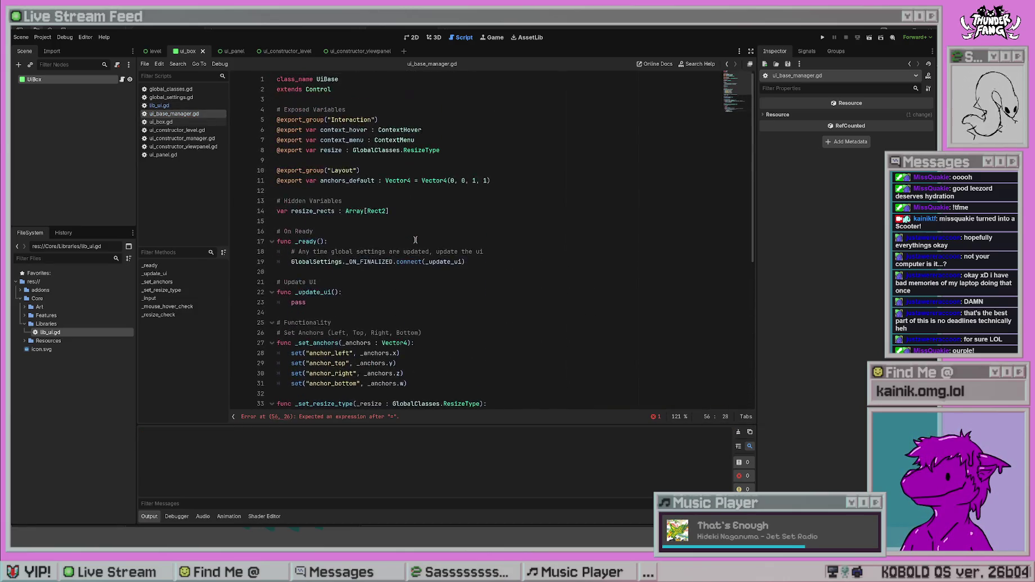
key("alt+Left")
key("alt+Right")
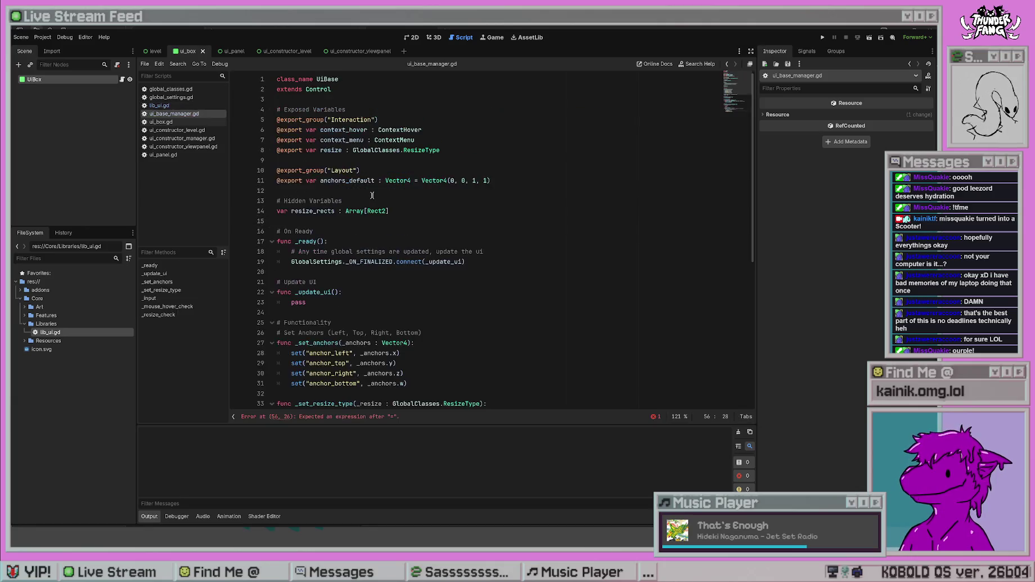
key("alt+Left")
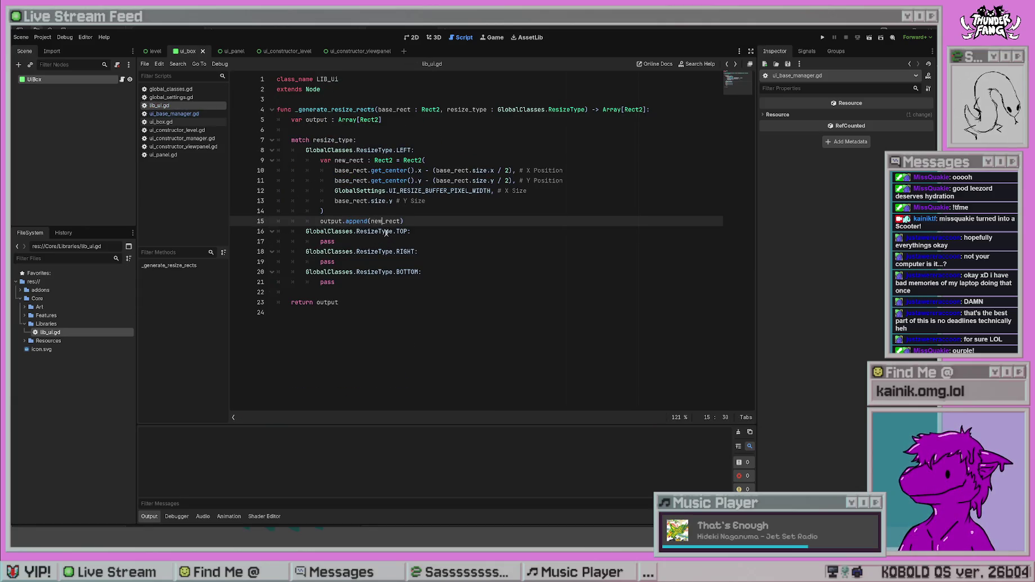
key("alt+Right")
scroll(388, 281, "down", 8)
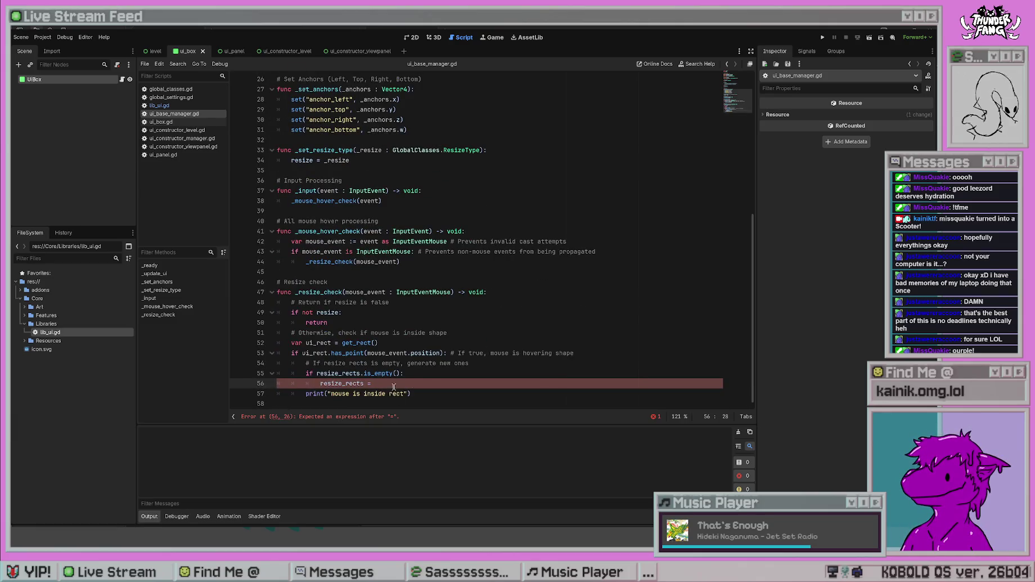
- Continue line 56 as 'resize_rects = LIB_Ui._' and browse the LIB_Ui member suggestions
type("LIB")
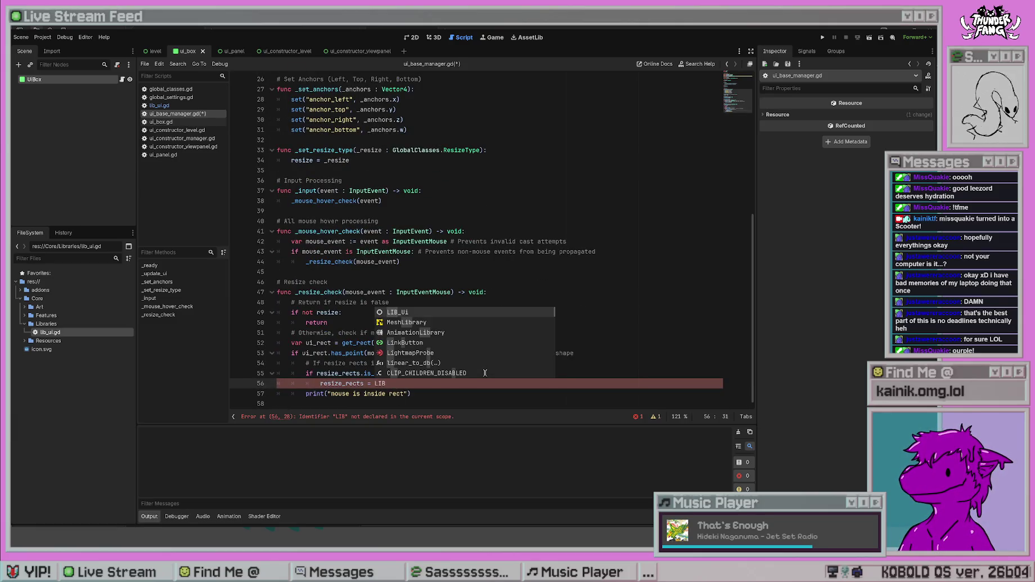
key("Return")
type(".")
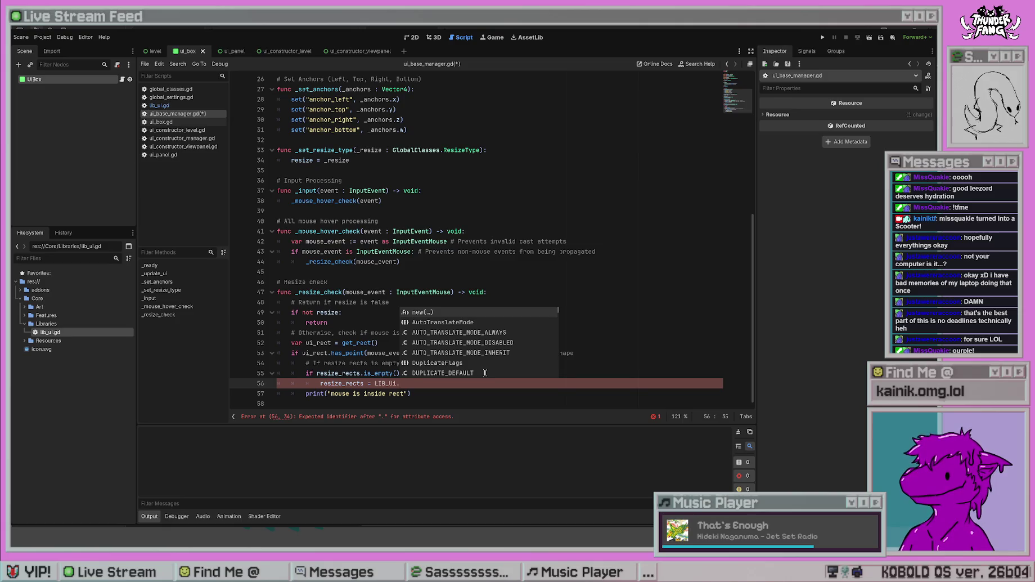
type("gene")
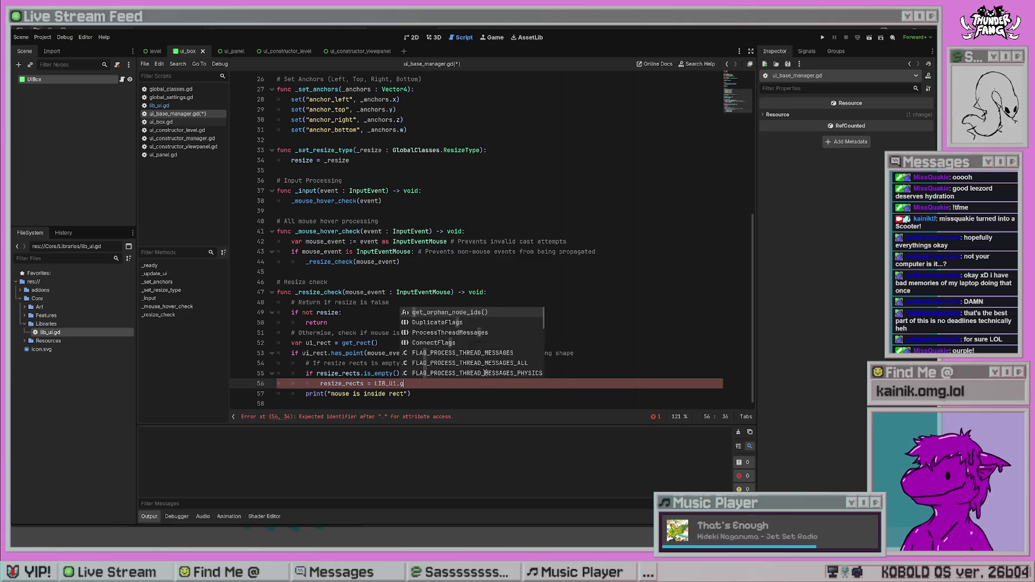
key("BackSpace")
key("BackSpace")
key("BackSpace")
type("_")
key("Down")
key("Down")
key("Down")
key("Up")
key("Up")
key("Up")
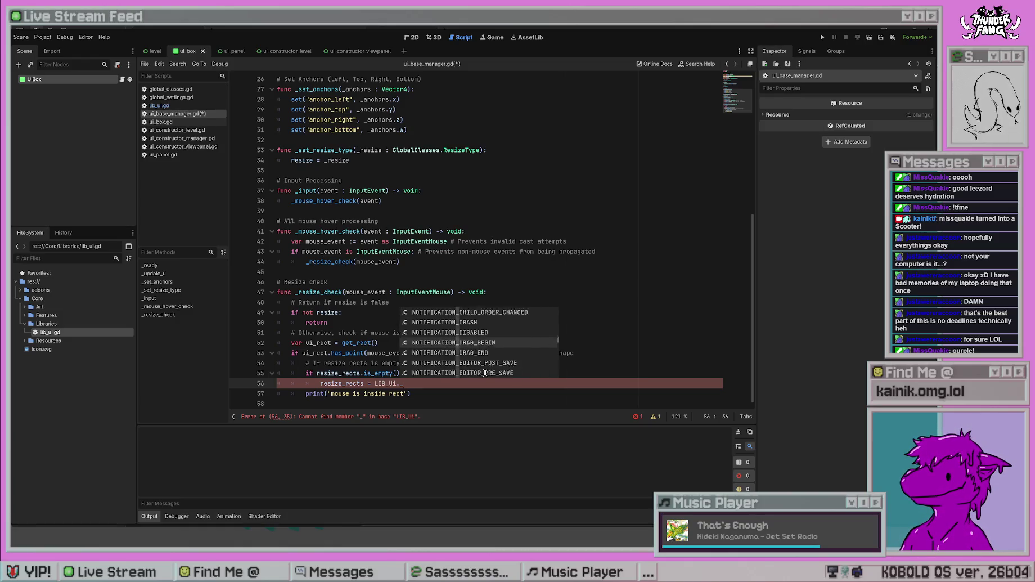
key("Down")
key("Down")
key("Down")
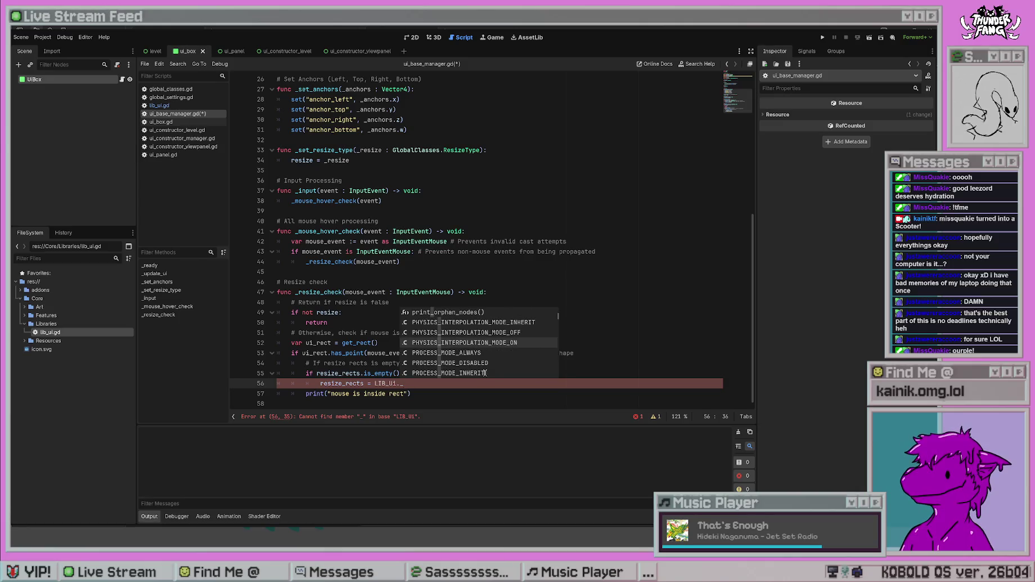
- Make _generate_resize_rects a static func in lib_ui.gd, save, and clear the Output errors
key("alt+Left")
key("alt+Left")
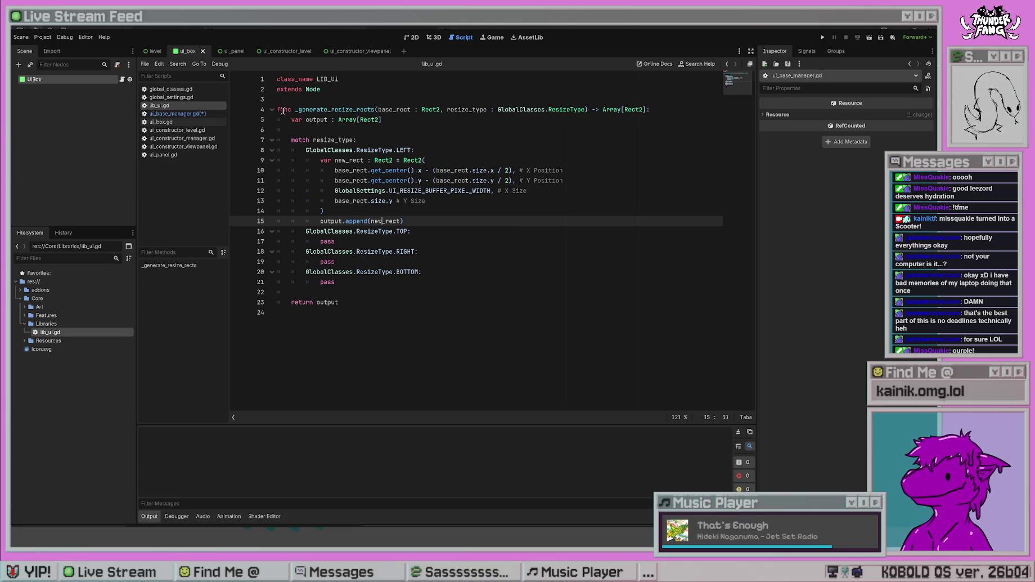
left_click(277, 109)
type("static")
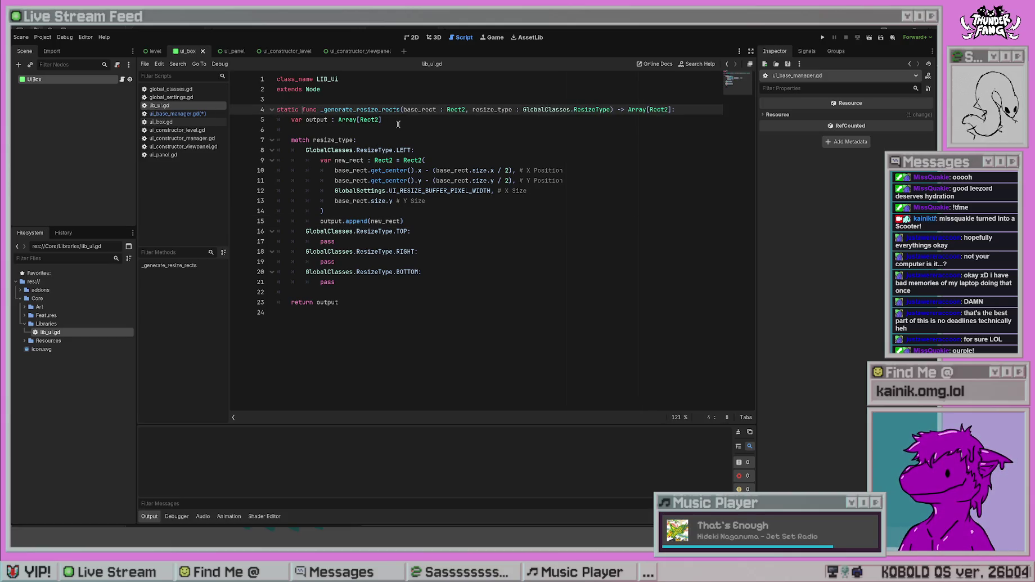
key("ctrl+s")
left_click(451, 190)
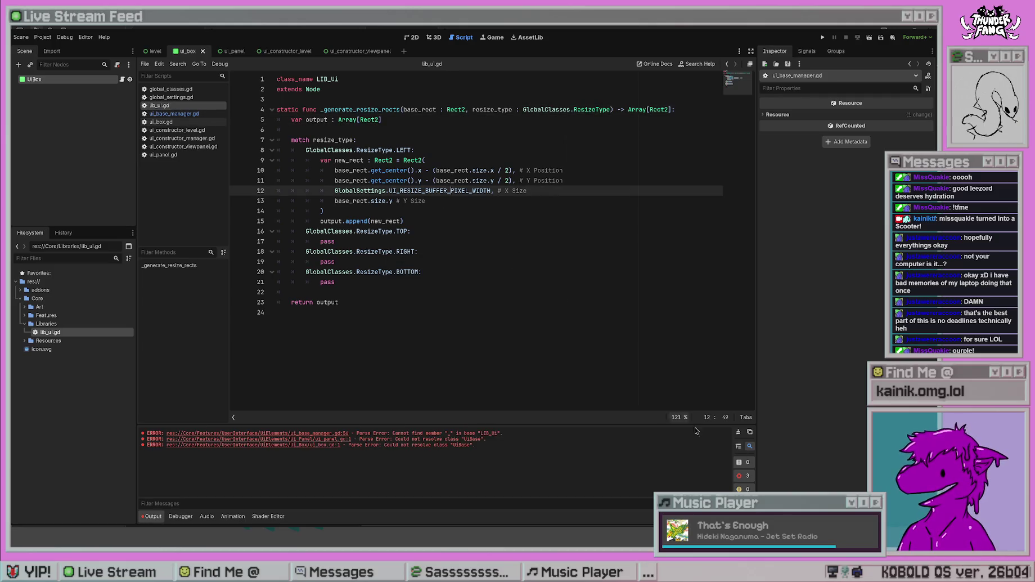
left_click(738, 431)
key("alt+Left")
left_click(419, 383)
- Complete line 56 as resize_rects = LIB_Ui._generate_resize_rects(ui_rect, resize) and save
type("gene")
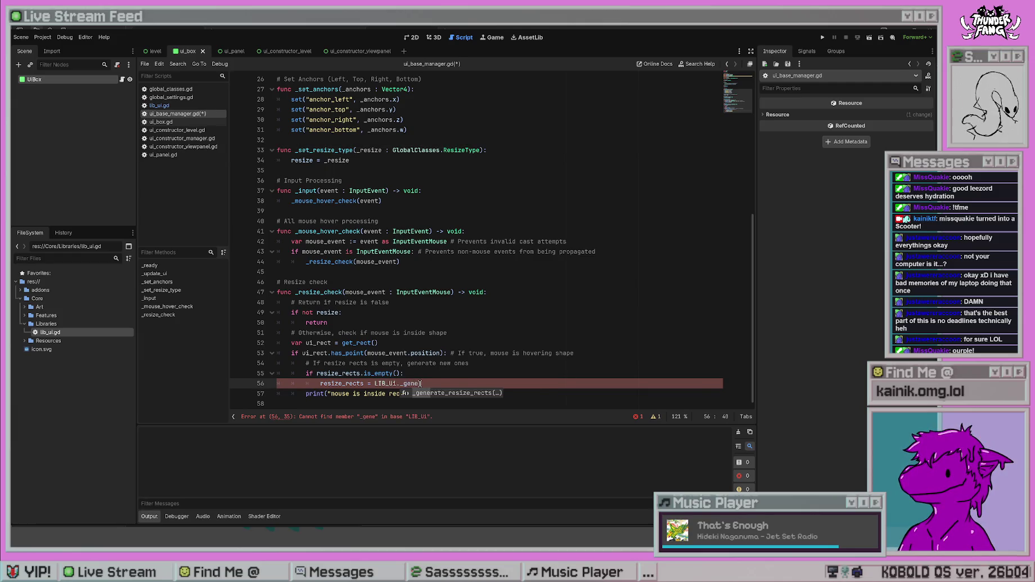
key("Return")
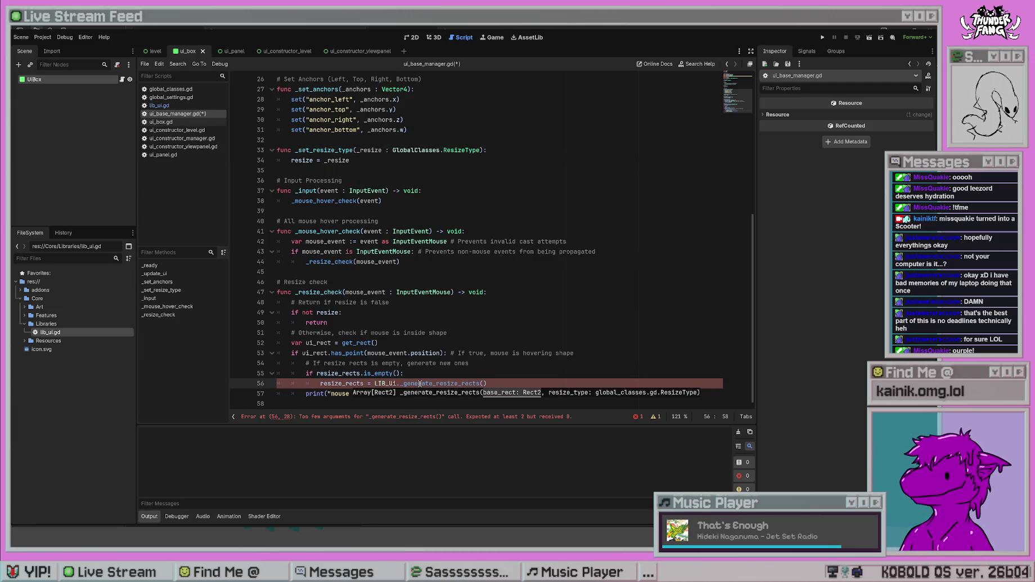
type("ui_rect, ")
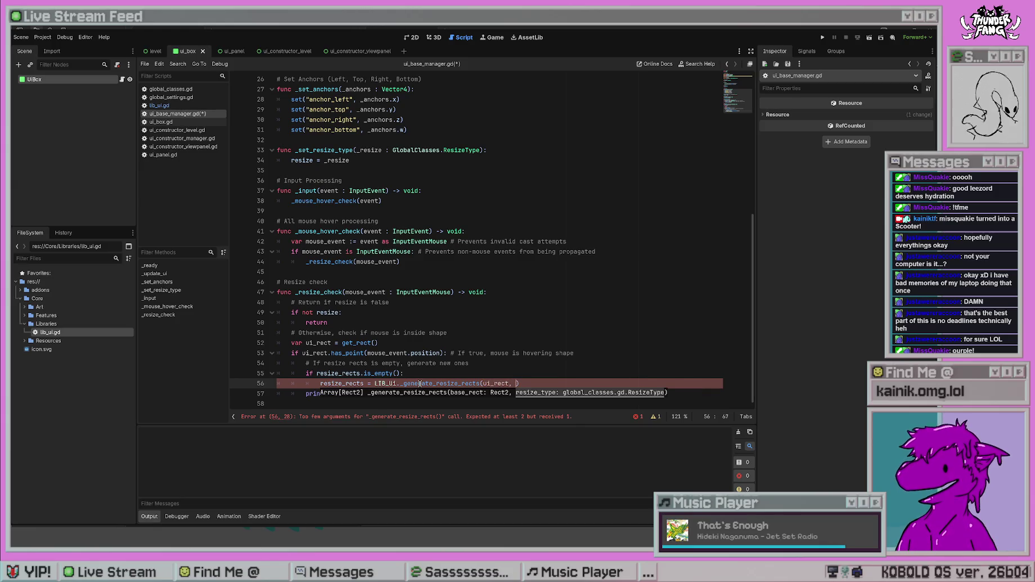
type("resize")
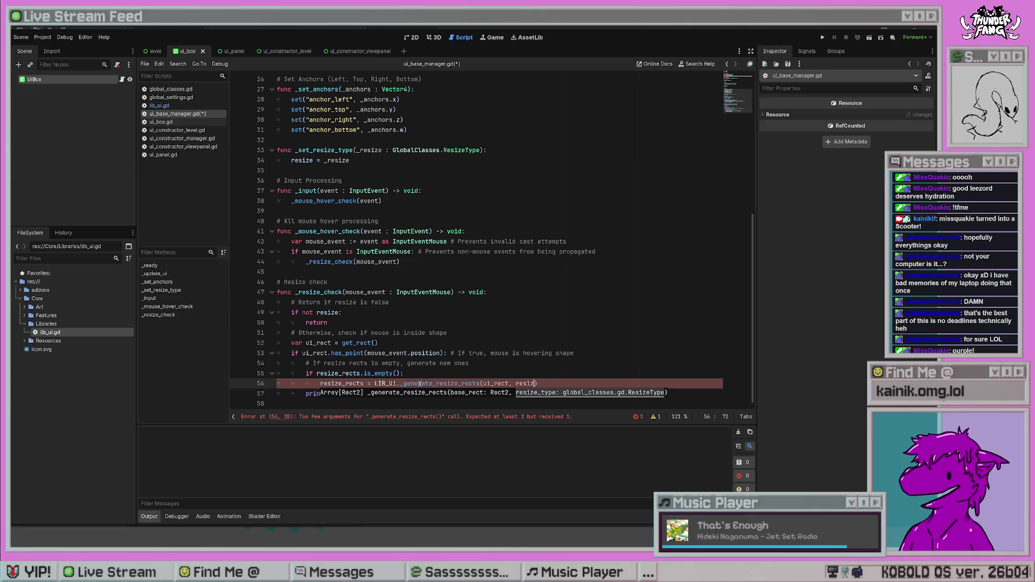
key("ctrl+s")
left_click(465, 292)
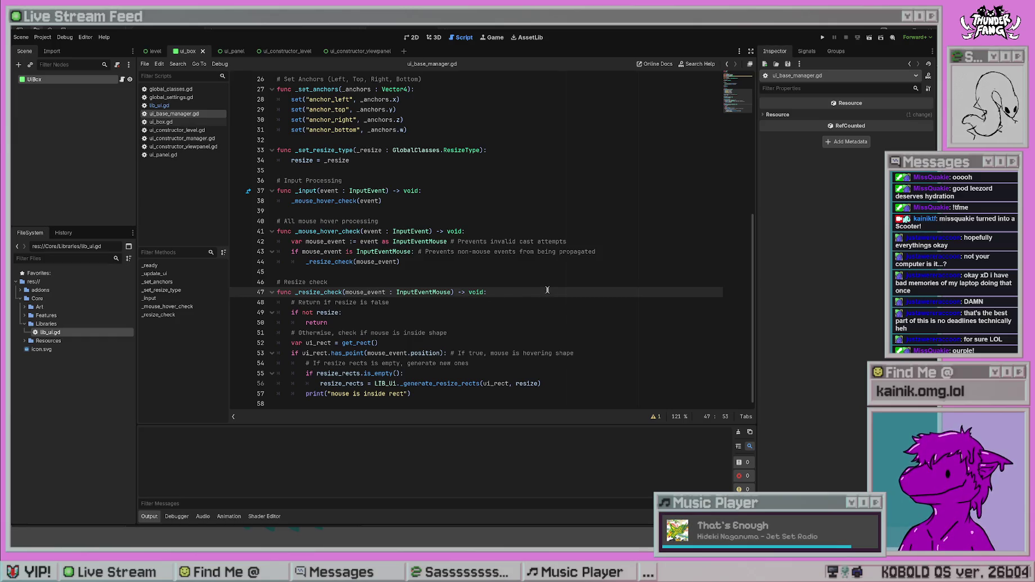
- Review the new assignment and delete the 'mouse is inside rect' debug print on line 57
left_click(560, 383)
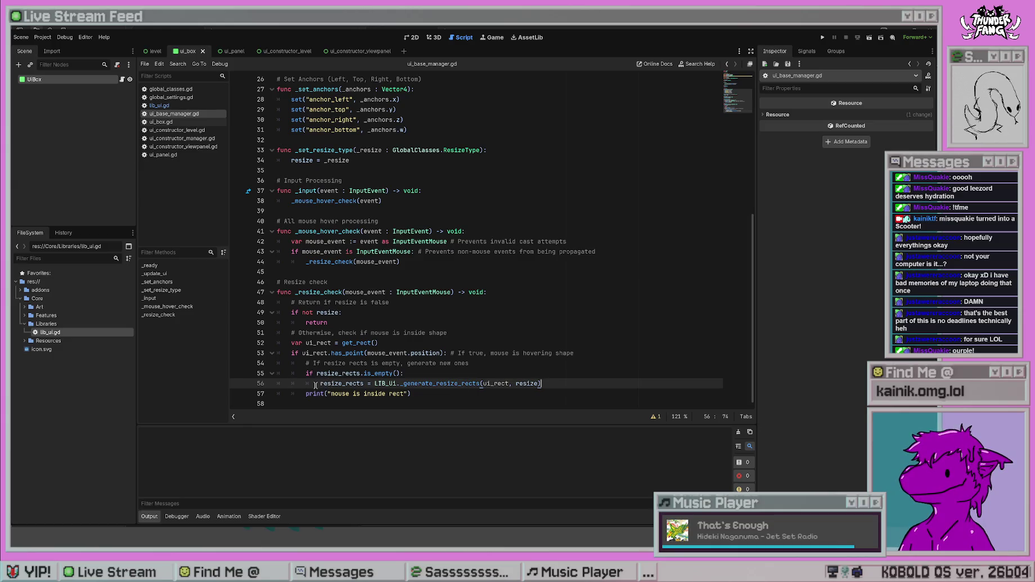
left_click_drag(319, 383, 578, 384)
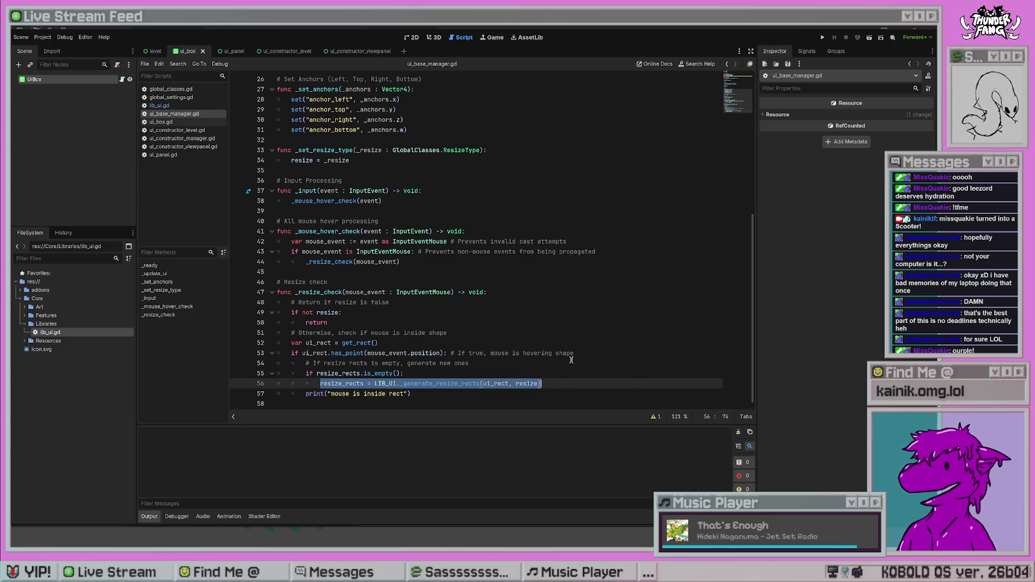
left_click(423, 371)
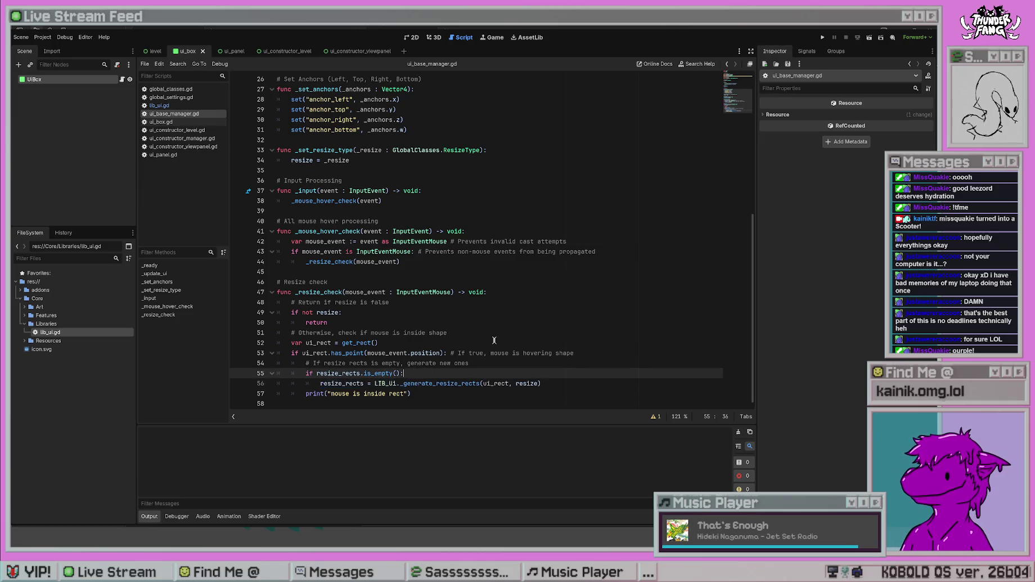
left_click(559, 384)
left_click_drag(404, 383, 538, 382)
left_click(575, 372)
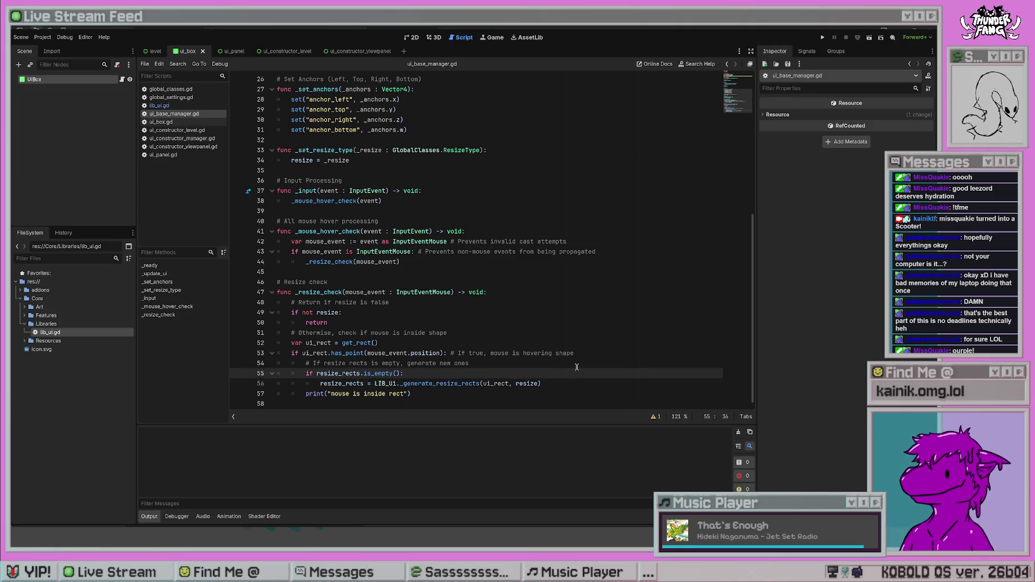
triple_click(422, 394)
key("BackSpace")
key("BackSpace")
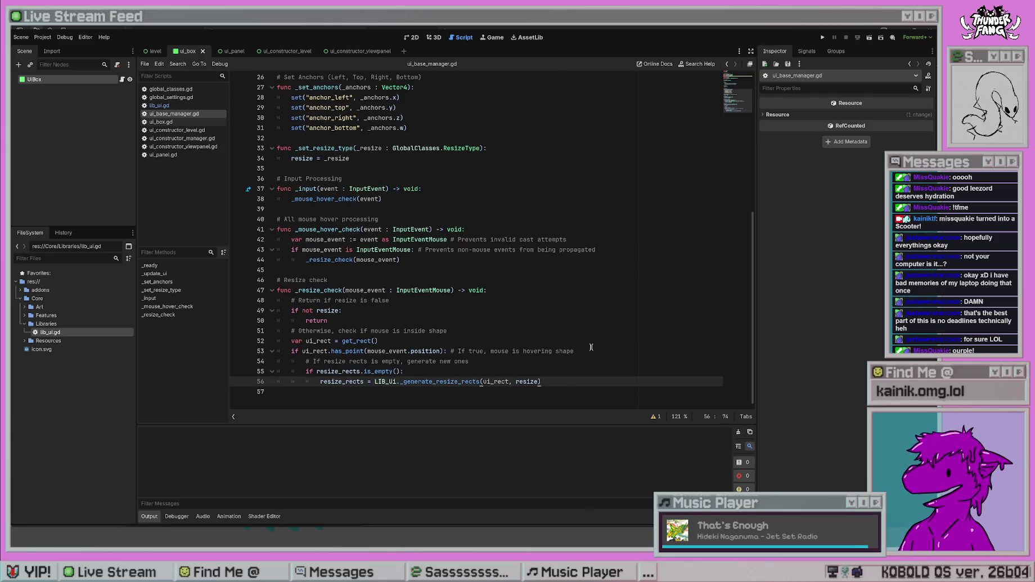
left_click(577, 300)
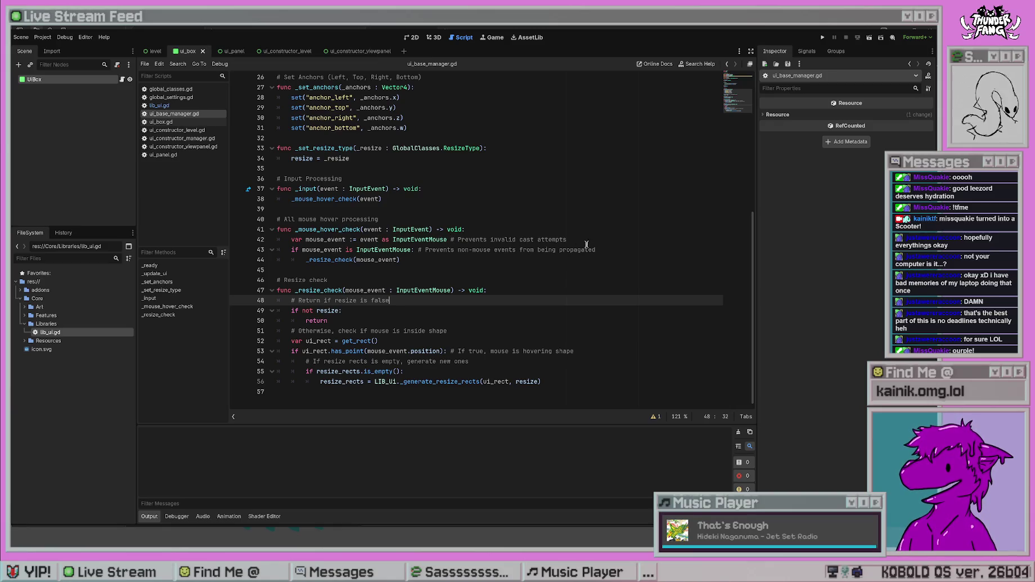
- Add an 'else: # If this is not a mouse event' branch after the _resize_check call
left_click(356, 309)
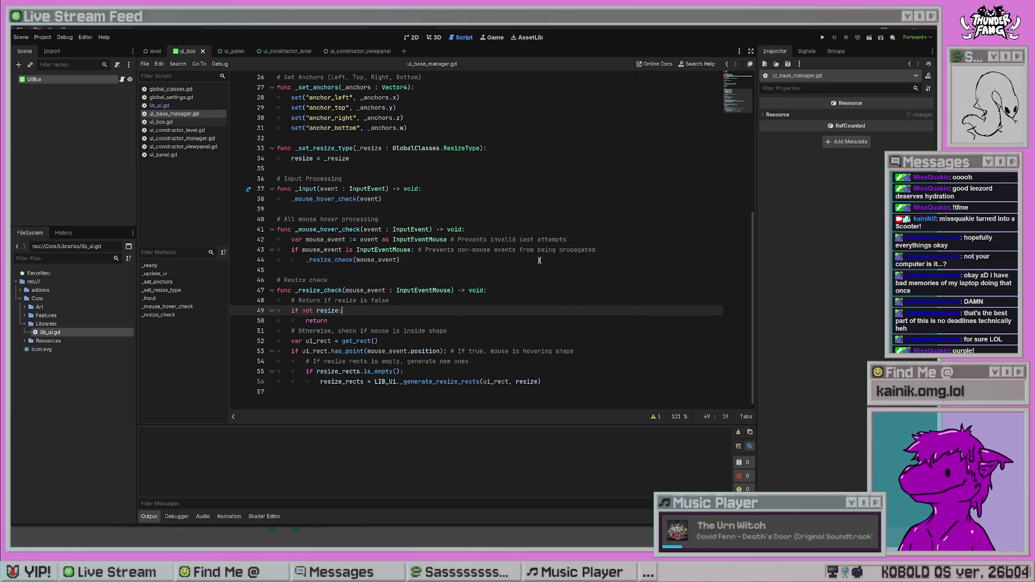
left_click(613, 249)
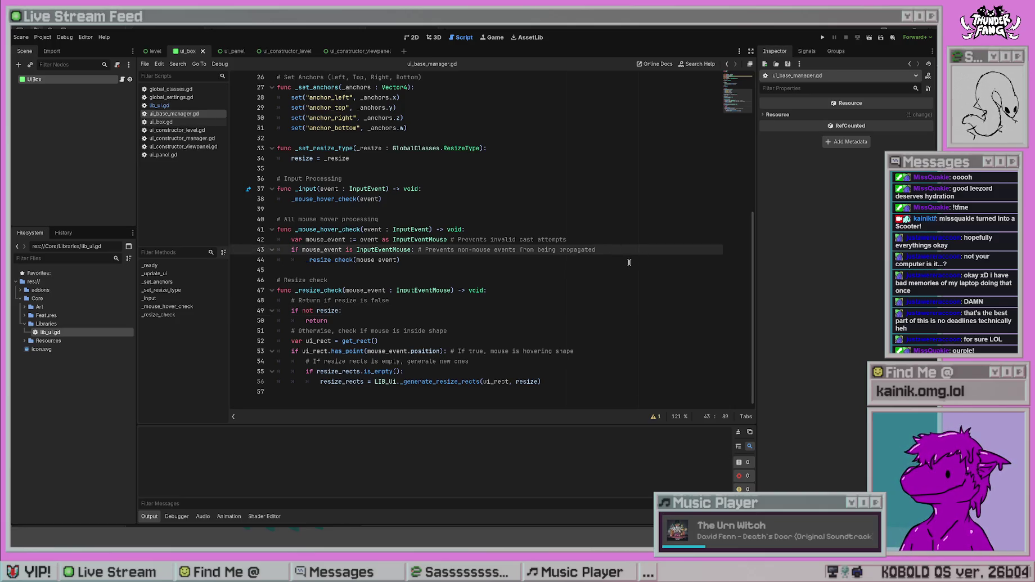
left_click(484, 260)
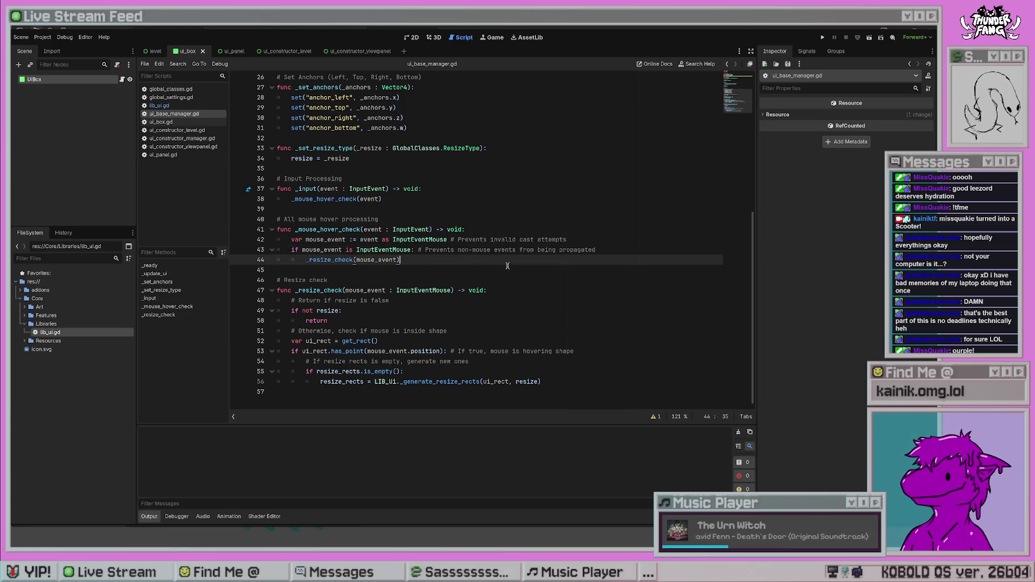
key("Return")
key("BackSpace")
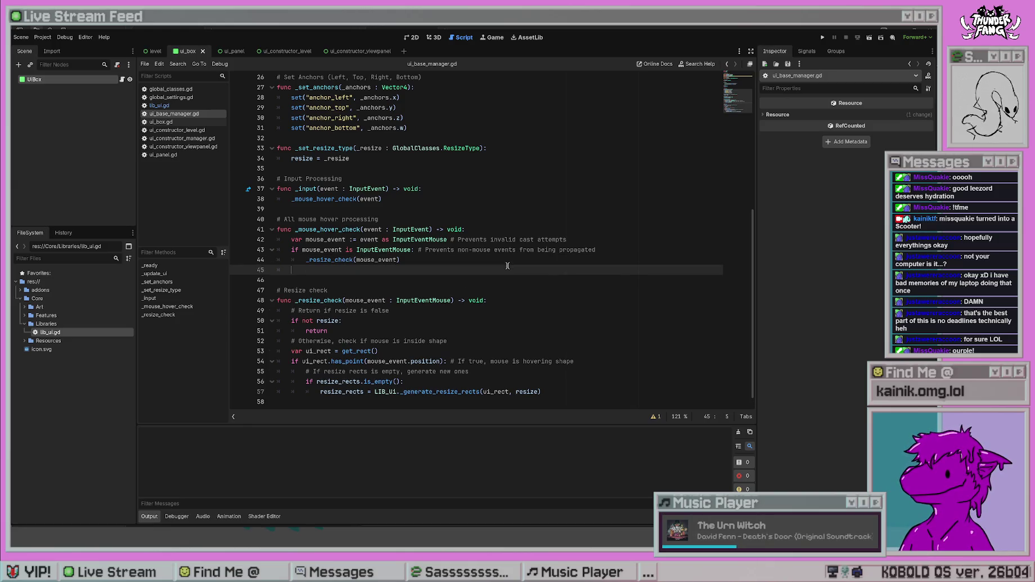
type("else: $")
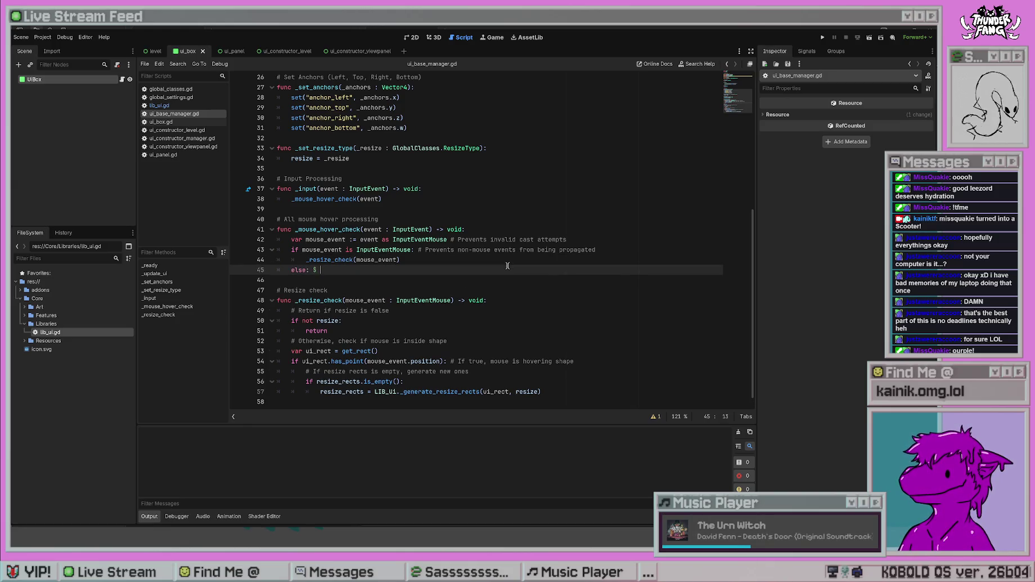
key("BackSpace")
key("BackSpace")
type(" # If this is m")
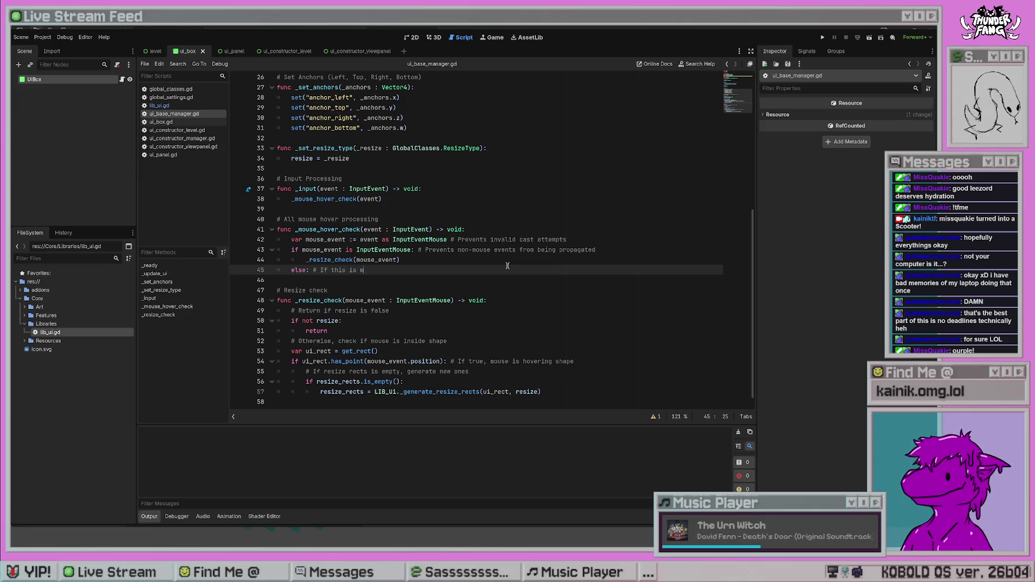
key("BackSpace")
type("not a mouse ecebn")
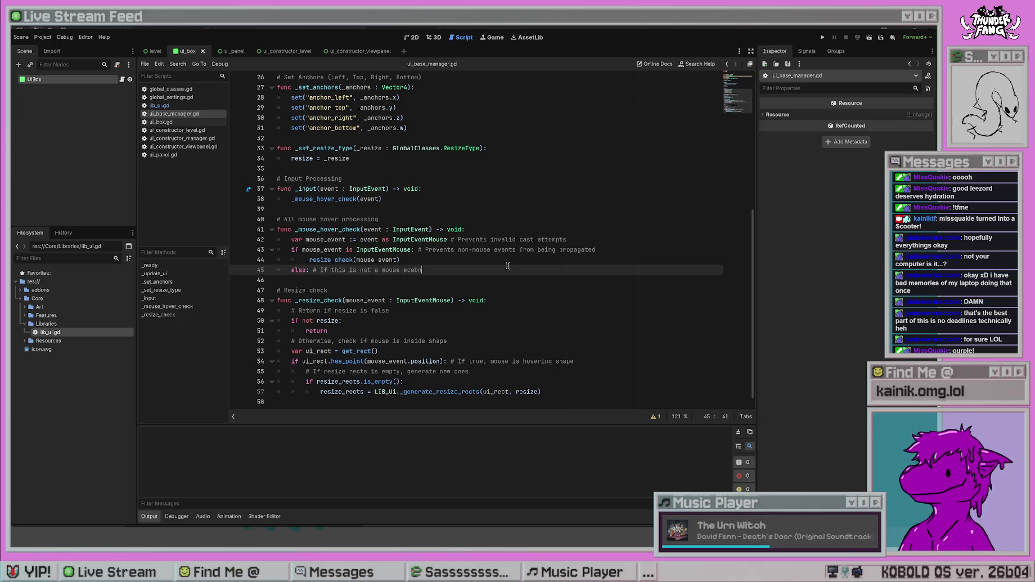
key("BackSpace")
key("BackSpace")
key("BackSpace")
key("BackSpace")
type("vent")
key("Return")
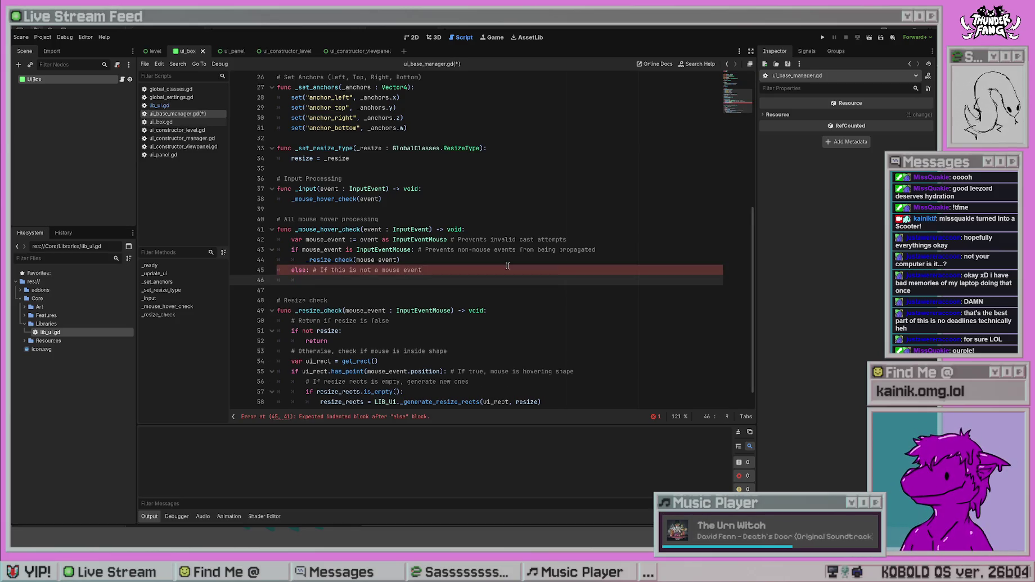
- Make the else branch call resize_rects.clear() and save ui_base_manager.gd
scroll(507, 265, "down", 1)
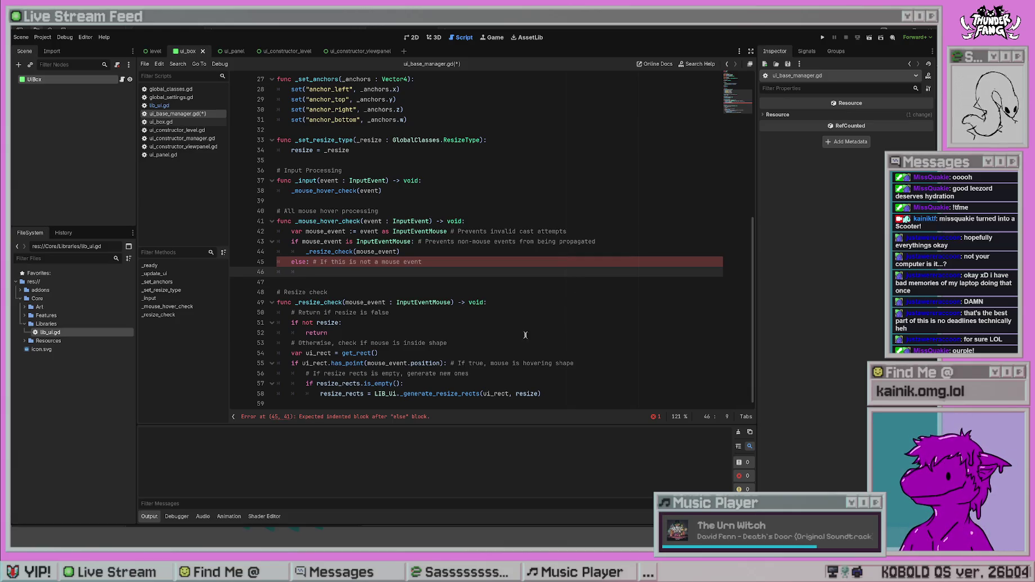
type("resi")
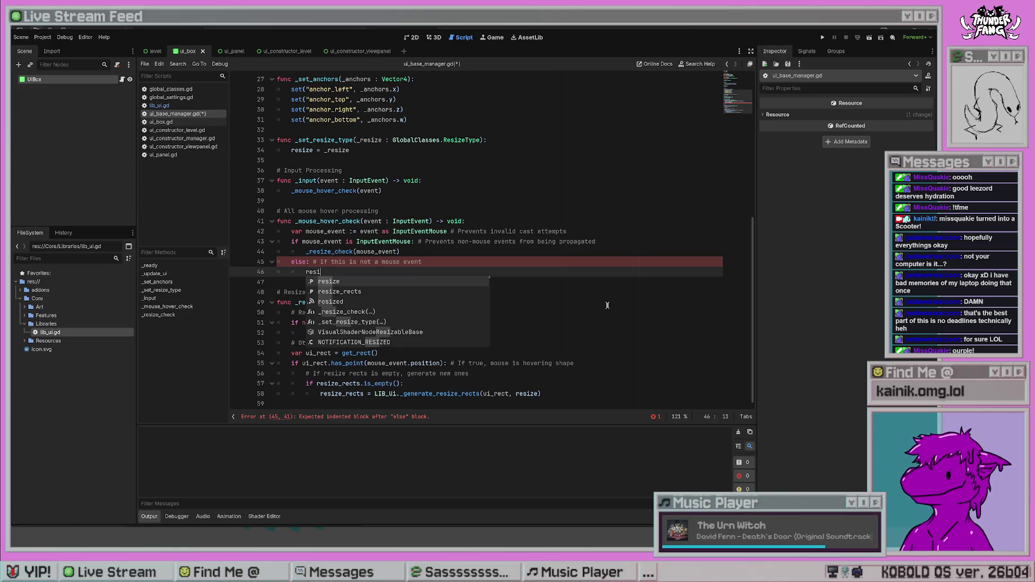
key("Return")
type(".cl")
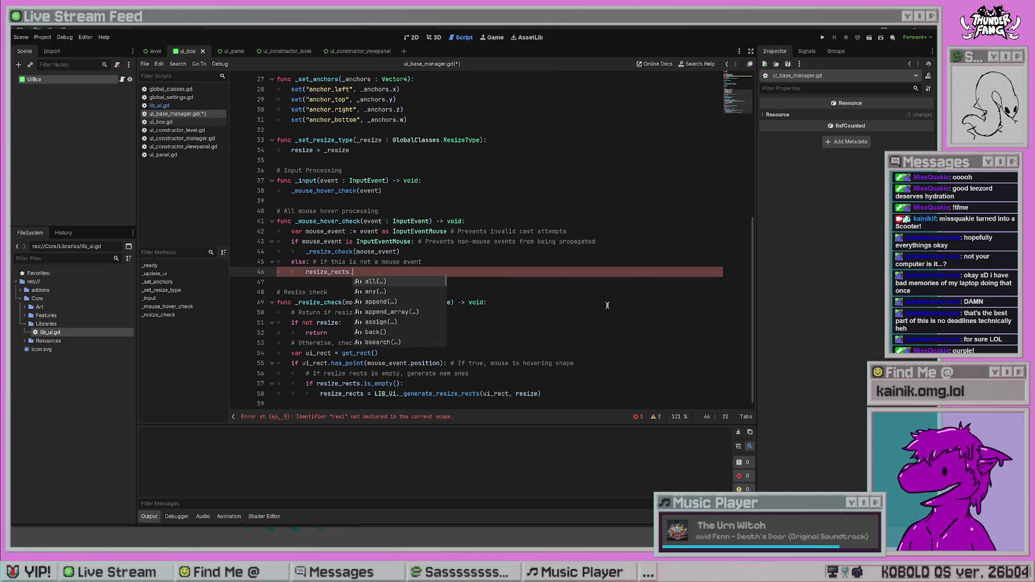
key("Return")
left_click(607, 305)
key("ctrl+s")
key("Up")
key("Up")
key("Up")
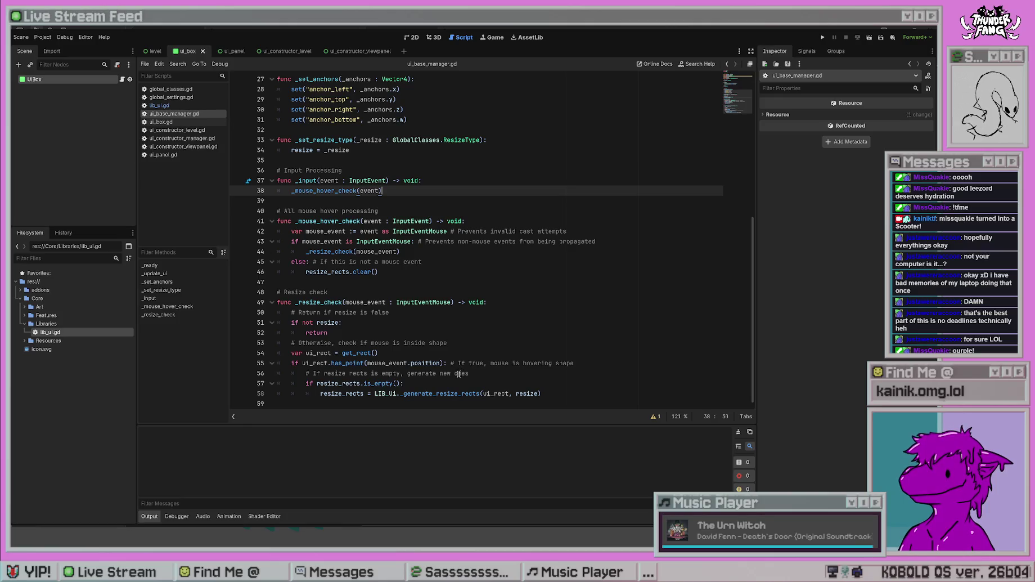
left_click(346, 403)
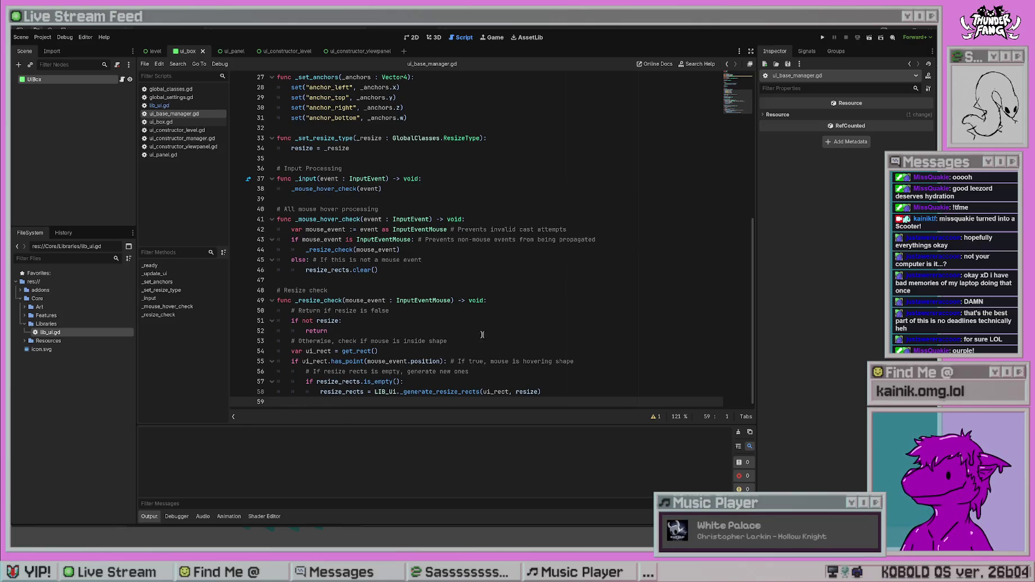
mouse_move(340, 300)
left_mouse_down()
mouse_move(293, 299)
mouse_move(324, 299)
left_mouse_up()
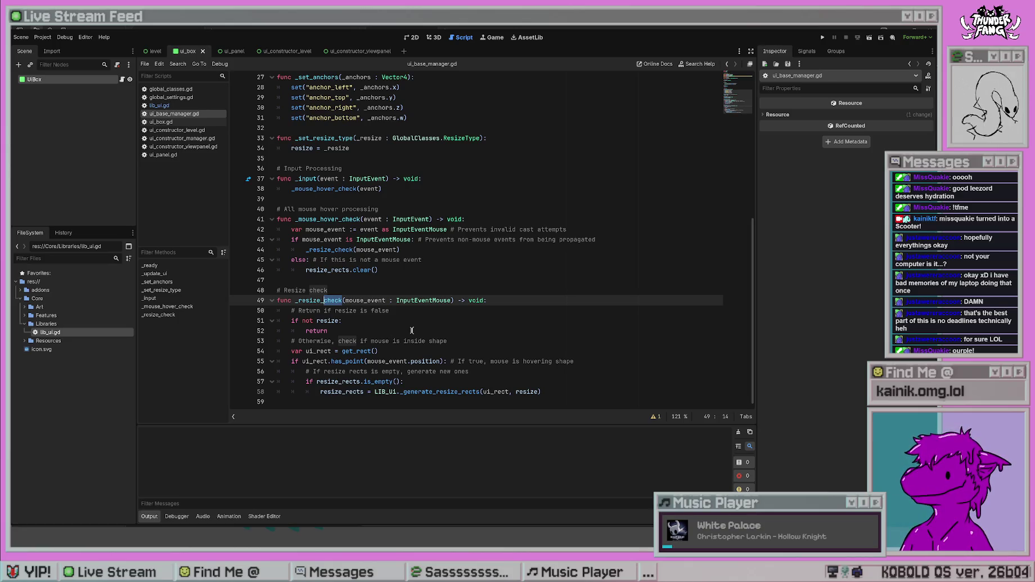
- Rename _resize_check to _resize_init in both its definition and its call
type("init")
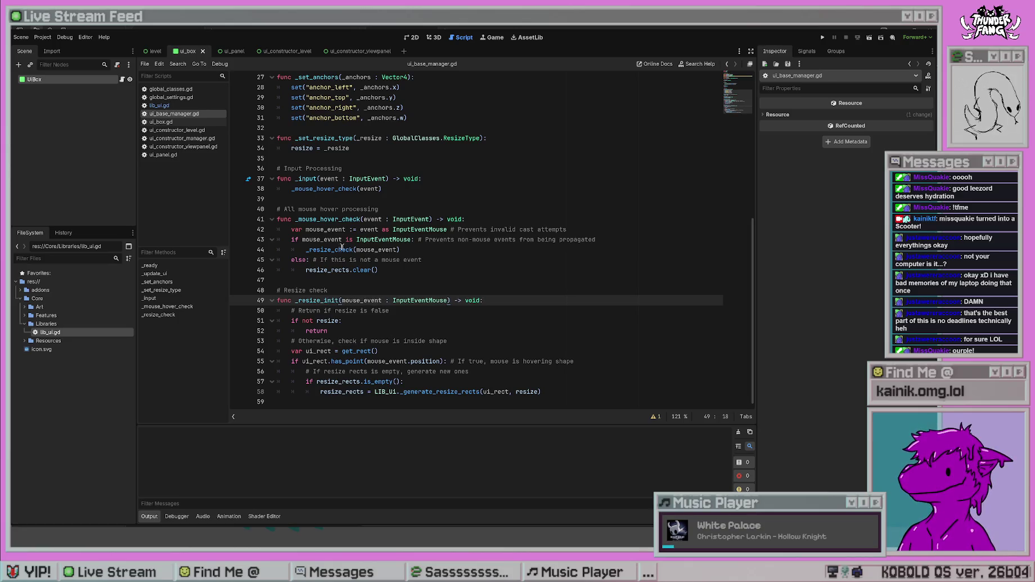
left_click(353, 252)
key("BackSpace")
key("BackSpace")
key("BackSpace")
type("init")
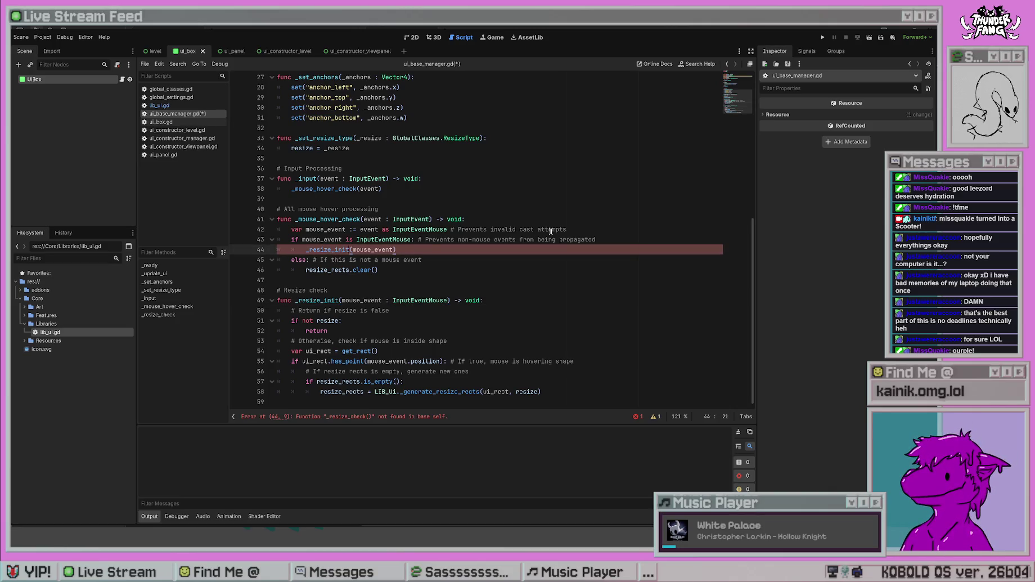
left_click(563, 291)
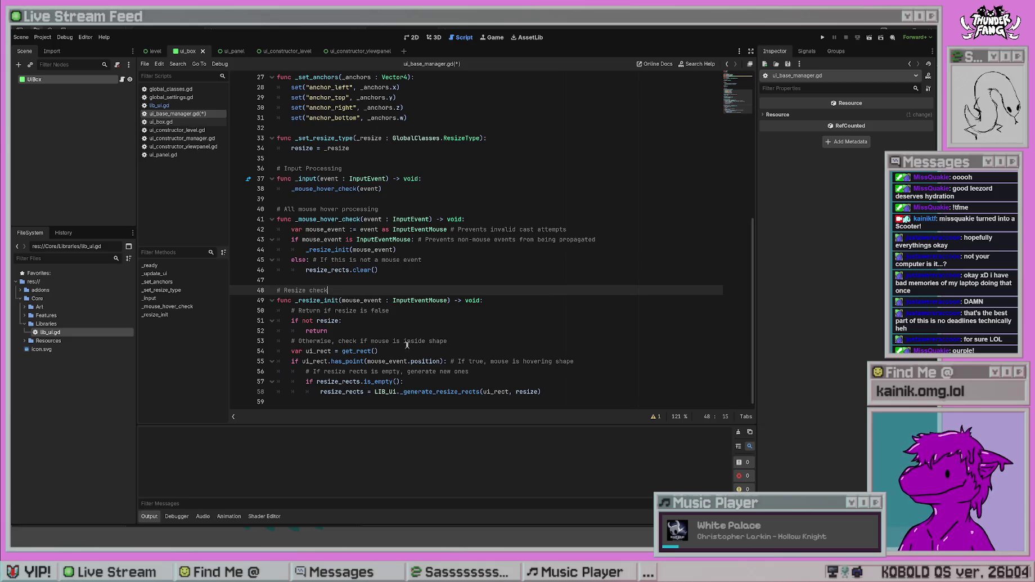
- Change both names to _resize_process and save the script
left_click_drag(341, 301, 324, 301)
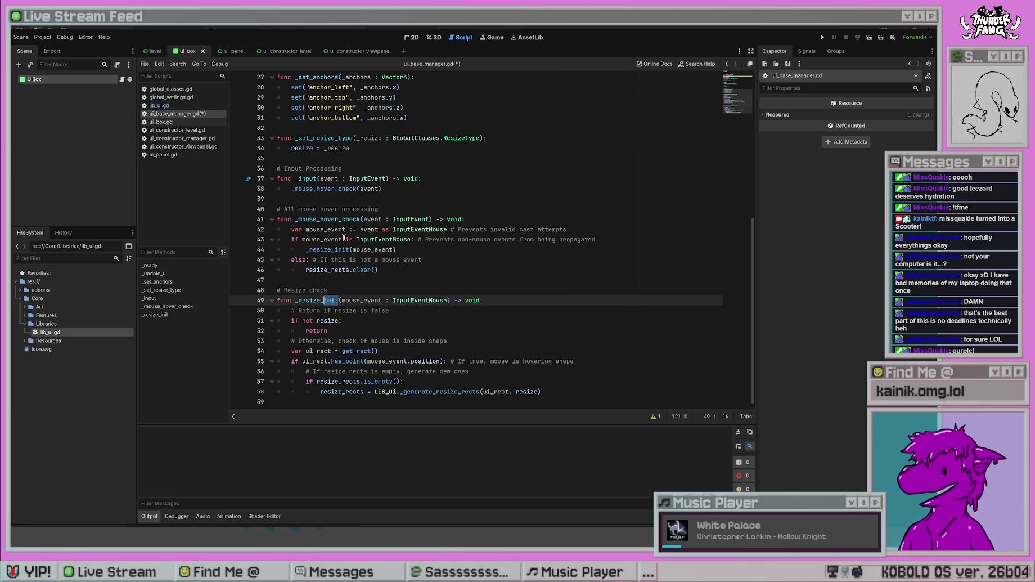
left_click_drag(351, 249, 334, 250)
type("process")
left_click_drag(341, 300, 323, 300)
type("process")
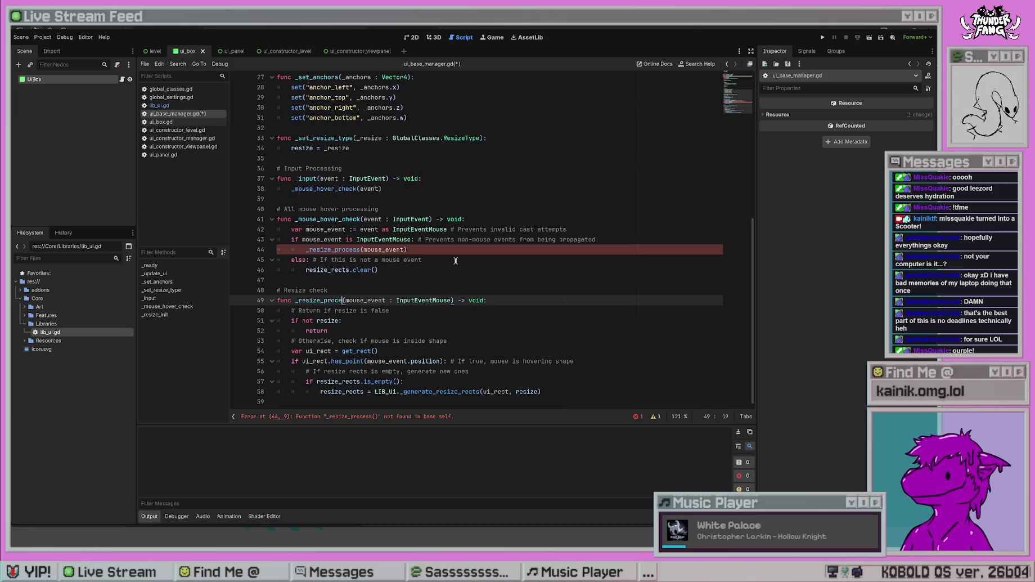
left_click(455, 260)
key("ctrl+s")
left_click(338, 403)
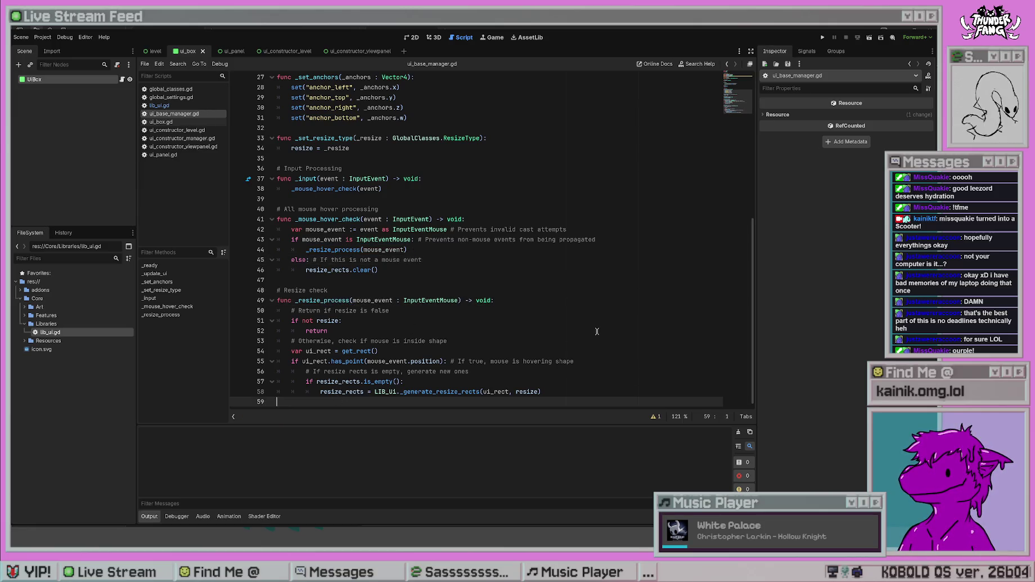
left_click(347, 341)
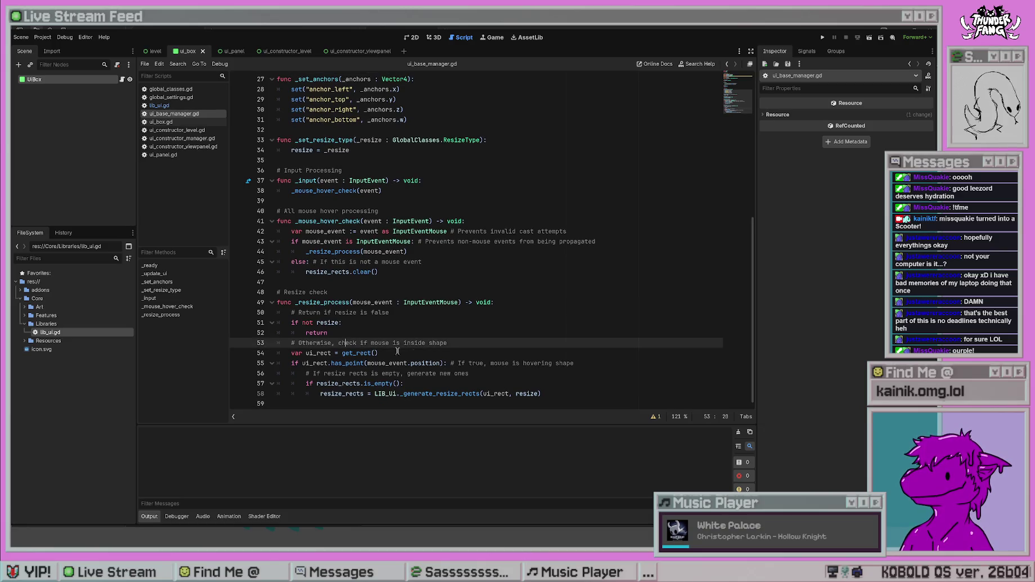
- Add a new 'func _resize_end() -> void:' at the end of the file that calls resize_rects.clear()
left_click(364, 332)
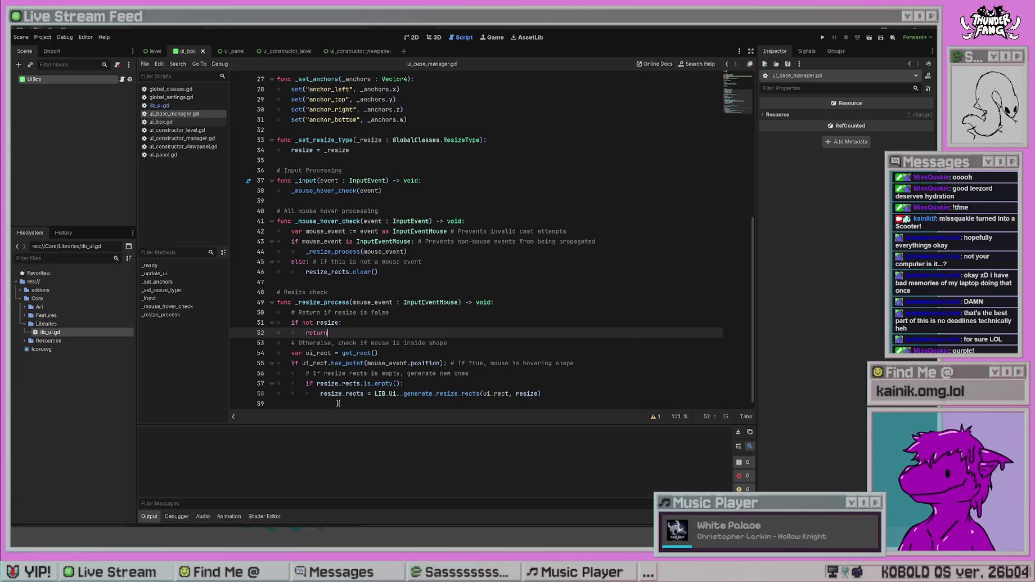
left_click(338, 403)
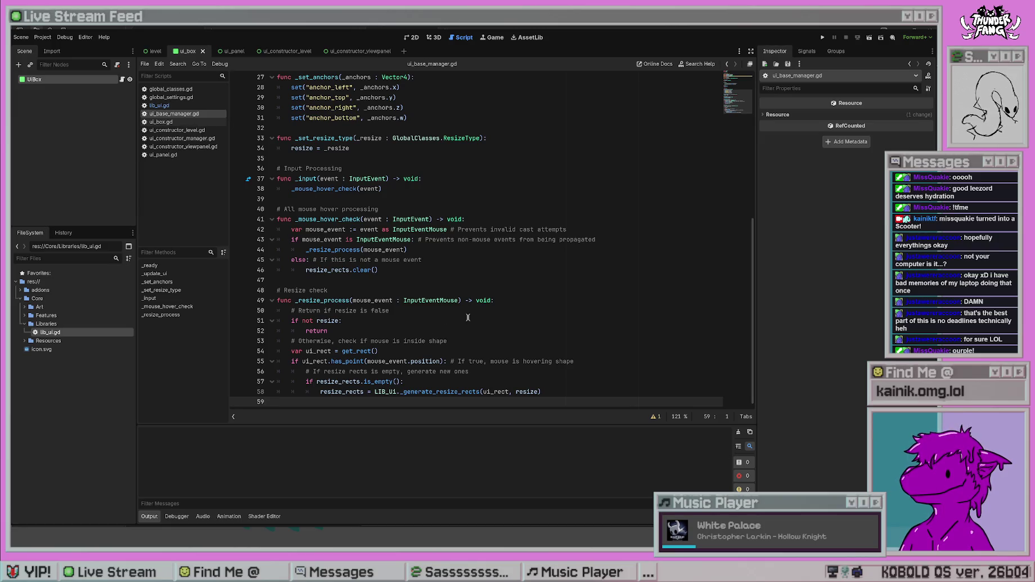
key("Return")
type("func _")
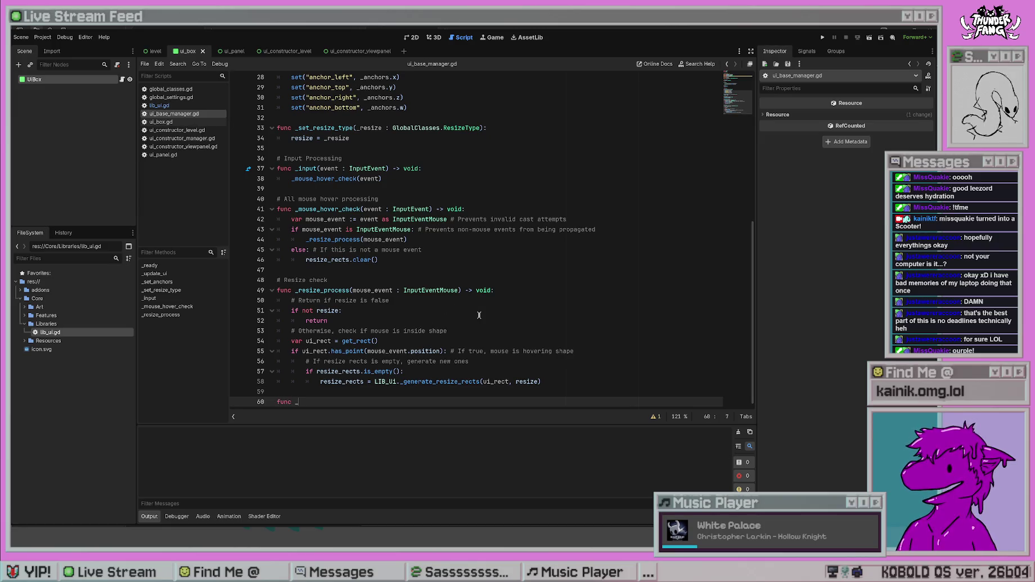
type("resize_end() -> v")
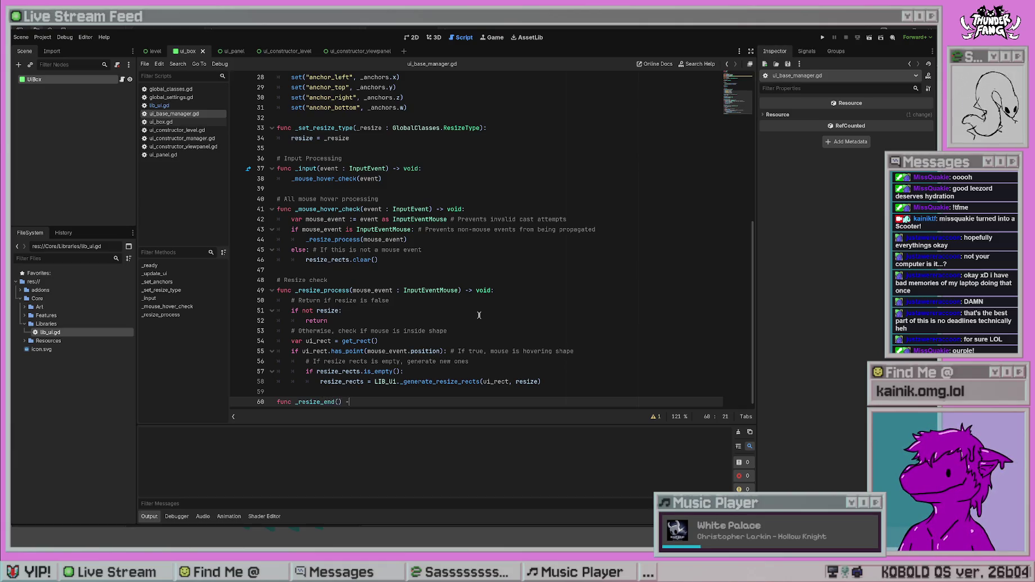
type("oid:")
key("Return")
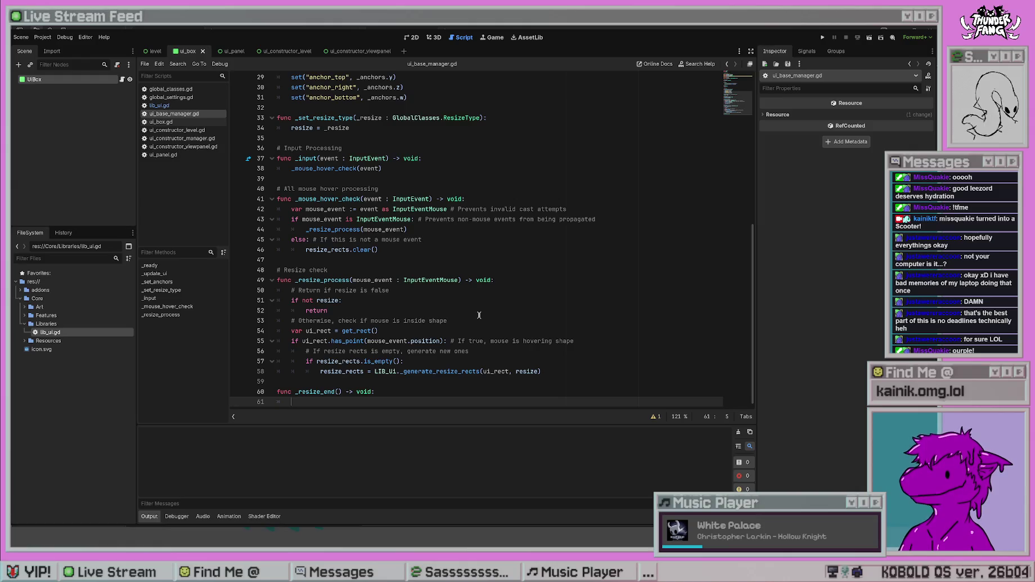
type("res")
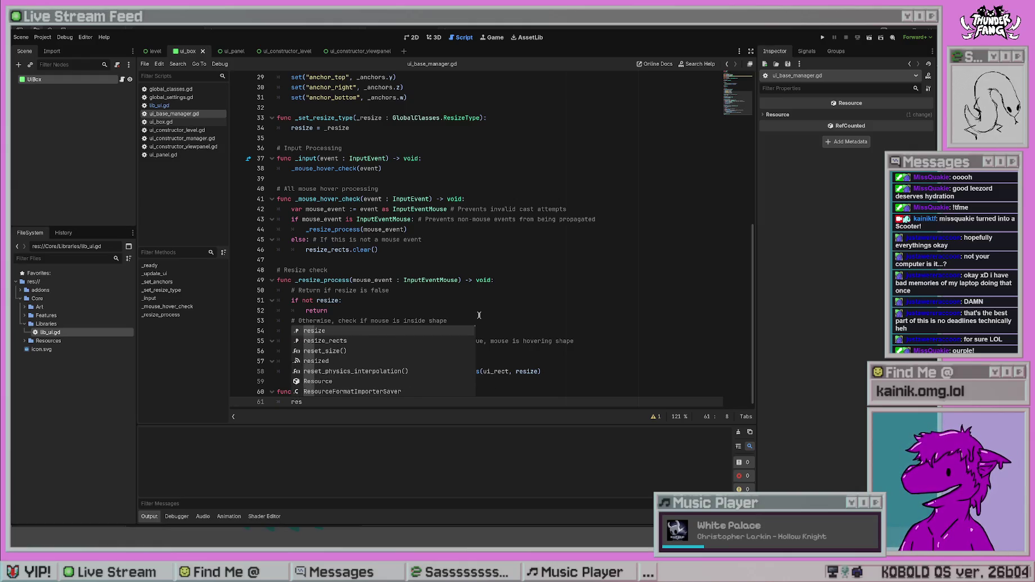
key("Down")
key("Return")
type(".clear()")
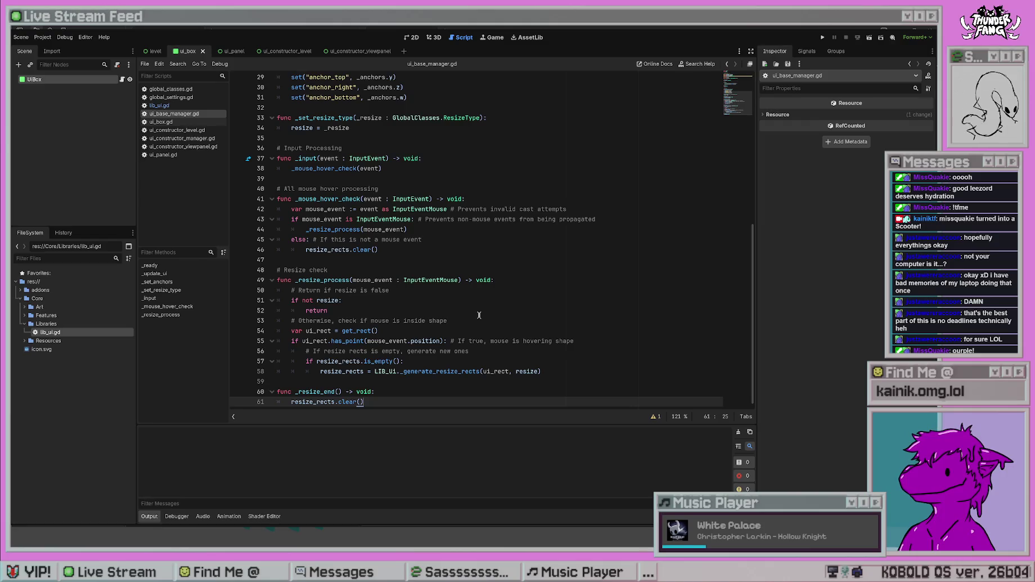
left_click(454, 219)
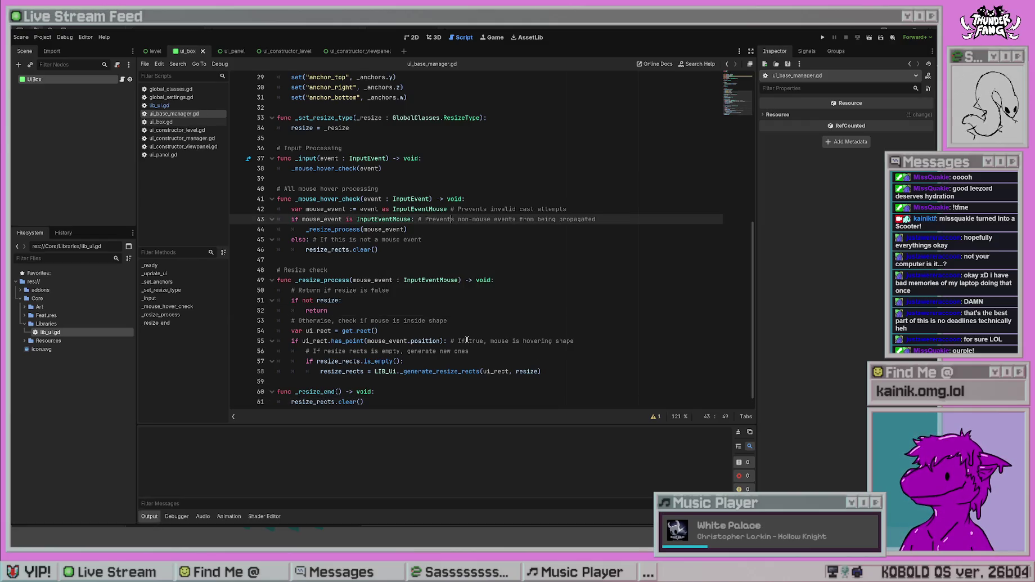
- Replace the resize_rects.clear() call on line 46 with _resize_end()
scroll(467, 339, "up", 6)
scroll(450, 315, "down", 6)
left_click_drag(378, 250, 304, 243)
type("_r")
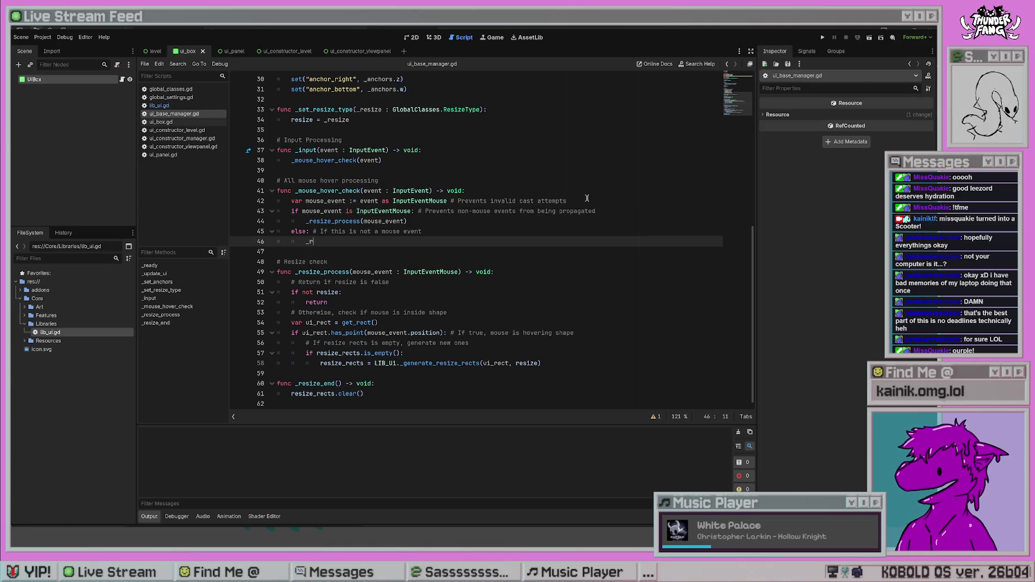
type("esize_end")
key("Return")
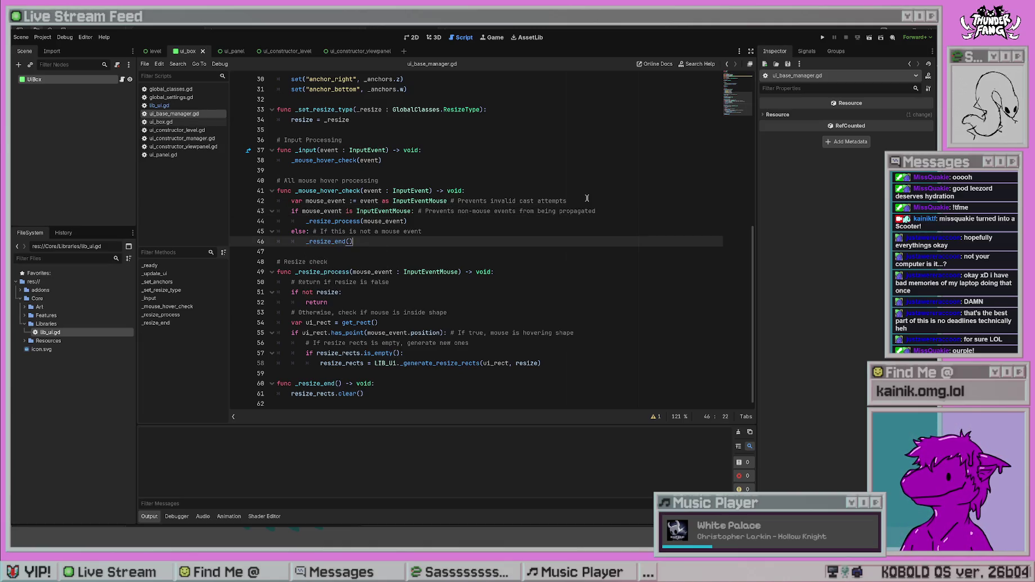
left_click(499, 332)
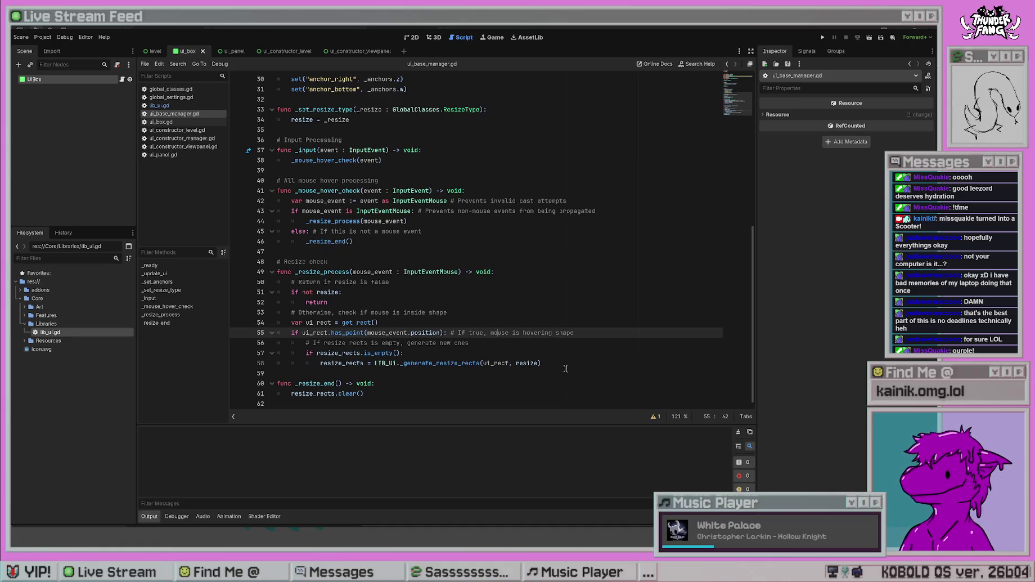
- Begin an 'if resize_r…' condition at the start of _resize_end
left_click(401, 385)
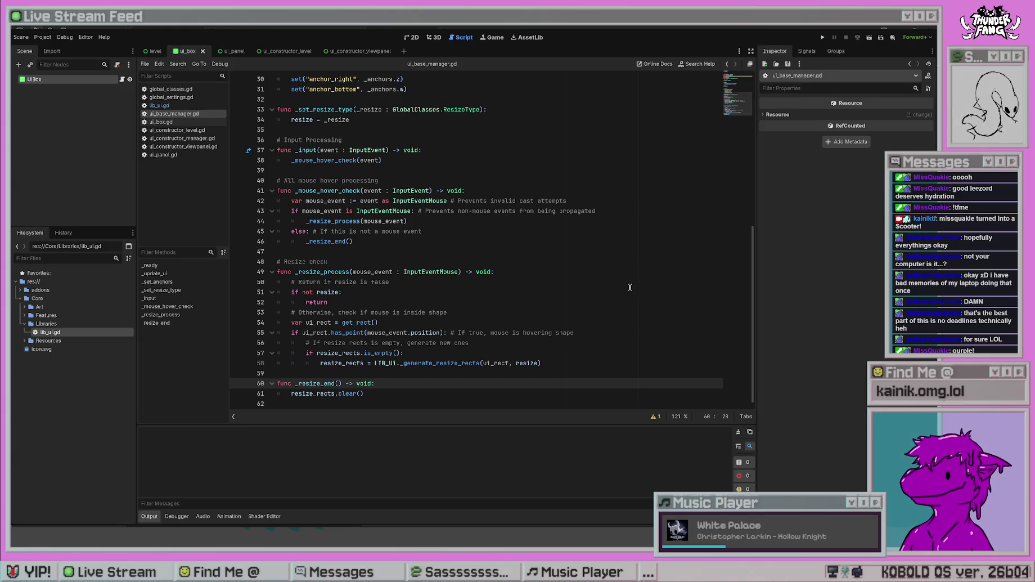
key("Return")
type("if ")
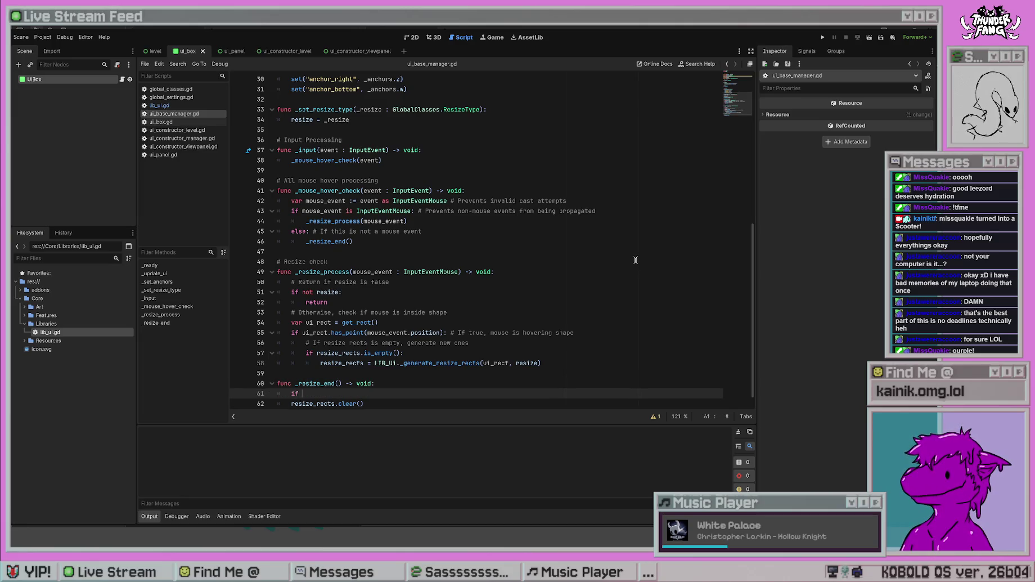
type("resize_r")
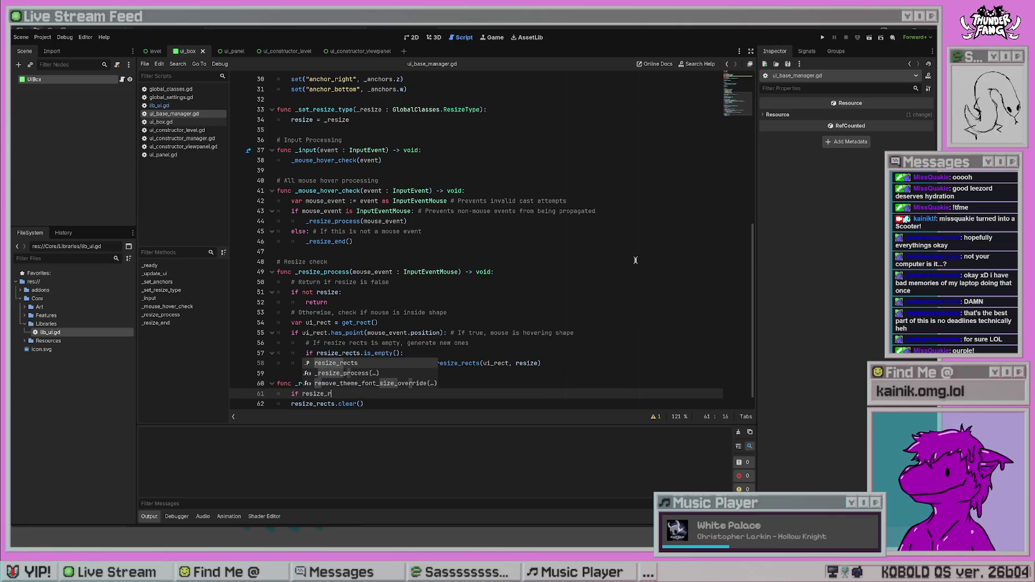
- Write the condition 'if !resize_rects.is_empty():' in _resize_end
key("Return")
type(".")
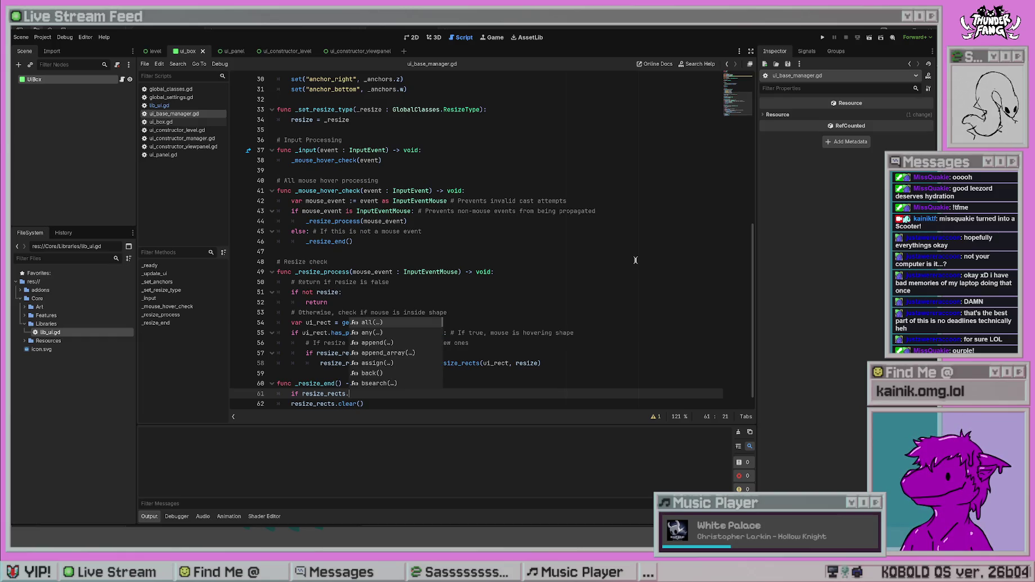
type("is")
type("_empty()")
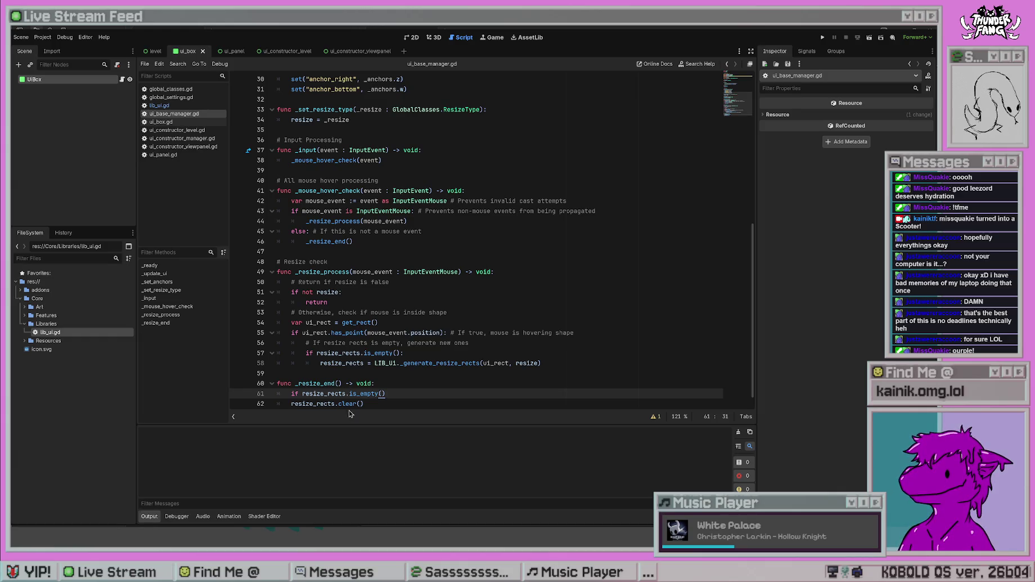
left_click(301, 393)
type("!")
left_click(437, 391)
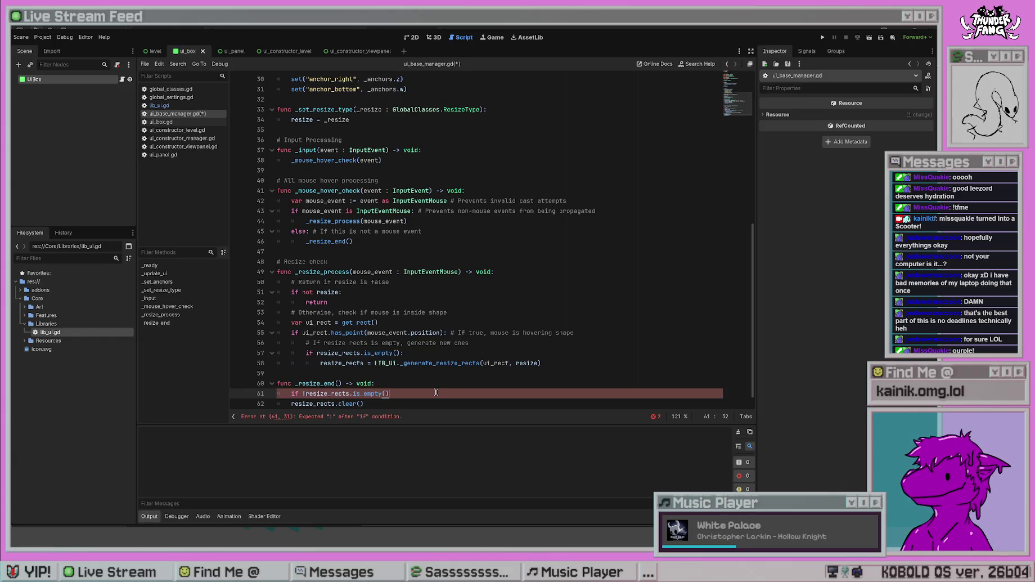
type(":")
- Replace '!' with 'not', indent resize_rects.clear() under the if, and save the script
left_click(477, 272)
left_click(304, 393)
key("BackSpace")
type("not")
left_click(386, 321)
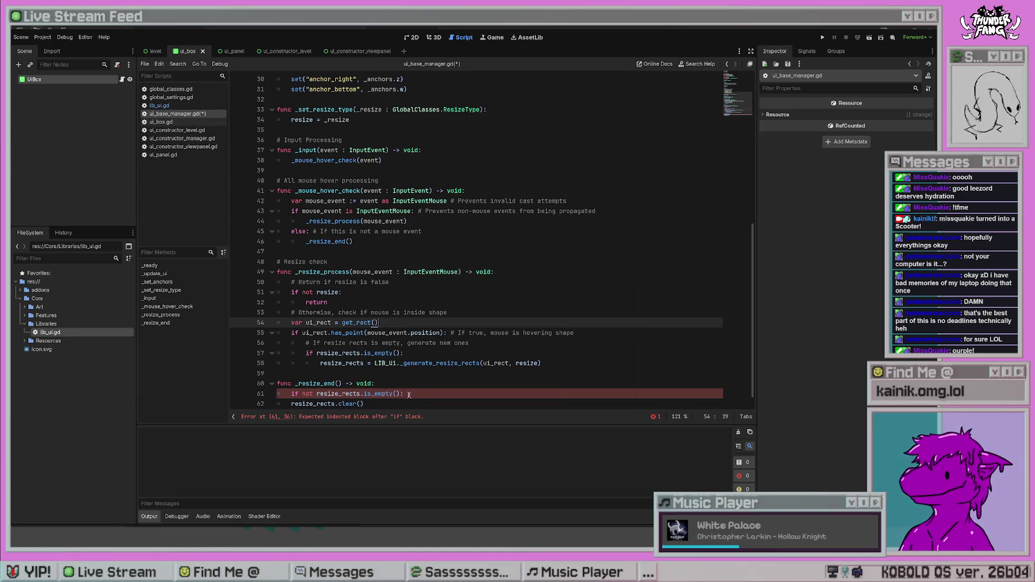
double_click(343, 394)
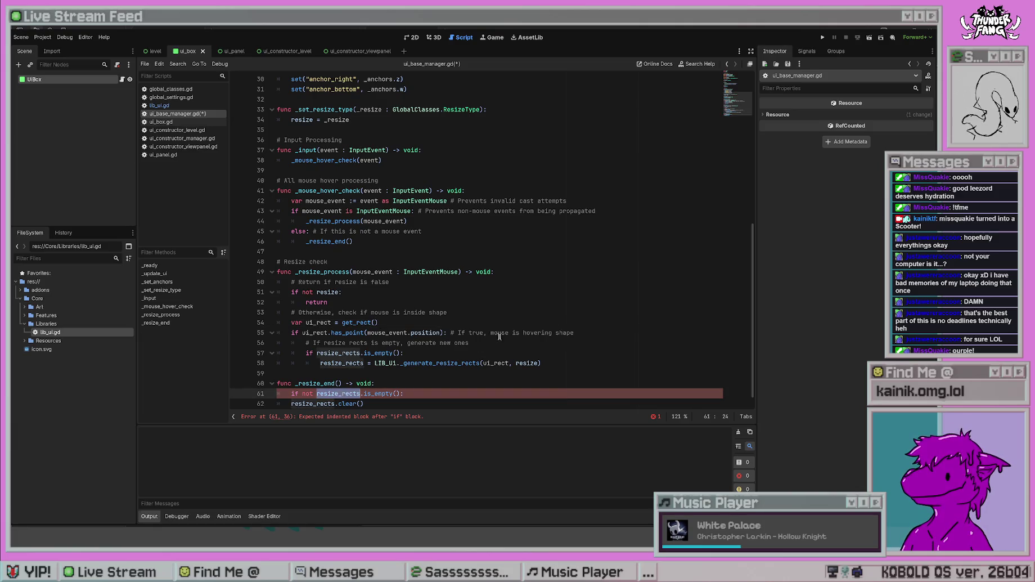
scroll(320, 388, "down", 1)
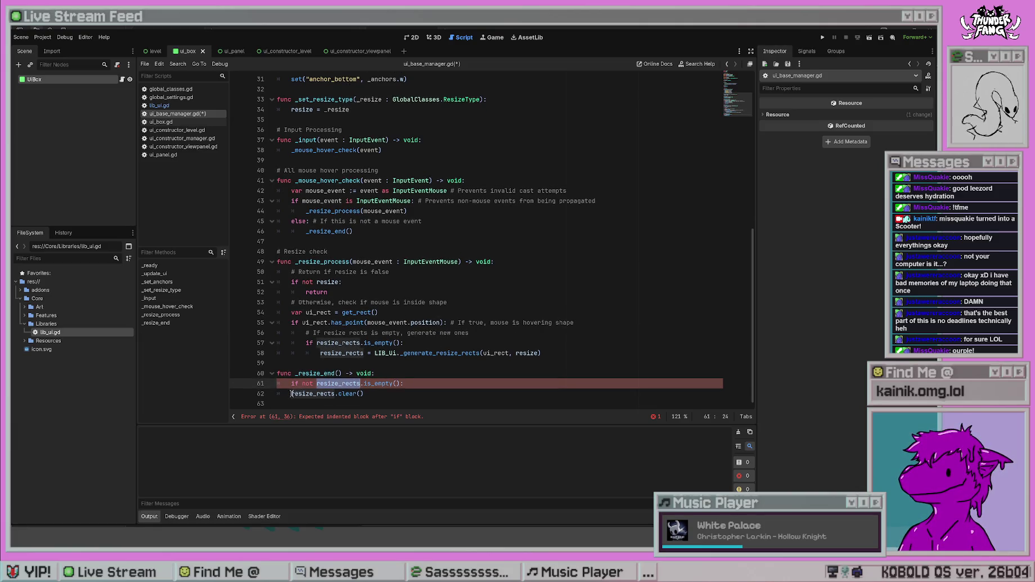
left_click(292, 394)
key("Tab")
key("ctrl+s")
- Add the comment '# Clear resize rects if they're not empty' at the top of _resize_end
left_click(521, 343)
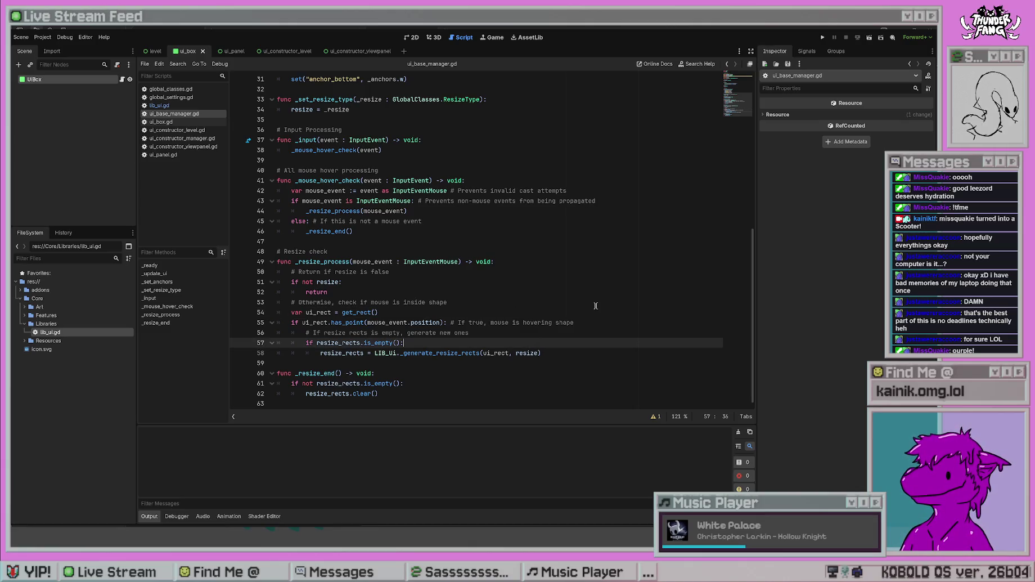
left_click(434, 372)
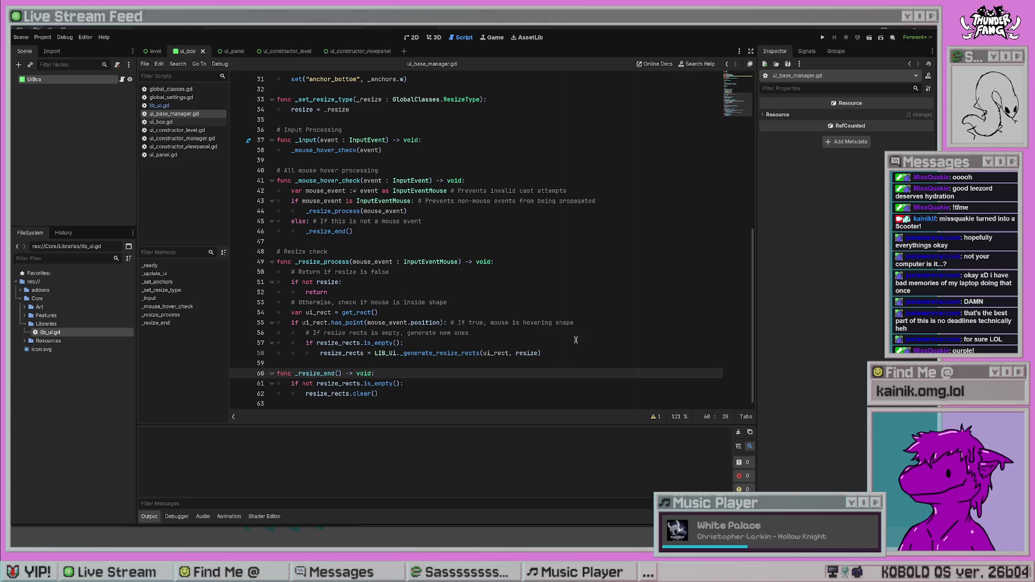
key("Return")
type("Clea")
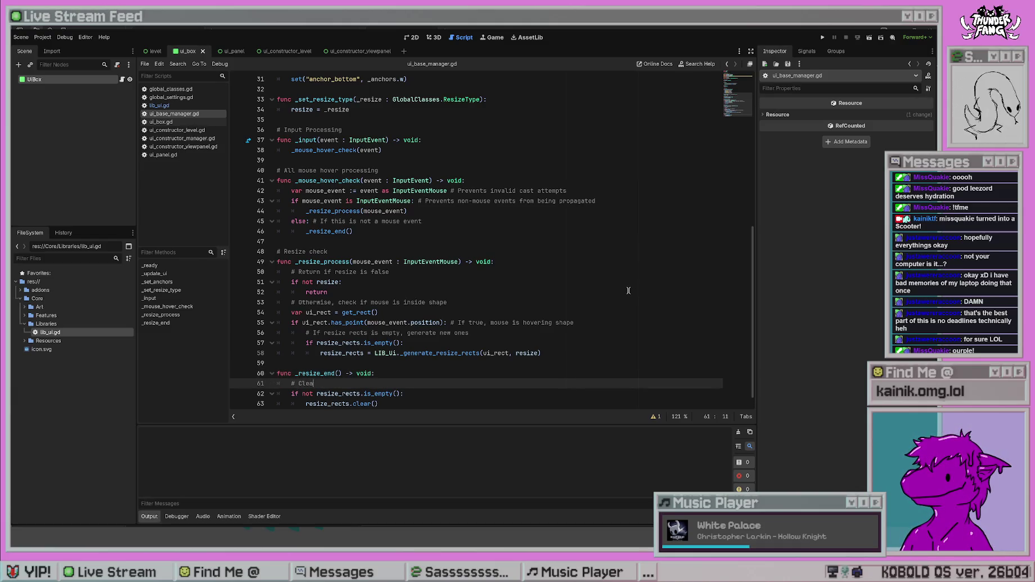
type("r resize rects if they're not em")
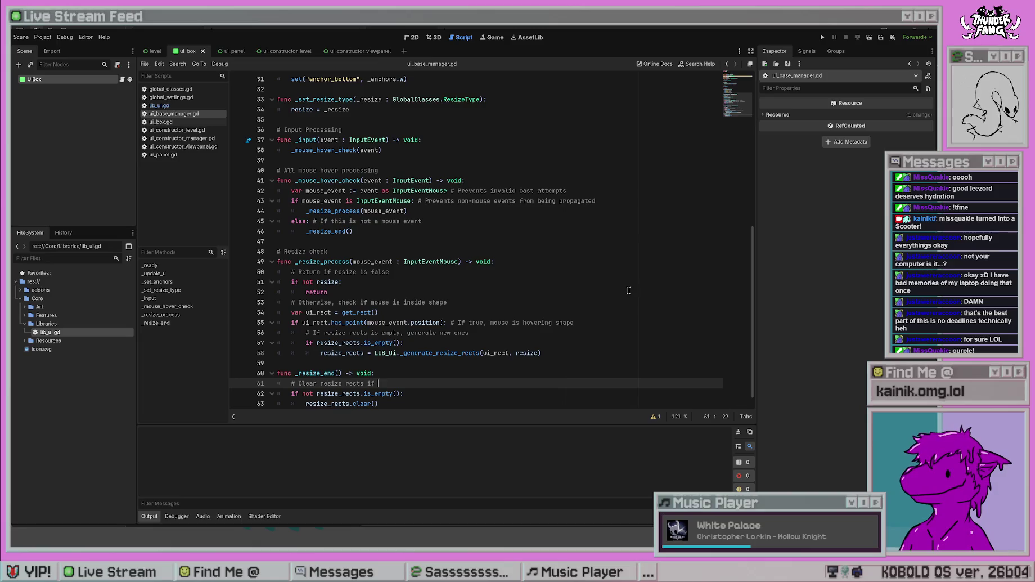
key("BackSpace")
key("BackSpace")
key("BackSpace")
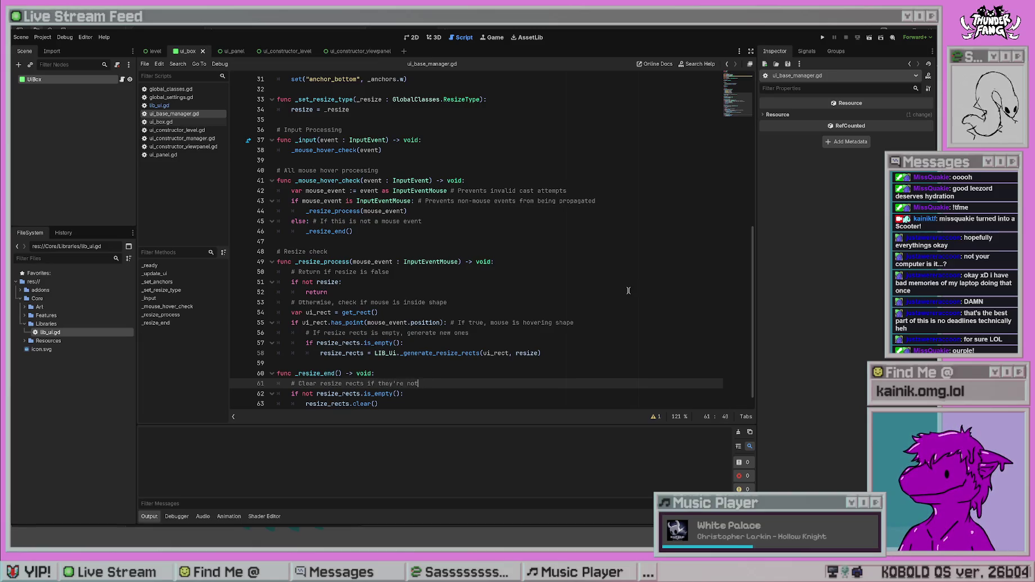
type("not empty")
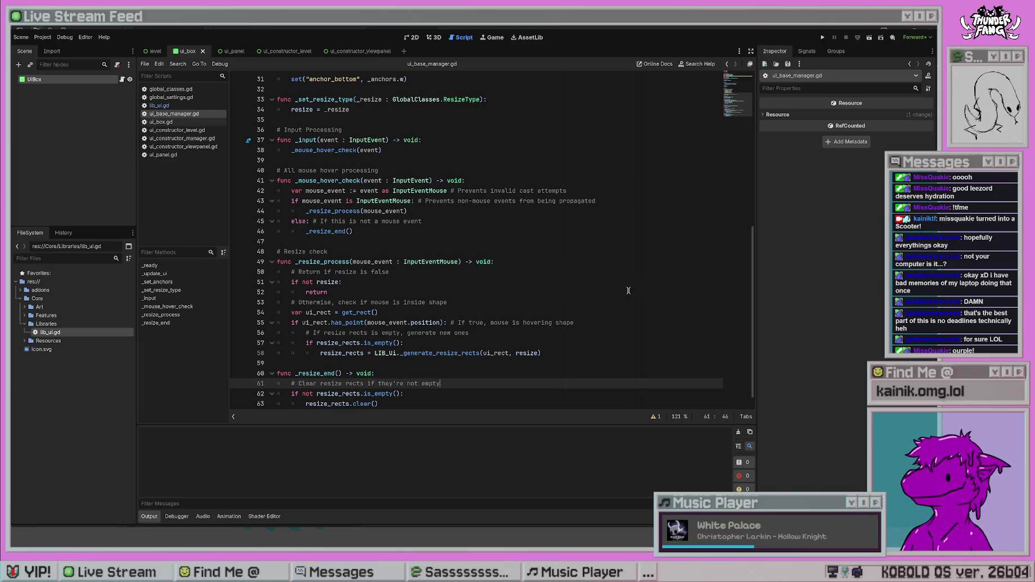
- Select the finished _resize_end function to review it
left_click(628, 291)
scroll(624, 290, "down", 1)
left_click(389, 397)
left_click_drag(389, 394, 232, 360)
left_click(540, 268)
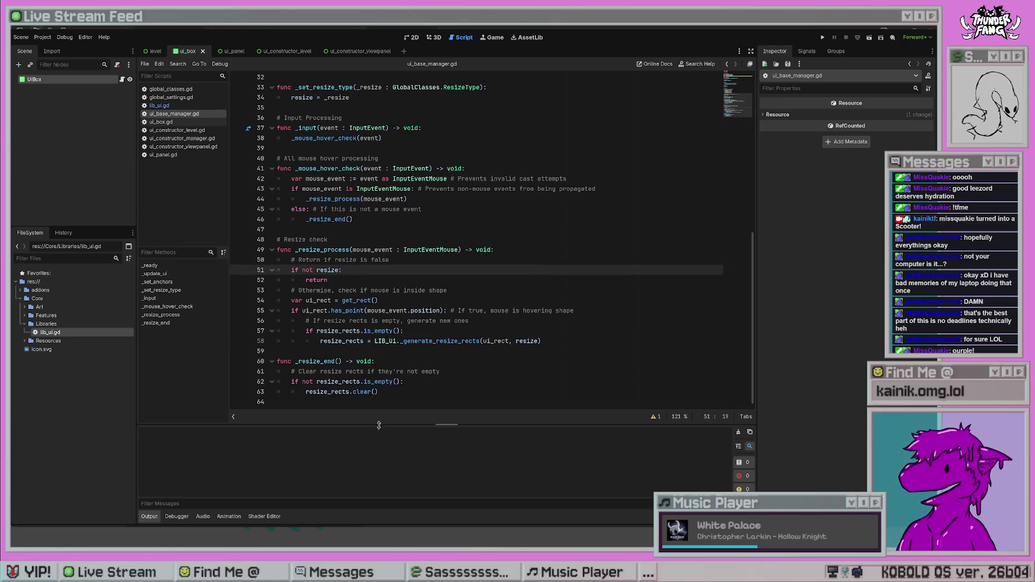
left_click_drag(380, 399, 206, 359)
left_click(639, 288)
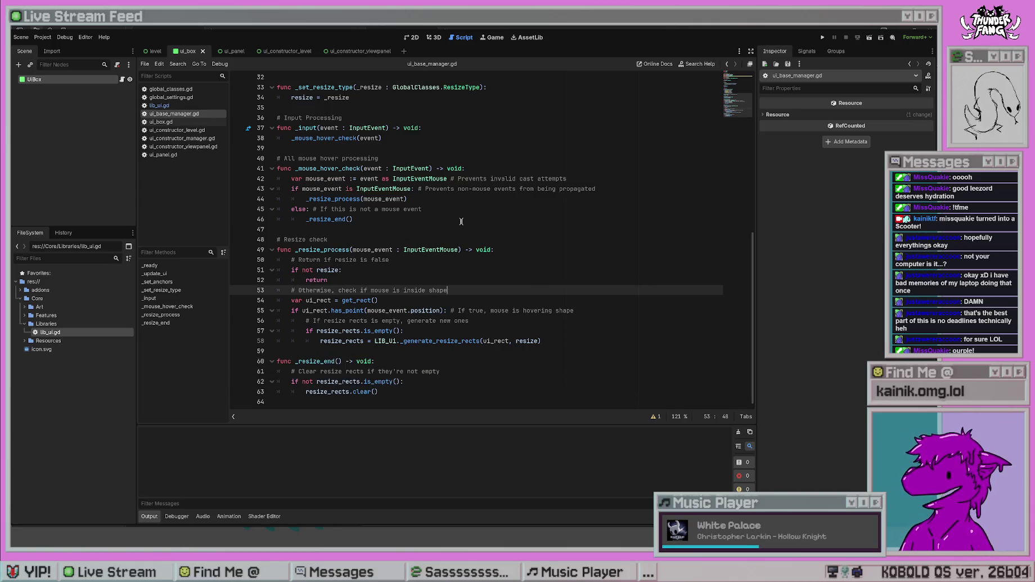
scroll(435, 247, "up", 1)
scroll(436, 246, "up", 4)
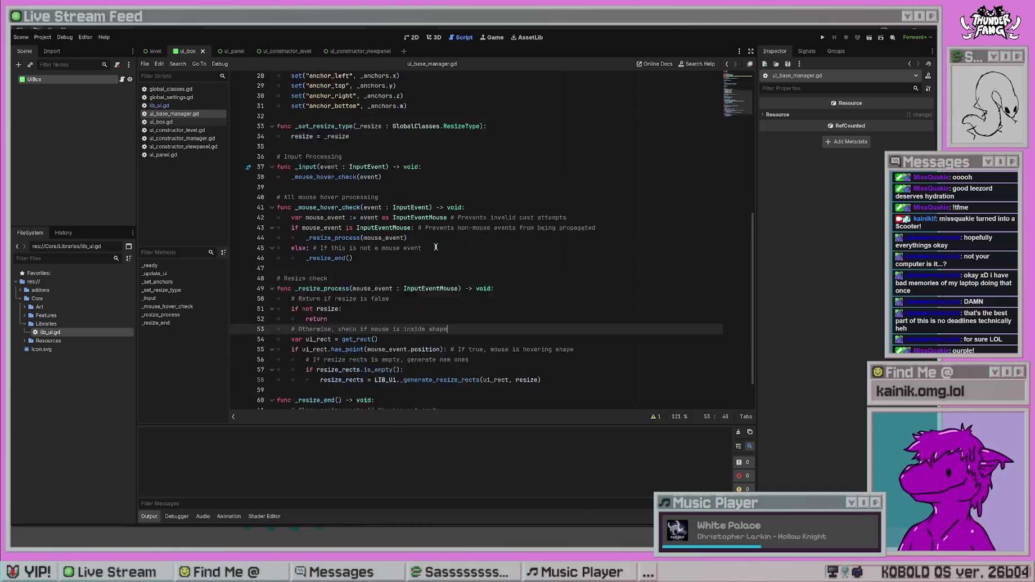
scroll(465, 275, "down", 5)
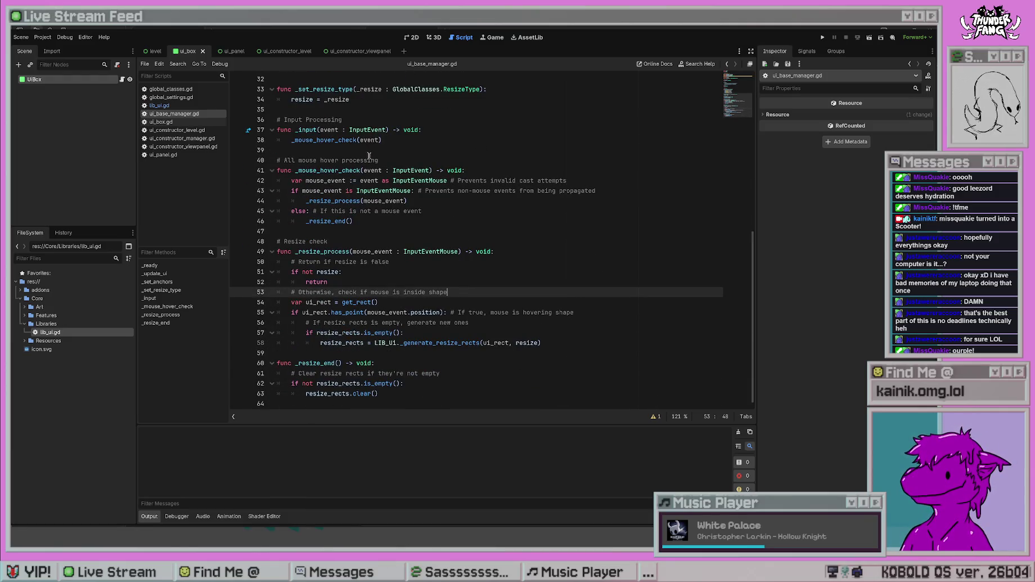
scroll(455, 347, "up", 5)
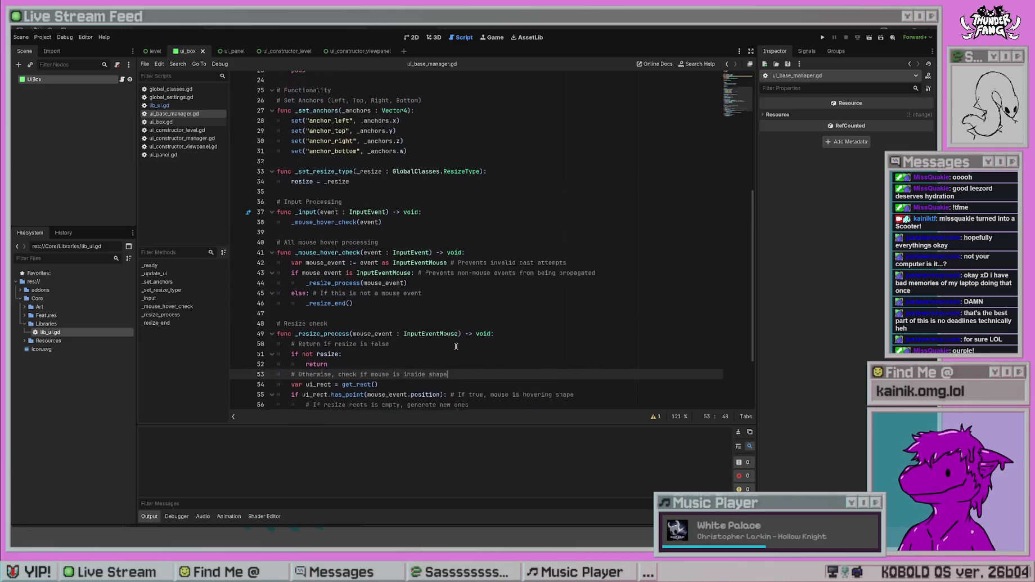
scroll(492, 279, "up", 2)
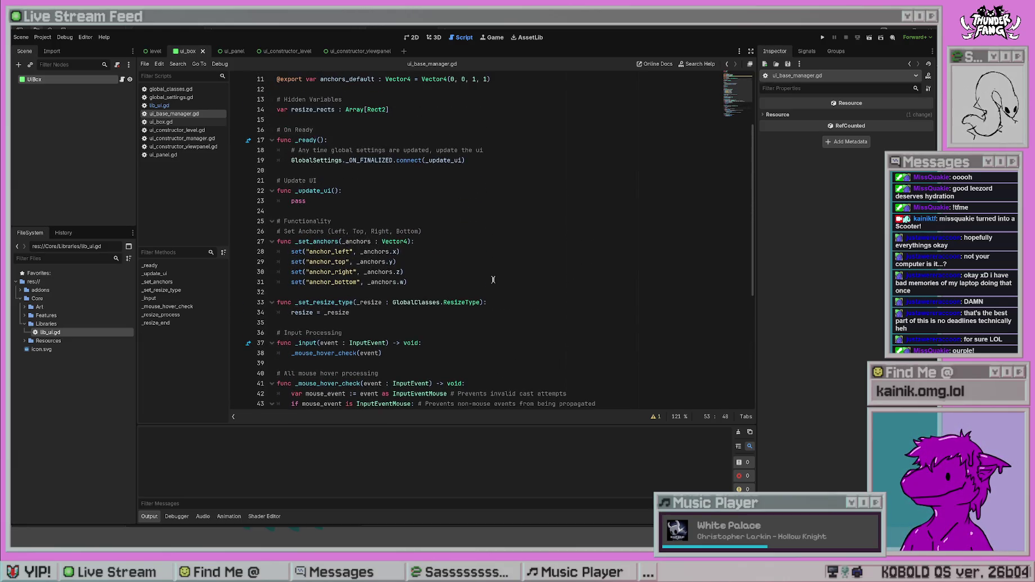
scroll(492, 280, "up", 3)
scroll(493, 280, "down", 10)
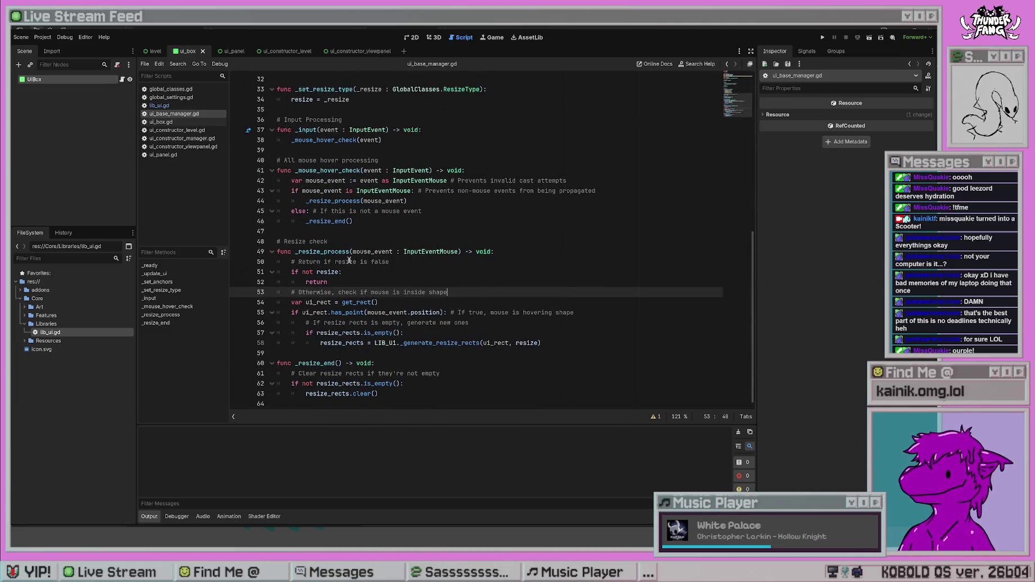
left_click(392, 269)
left_click(509, 303)
left_click(597, 342)
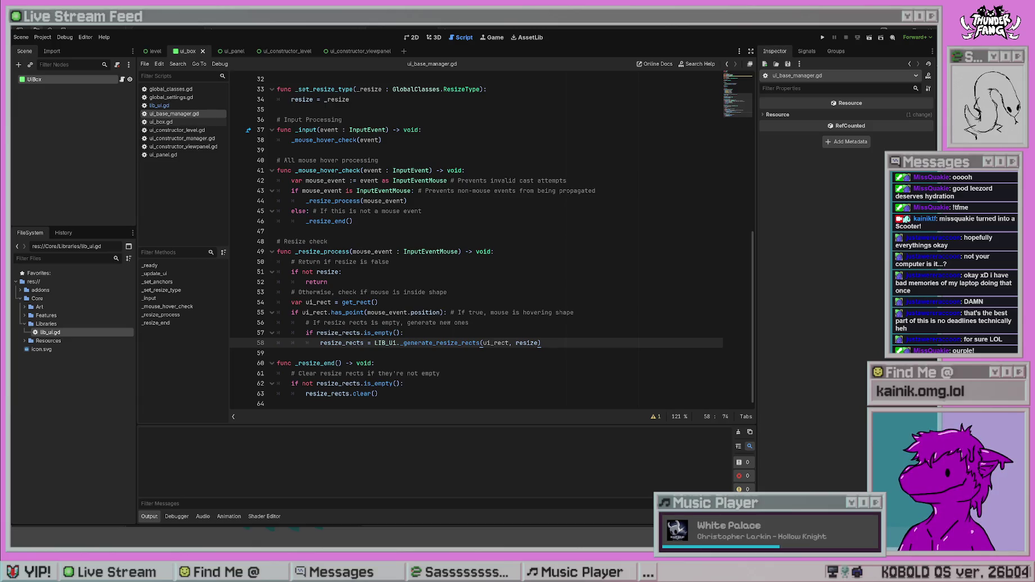
left_click(470, 301)
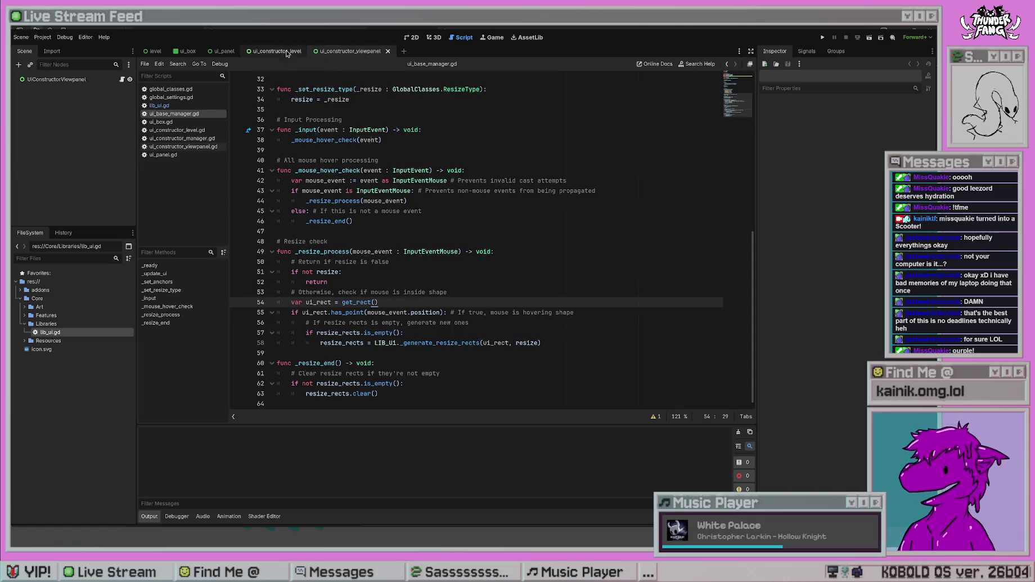
- Switch to ui_panel and back to ui_box, then run the project and stop it with F8
left_click(224, 51)
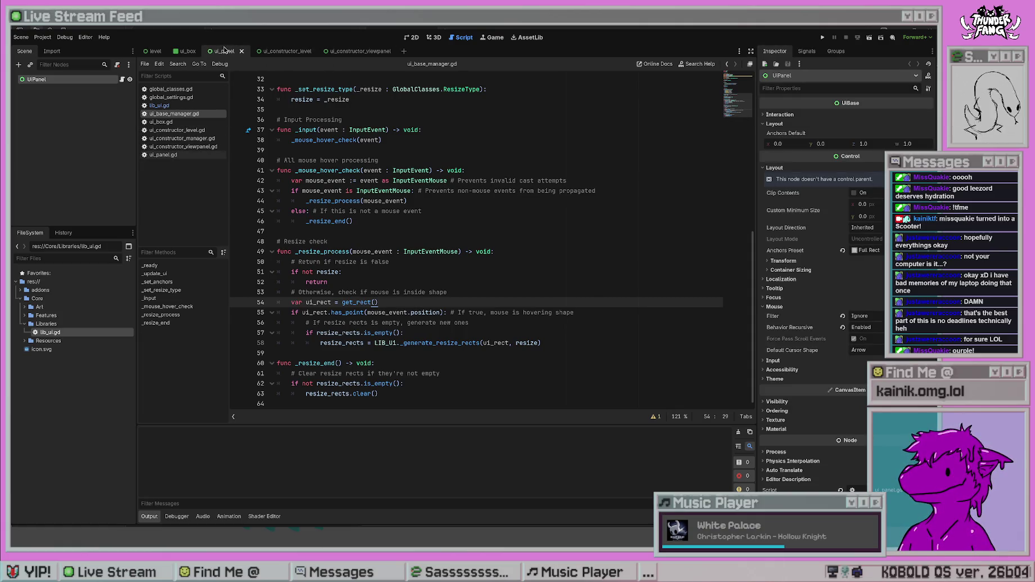
left_click(187, 51)
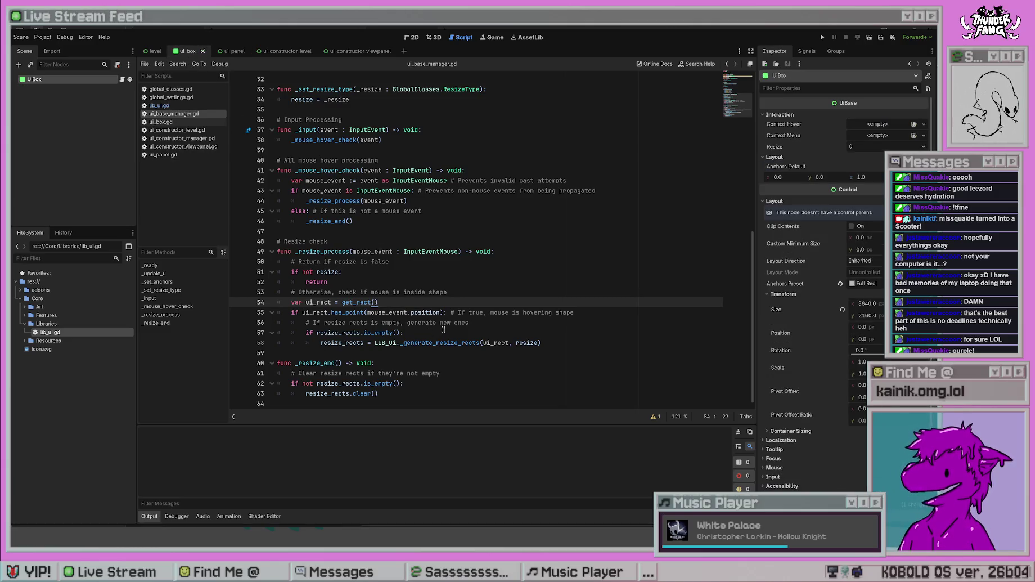
left_click(821, 38)
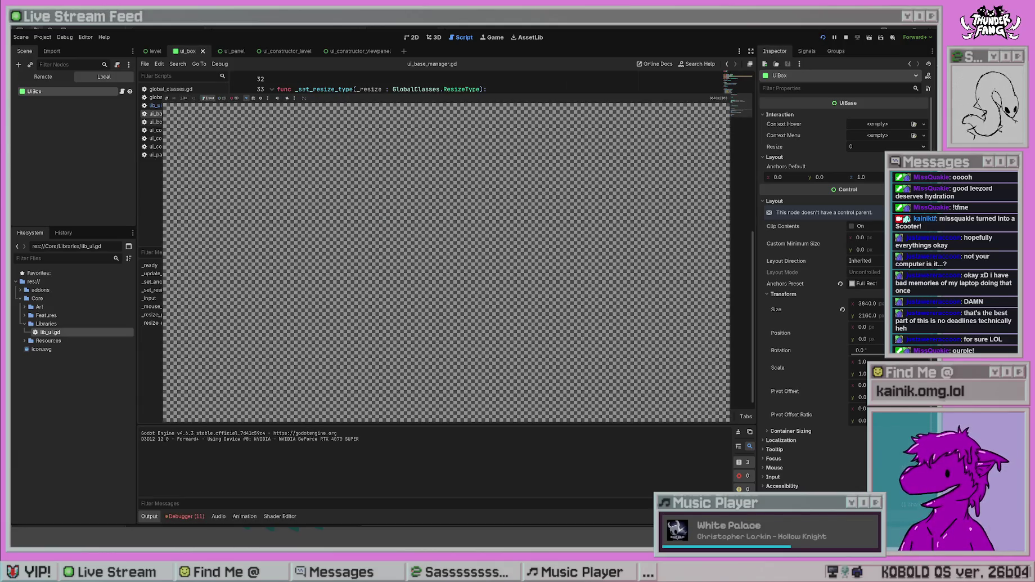
key("F8")
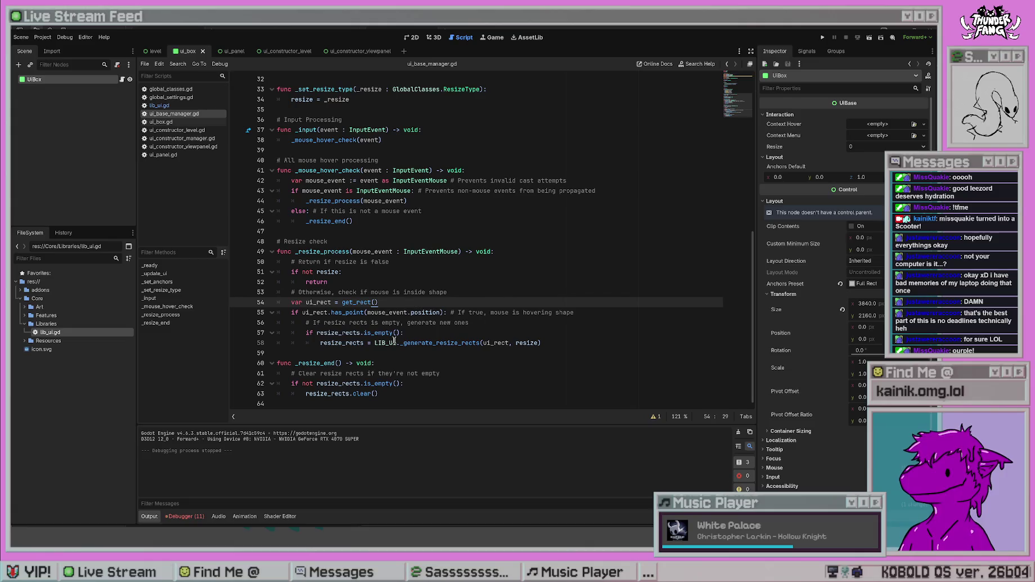
- Select the _generate_resize_rects call on line 58 to review it
left_click(468, 352)
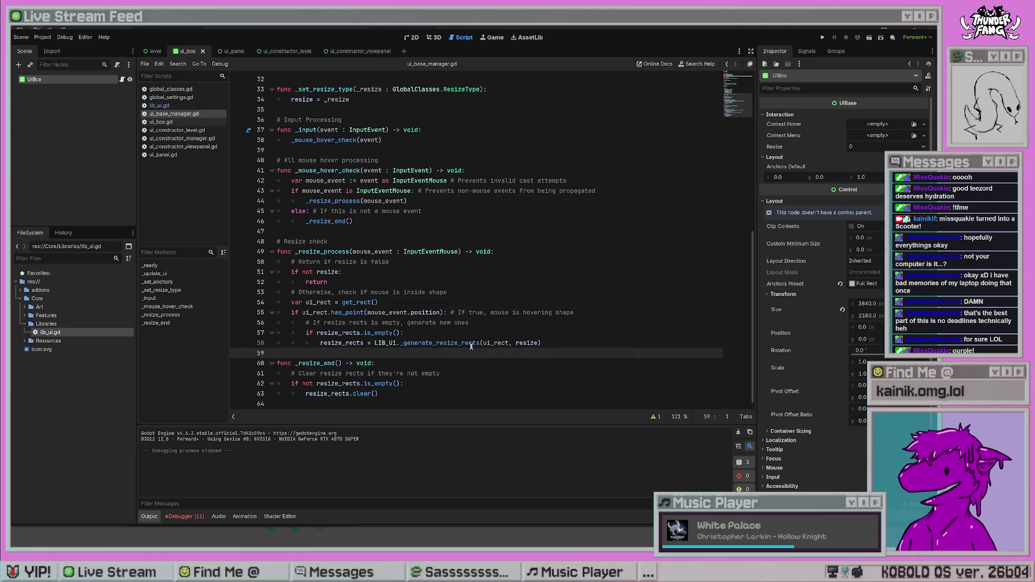
left_click(470, 342)
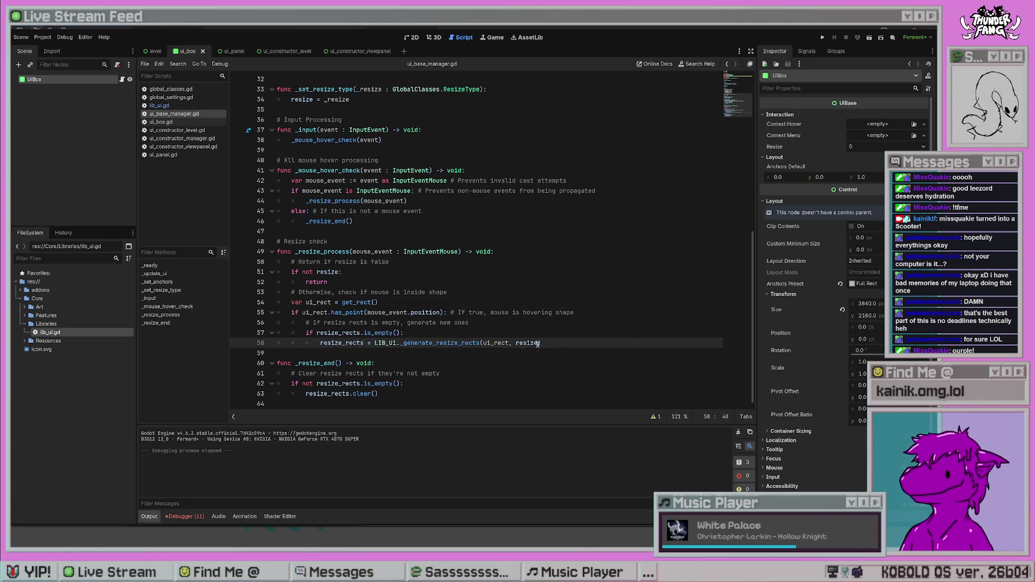
mouse_move(400, 342)
left_mouse_down()
mouse_move(587, 329)
mouse_move(583, 342)
left_mouse_up()
left_click(559, 314)
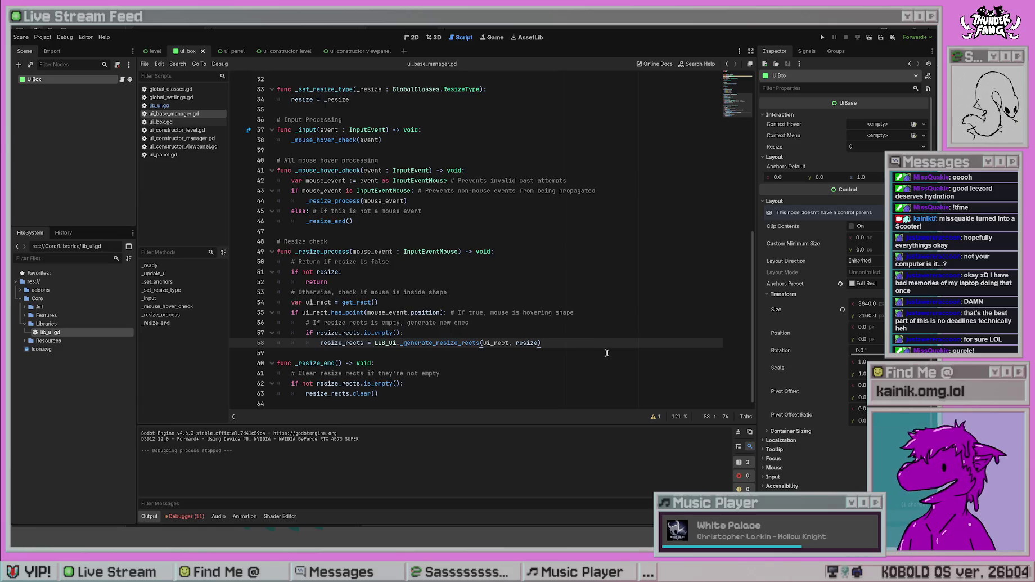
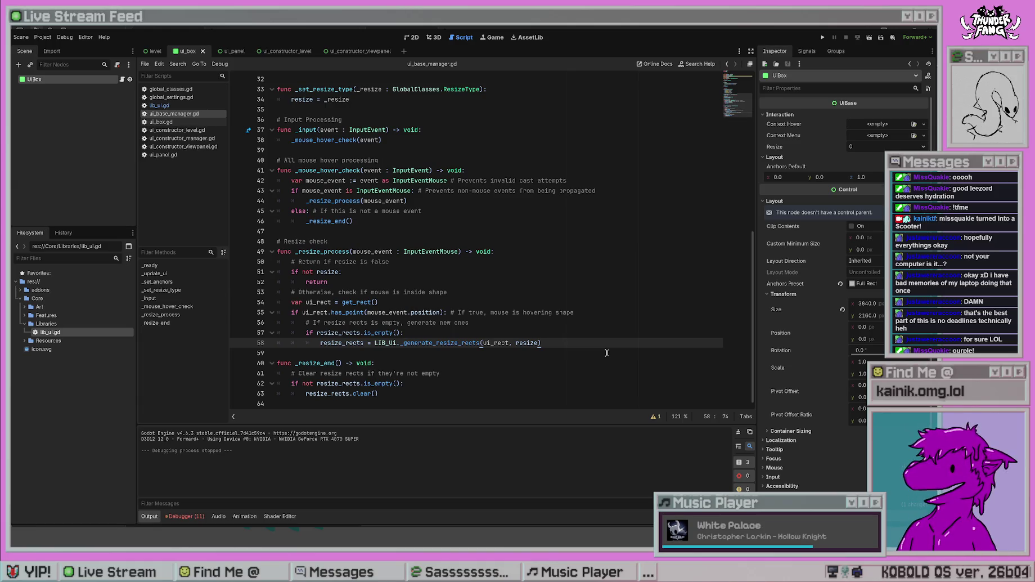
- After the generate_resize_rects line, add a 'for r in resize_rects:' loop with a 'pass' body
key("Return")
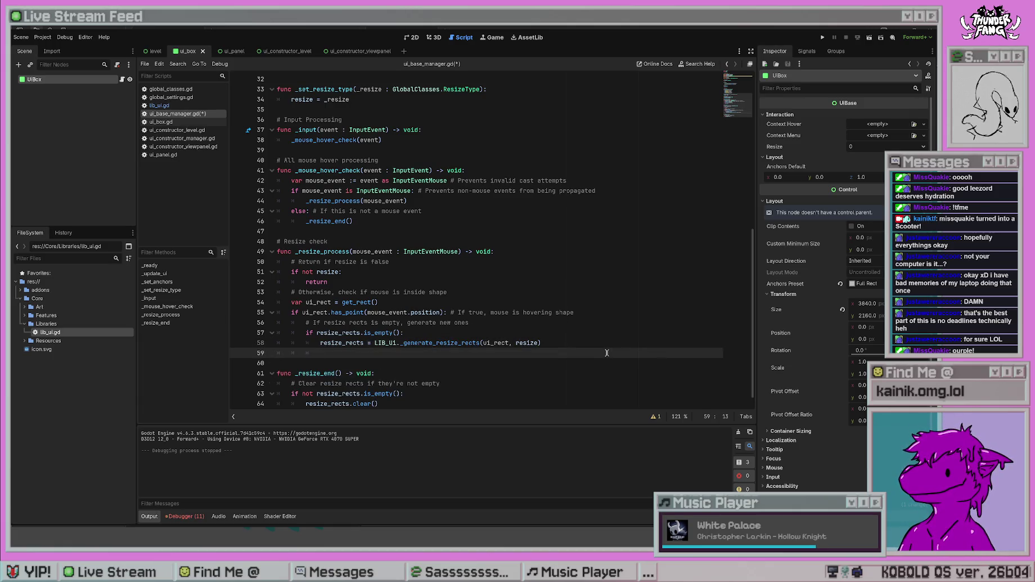
type("for ")
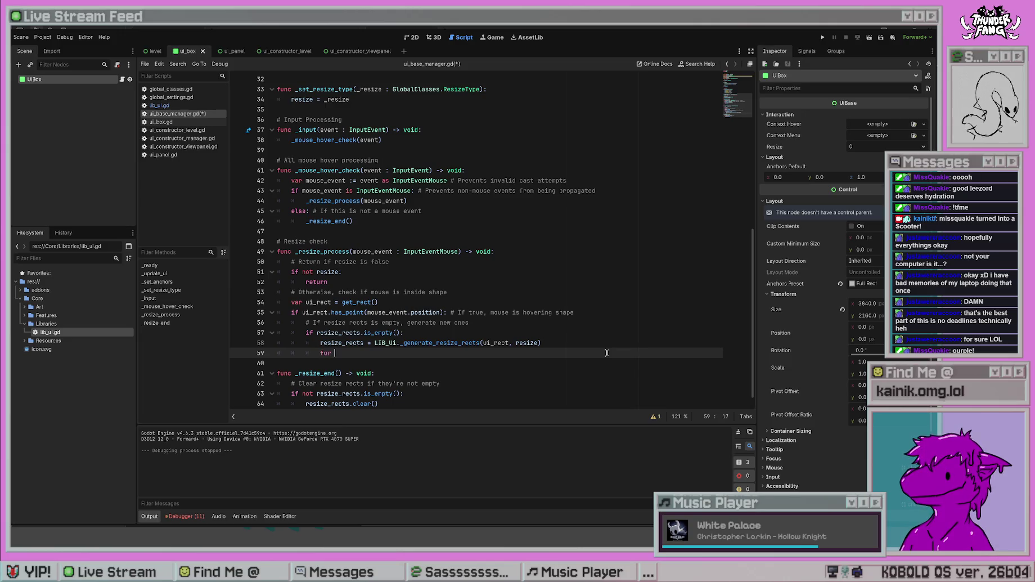
type("r in resize_ret")
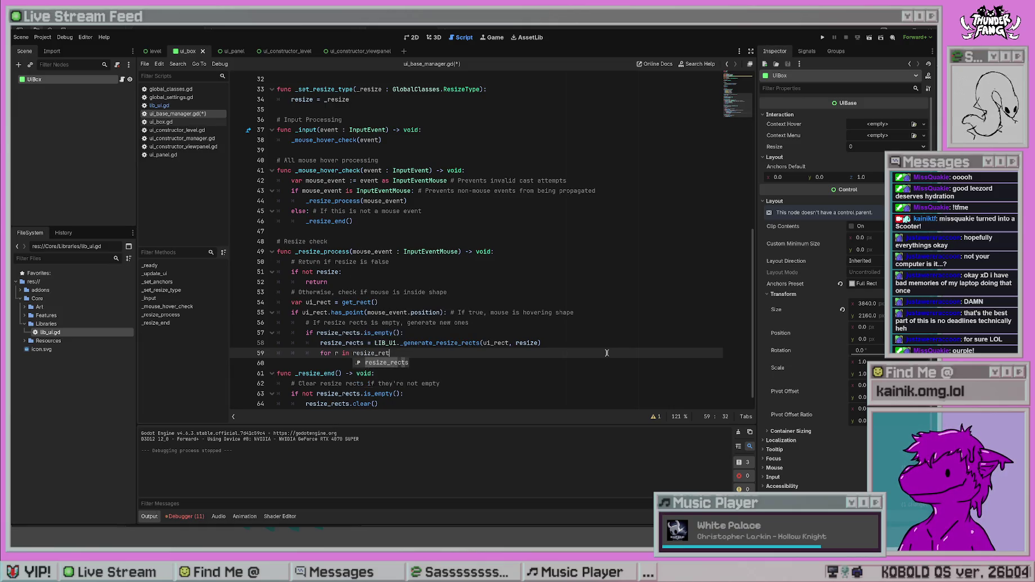
key("Return")
type(":")
key("Return")
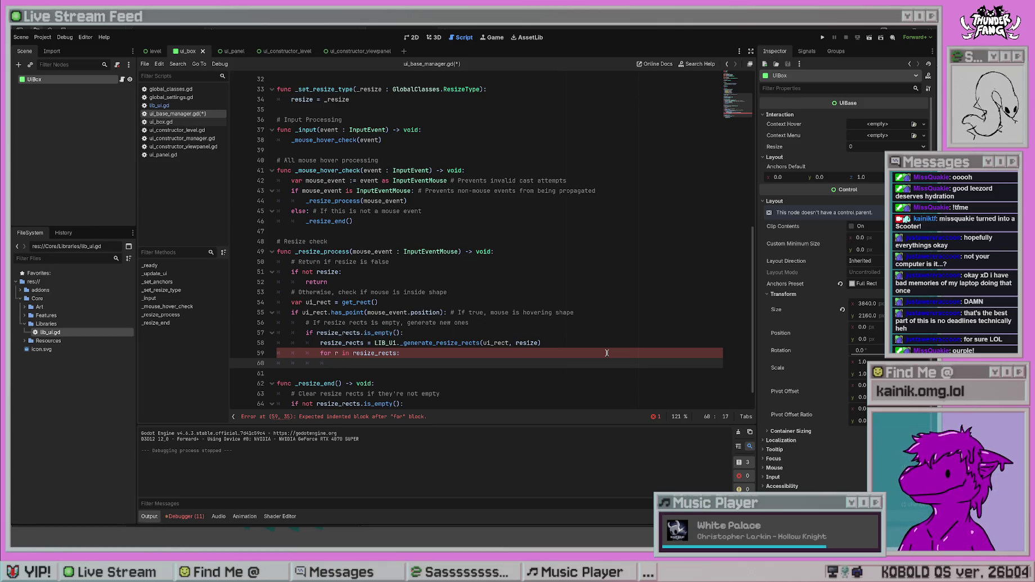
type("pass")
- Insert a '#DEBUG' comment line directly above the resize_rects loop
scroll(578, 221, "down", 1)
left_click(320, 332)
key("Return")
key("Up")
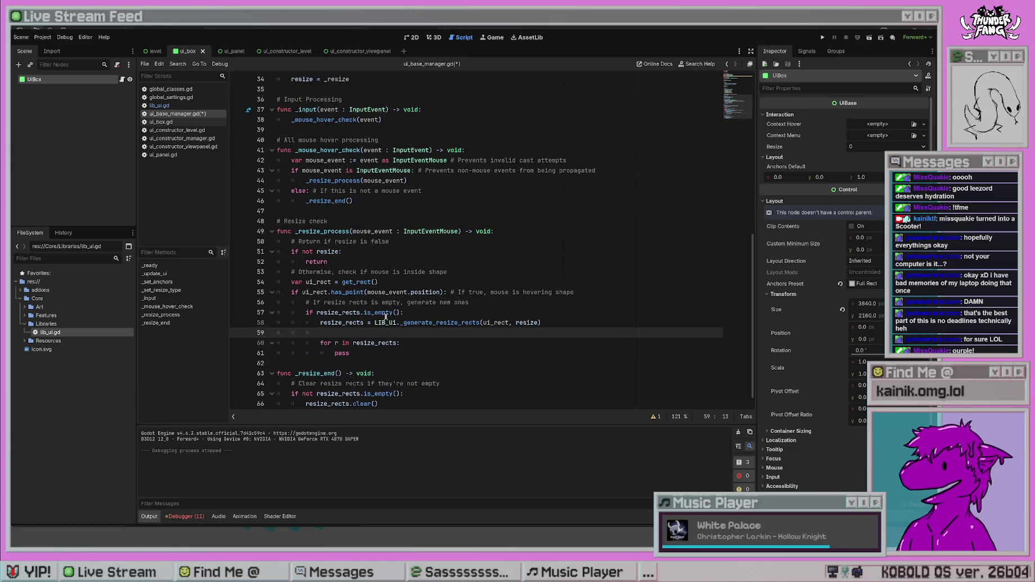
type("DEBUG")
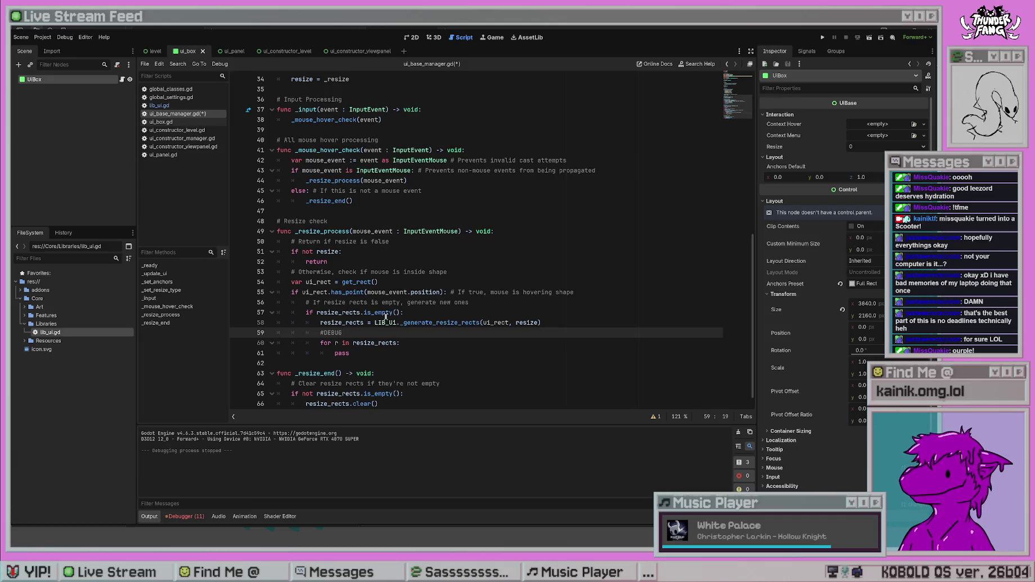
- Look over the hover-check code, then put the caret after the early return
left_click(509, 357)
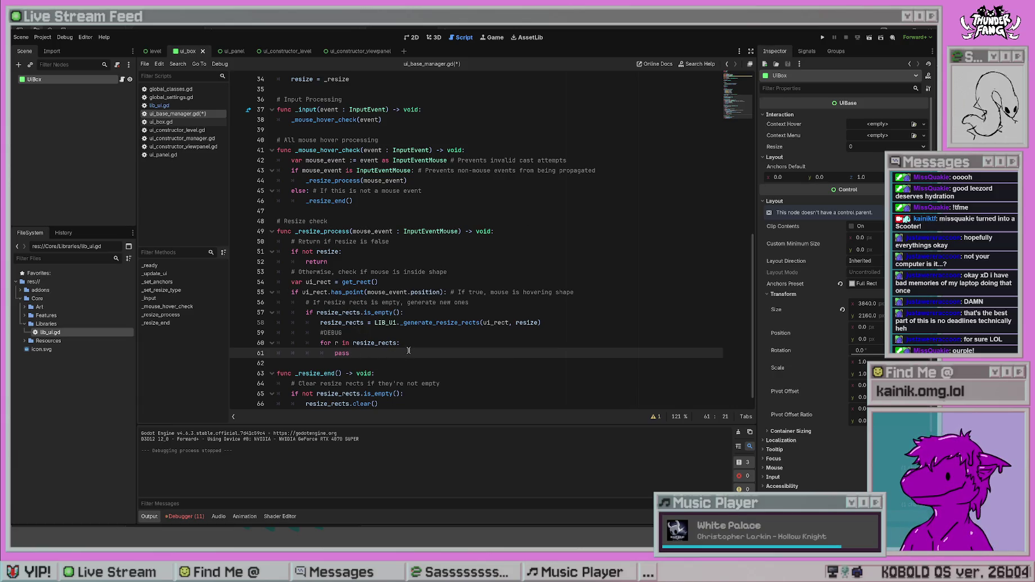
left_click_drag(300, 313, 354, 353)
left_click(431, 291)
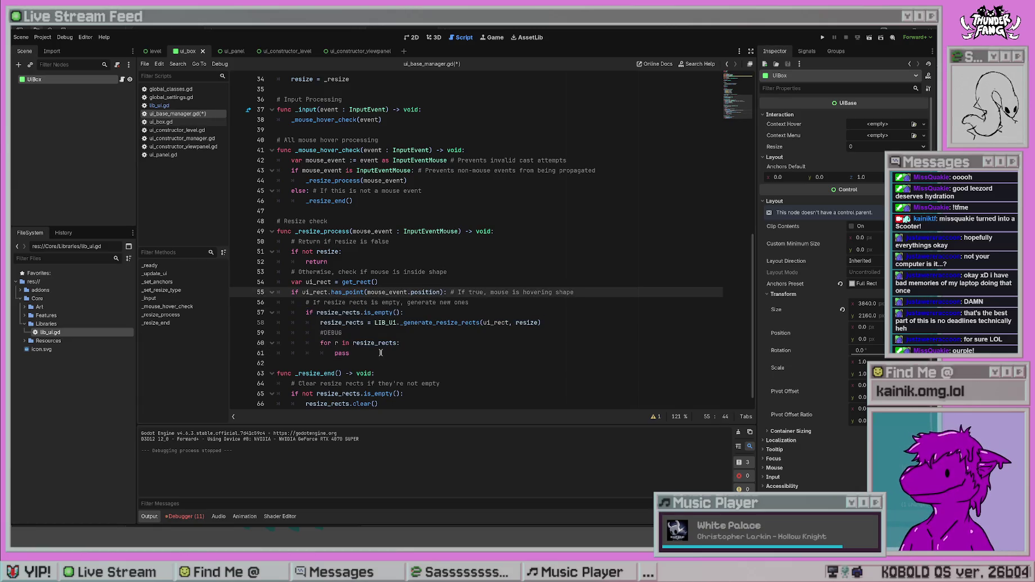
left_click(362, 260)
- Add a blank line after the early return and rewrite the 'Otherwise' comment as 'Initialize resize rects'
key("Return")
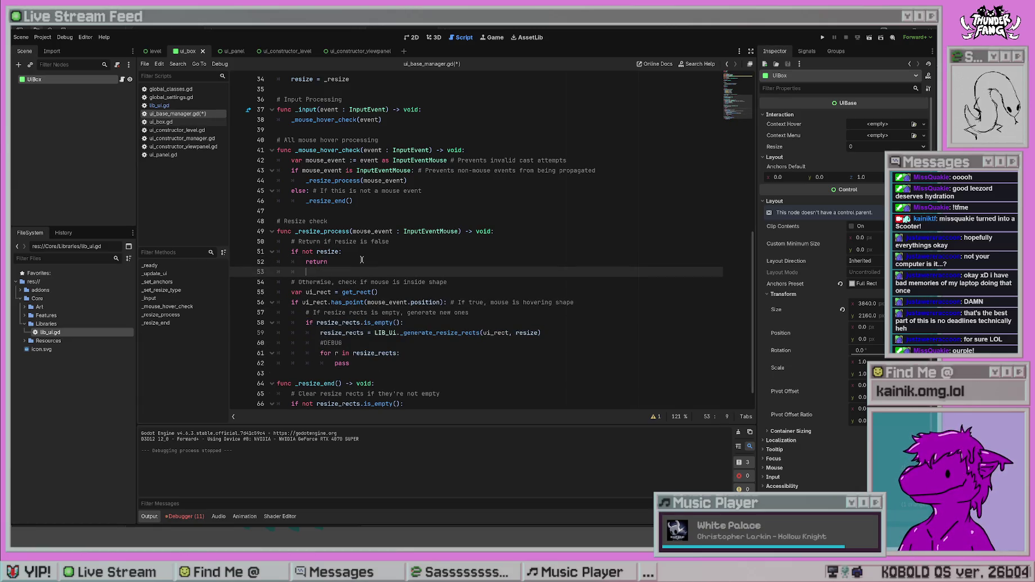
left_click(513, 353)
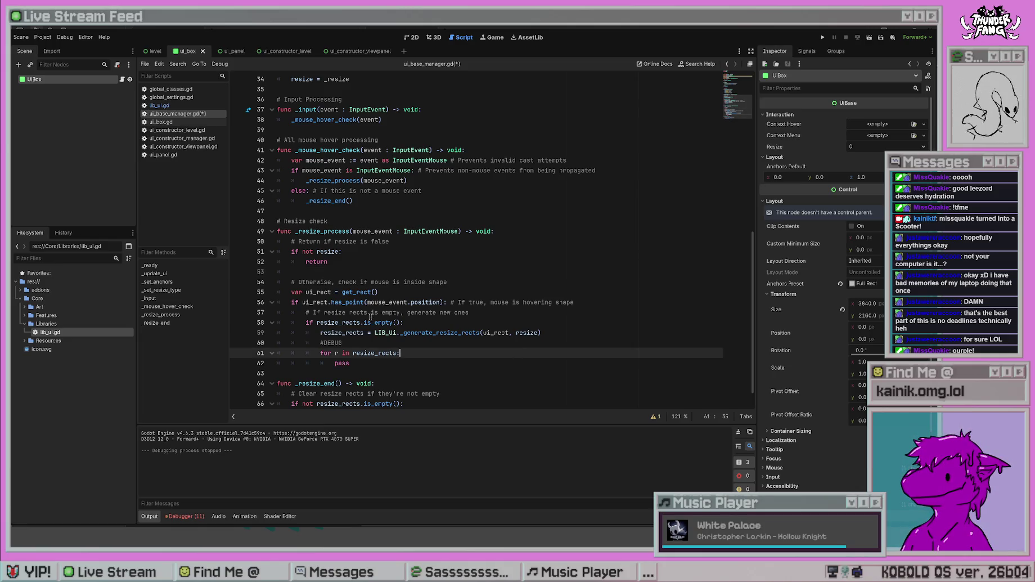
left_click_drag(447, 282, 299, 282)
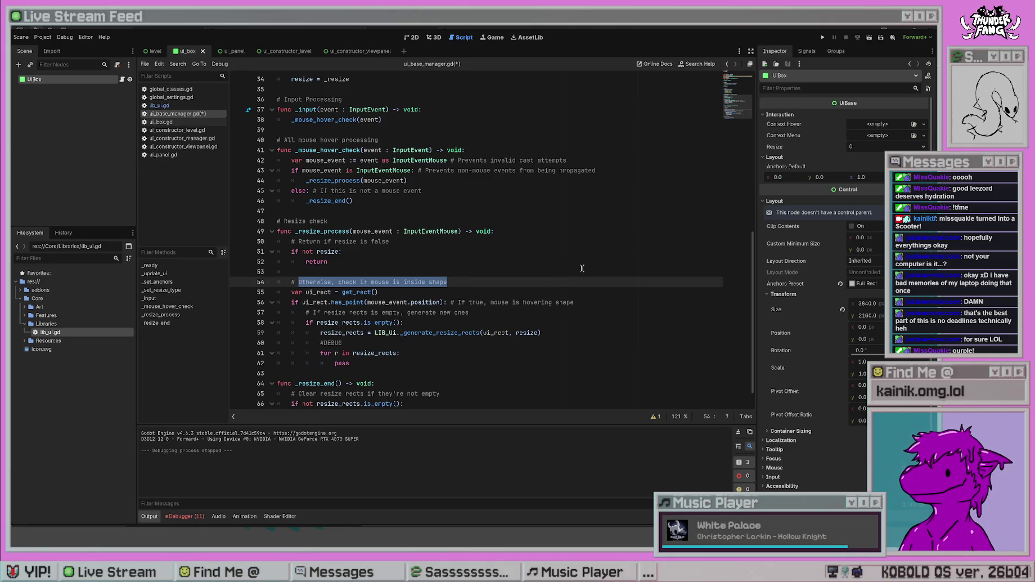
type("Check if mouse is")
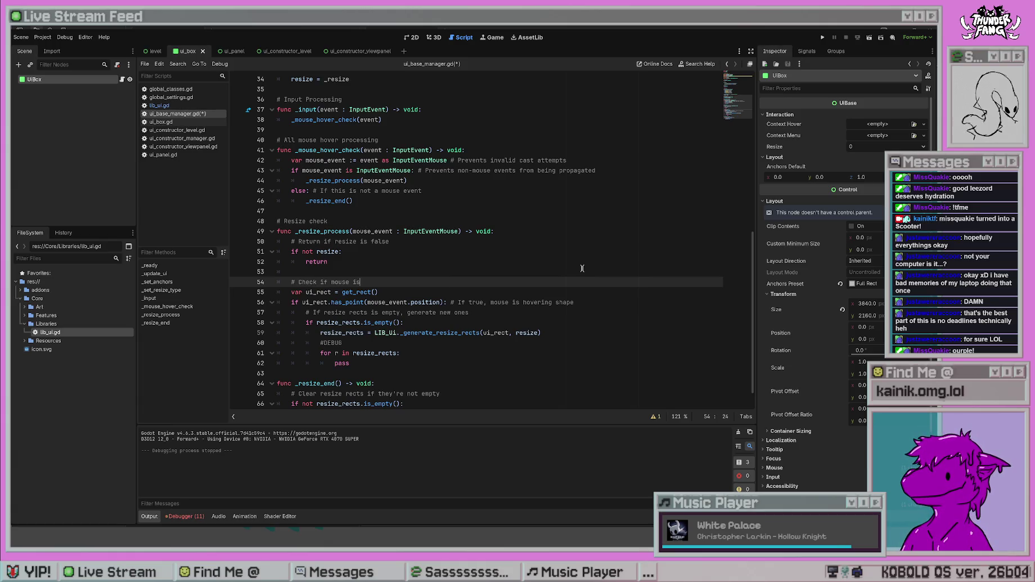
key("ctrl+BackSpace")
key("ctrl+BackSpace")
key("ctrl+BackSpace")
type("Initi")
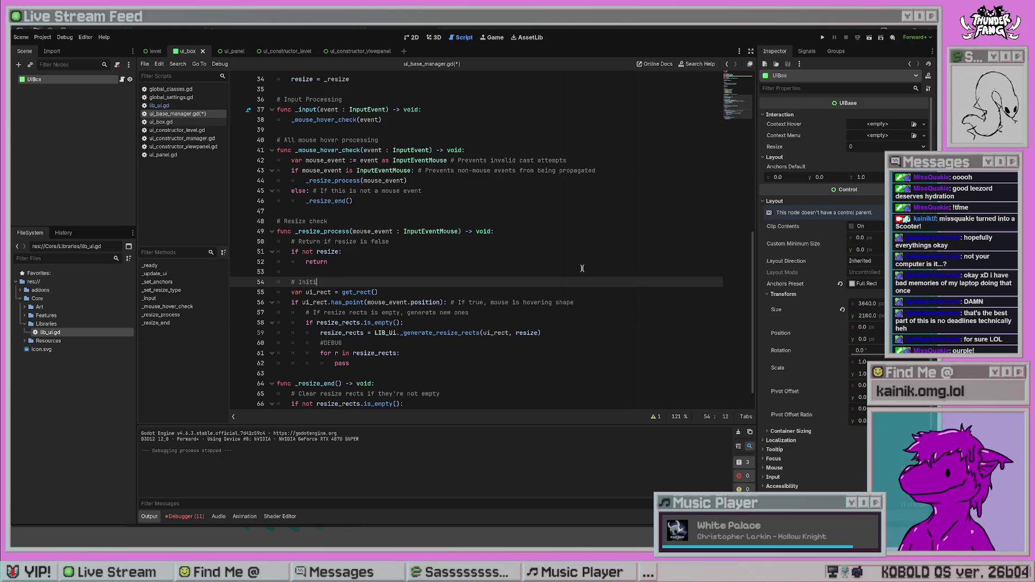
type("alize resize rects")
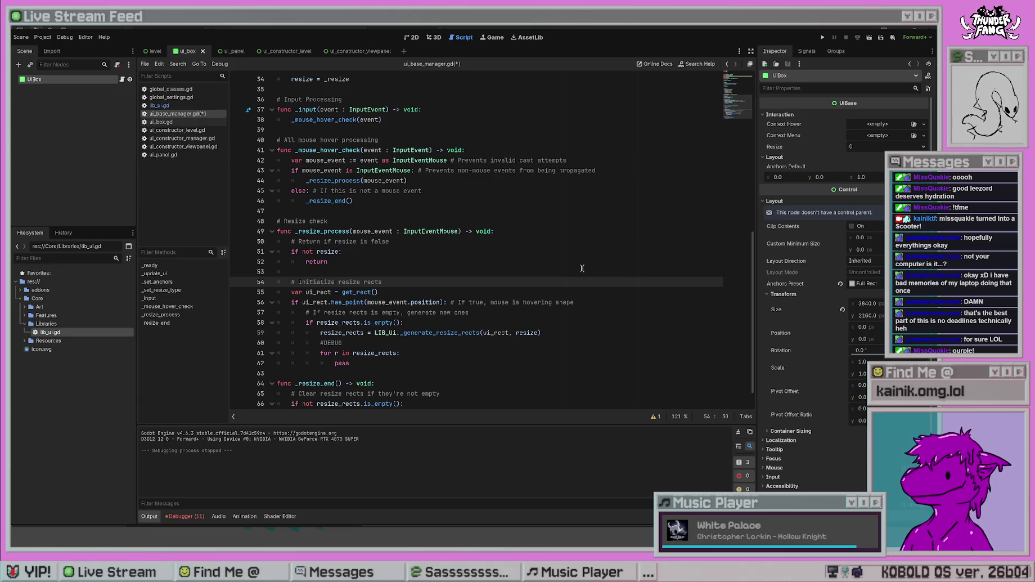
- Below the loop, add the comment '# Check mouse hovering resize rects'
left_click(459, 350)
key("Down")
key("Return")
key("Return")
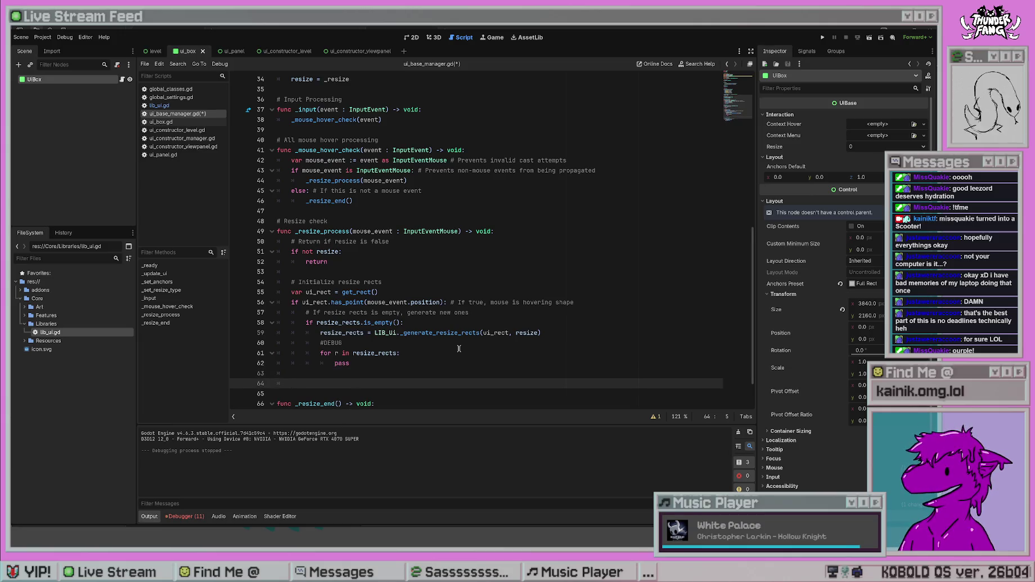
type("heck is ")
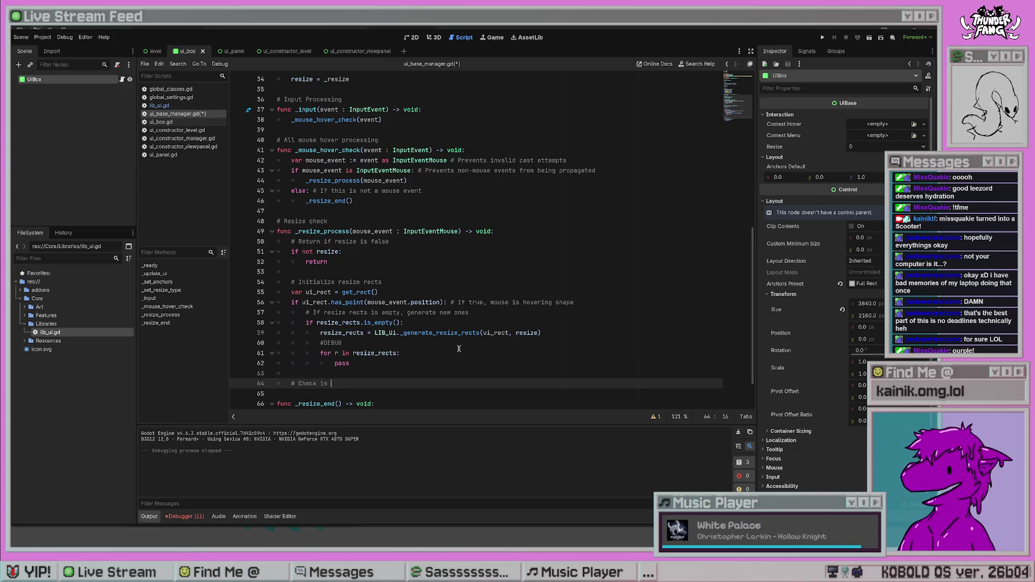
key("BackSpace")
key("BackSpace")
key("BackSpace")
type("mouse ")
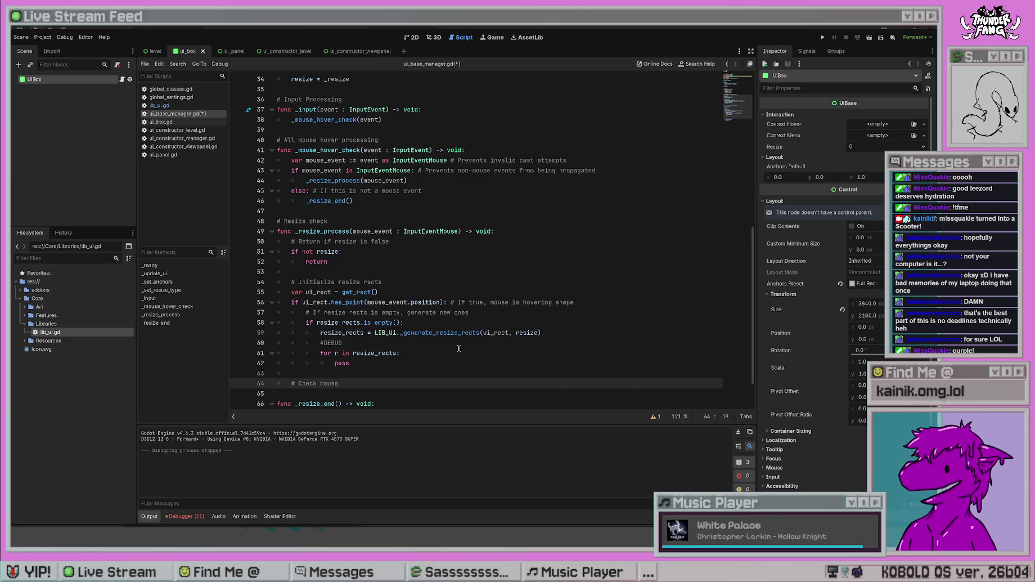
type("hoverin")
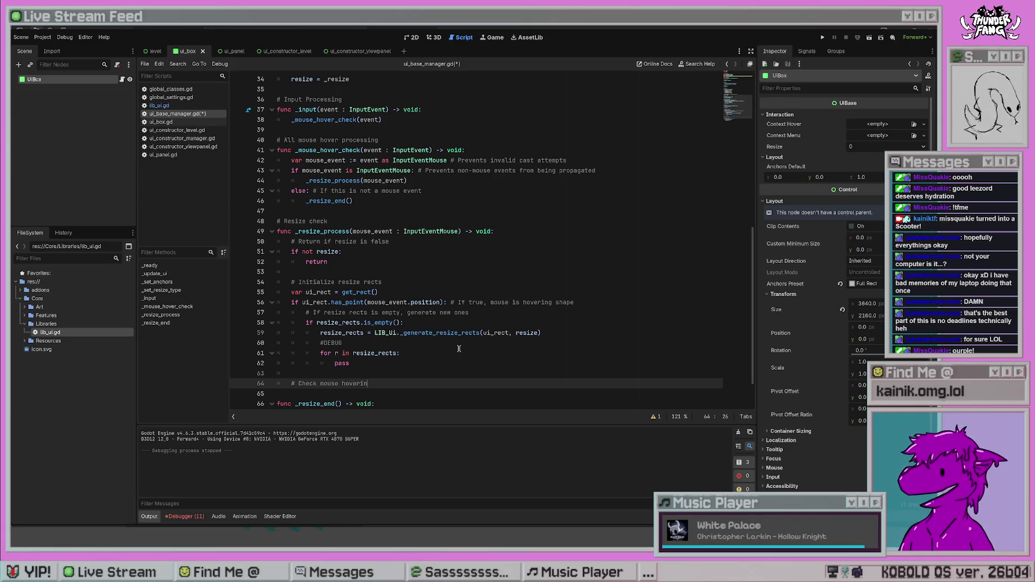
type("g resize rects")
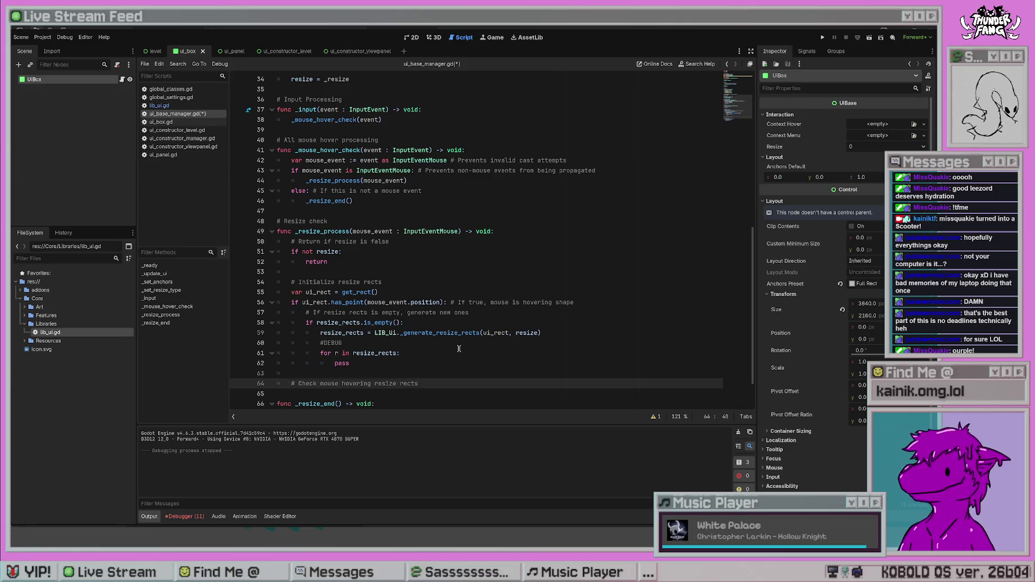
- Under the hover comment, write a 'for r in resize_rects:' loop with a 'pass' body
key("Return")
type("or r in rec")
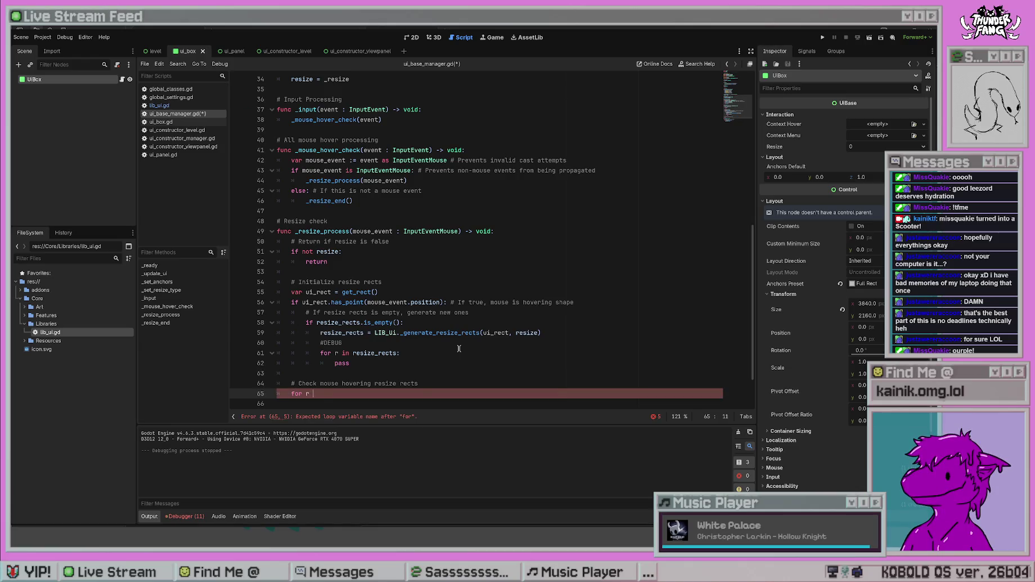
key("BackSpace")
type("size_r")
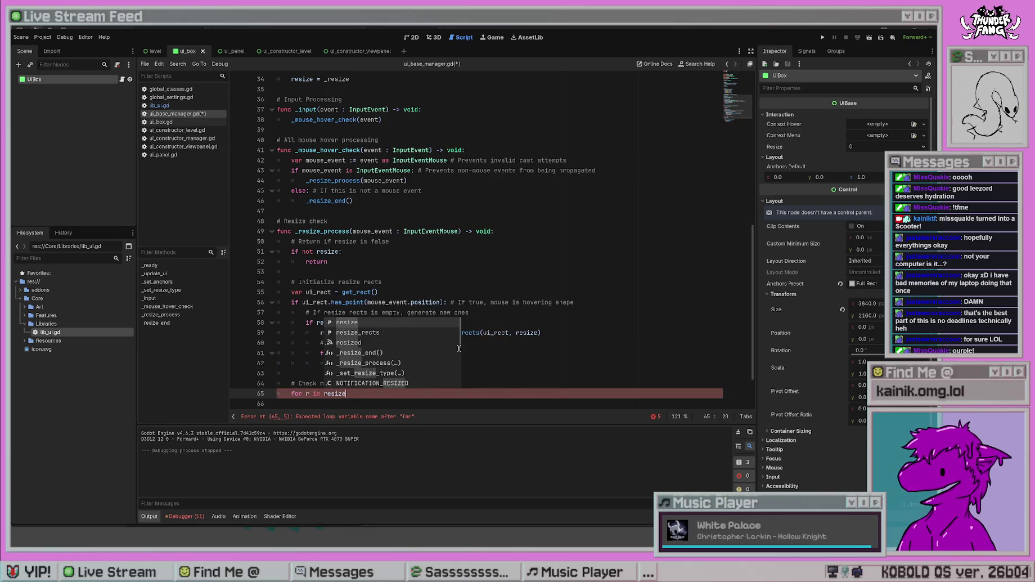
key("Return")
key("Return")
key("BackSpace")
key("BackSpace")
type(":")
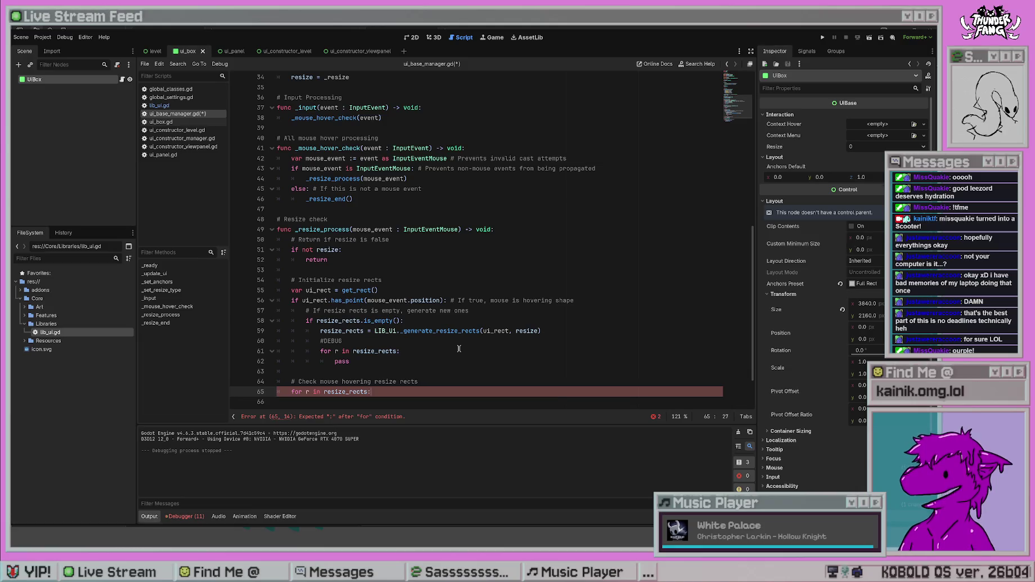
key("BackSpace")
key("BackSpace")
key("Return")
type("pass")
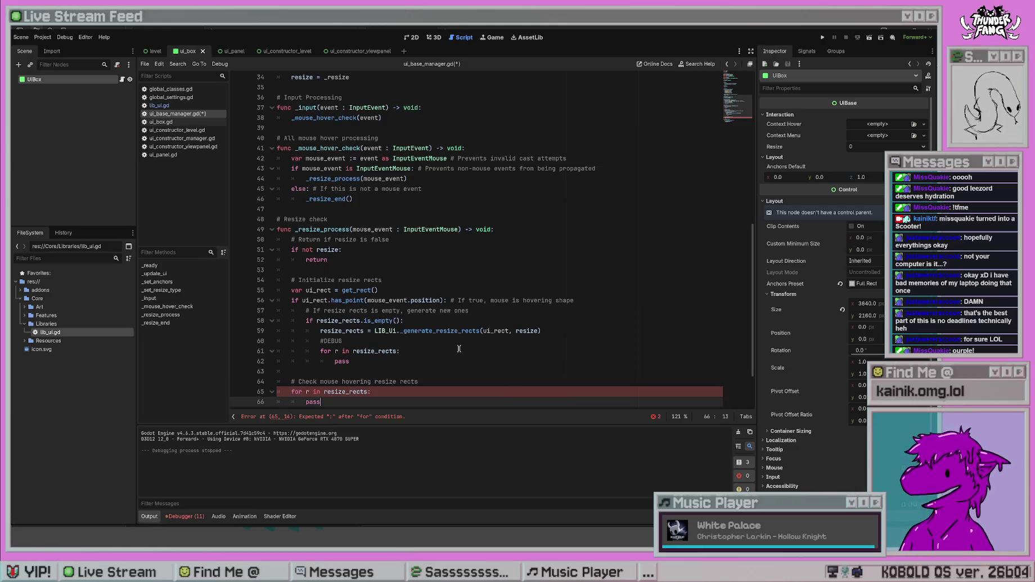
- Save ui_base_manager.gd and open a new indented line inside the DEBUG loop
left_click(459, 349)
key("Down")
key("Up")
key("Up")
key("Down")
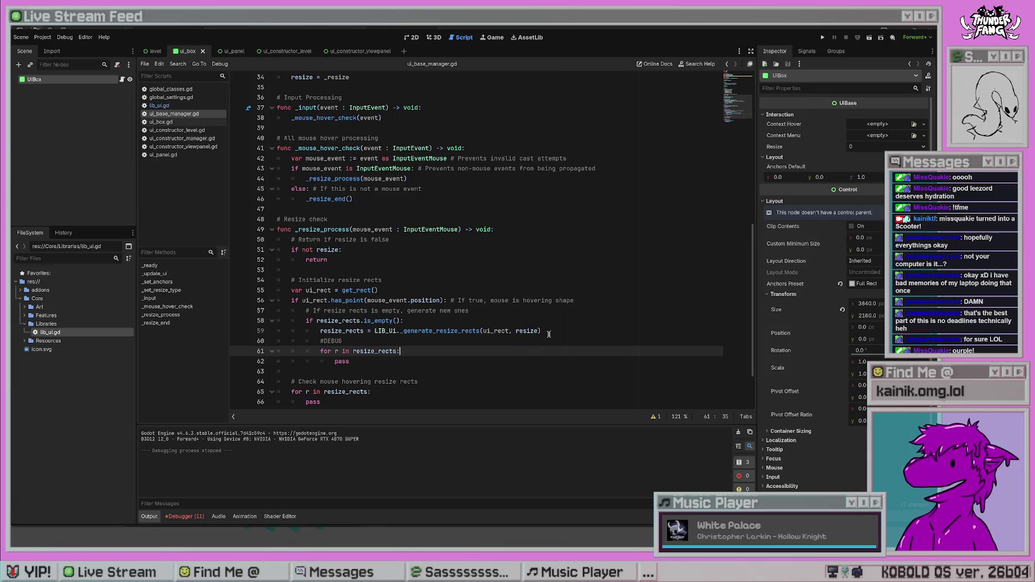
key("ctrl+s")
key("Return")
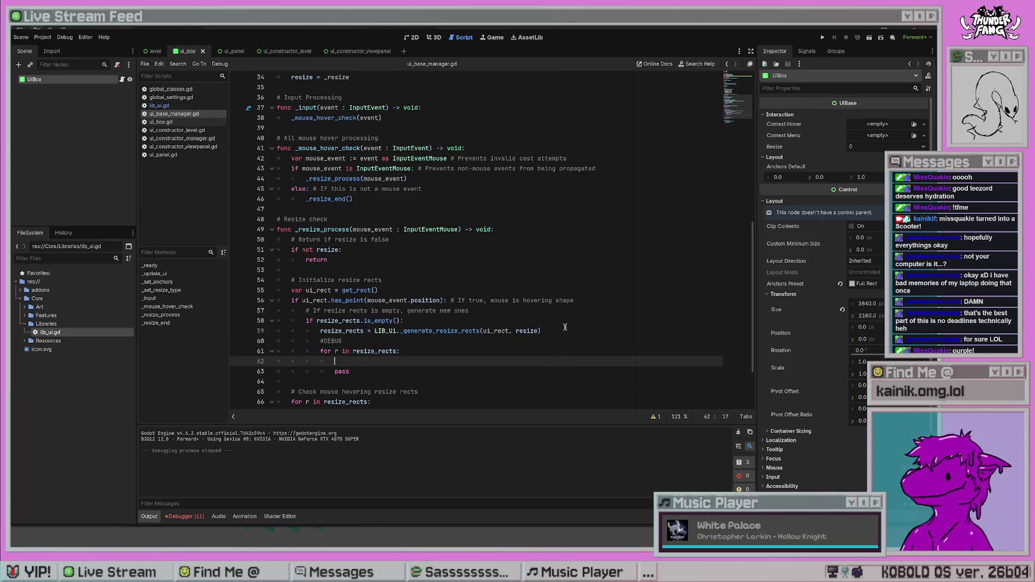
- Review the script's variables and earlier functions, save ui_base_manager.gd, and return to the DEBUG loop's blank line
scroll(564, 326, "down", 2)
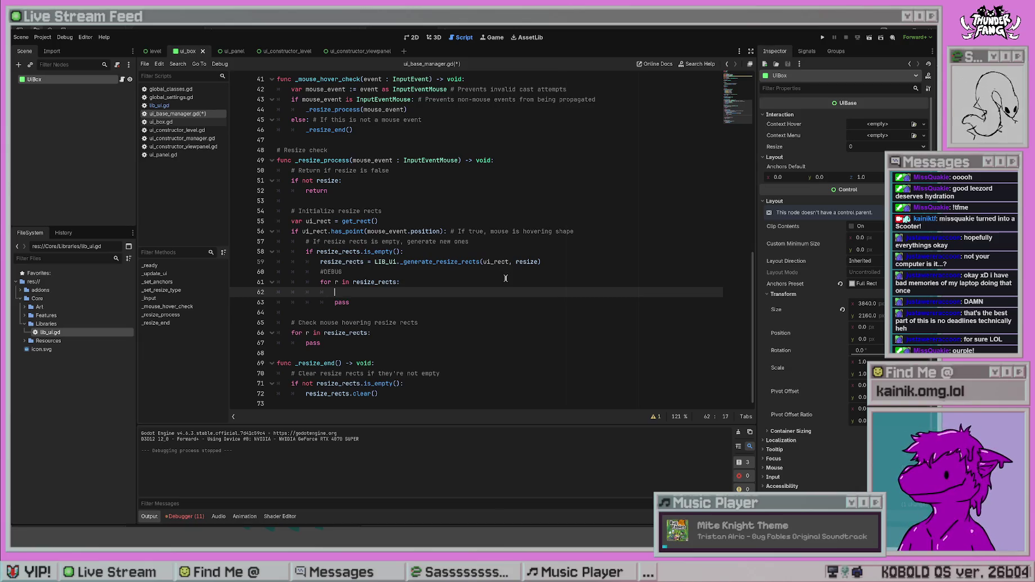
scroll(505, 278, "up", 8)
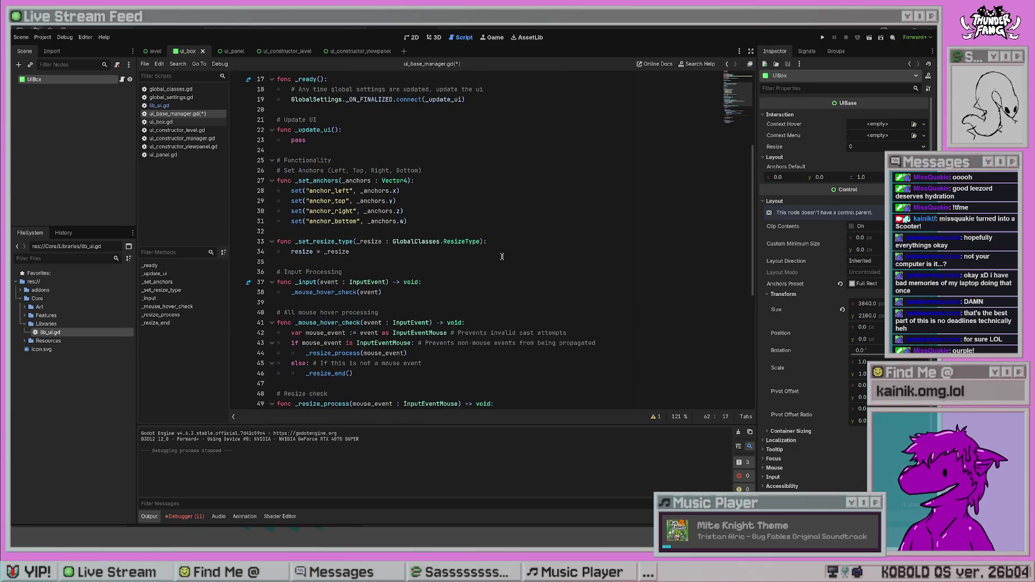
scroll(503, 253, "down", 8)
scroll(504, 249, "up", 7)
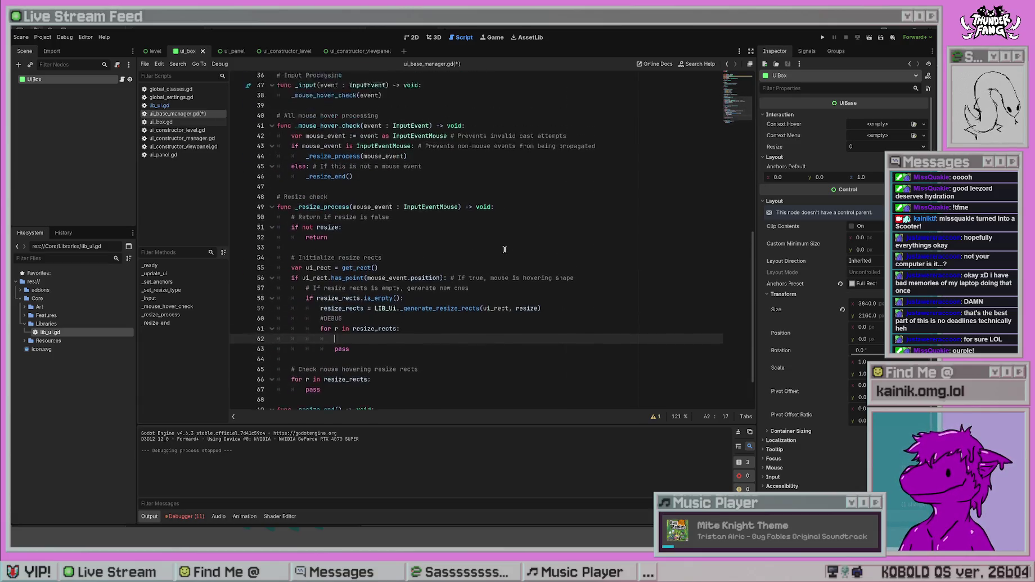
scroll(504, 249, "up", 4)
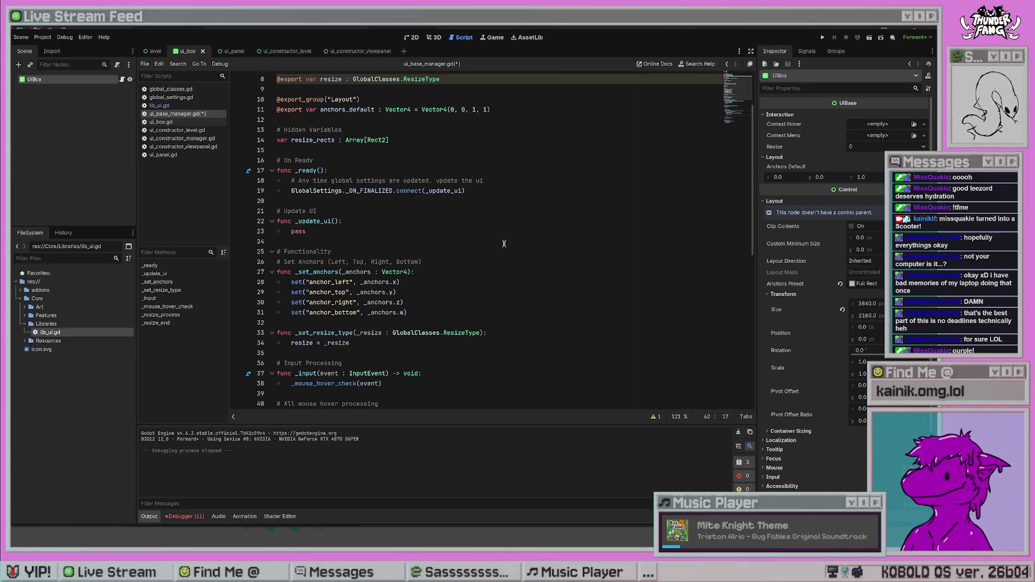
scroll(500, 248, "up", 2)
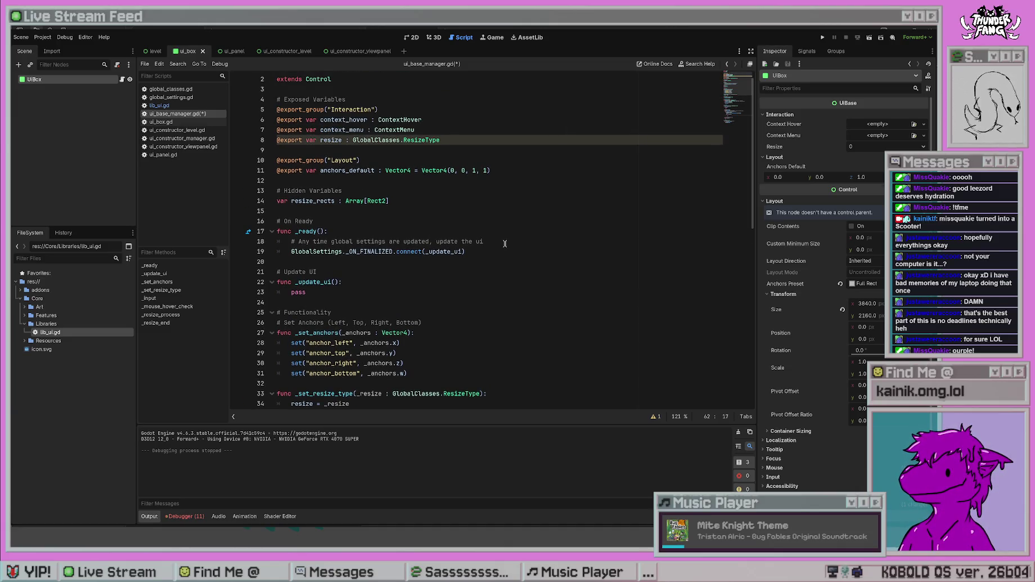
scroll(504, 244, "down", 13)
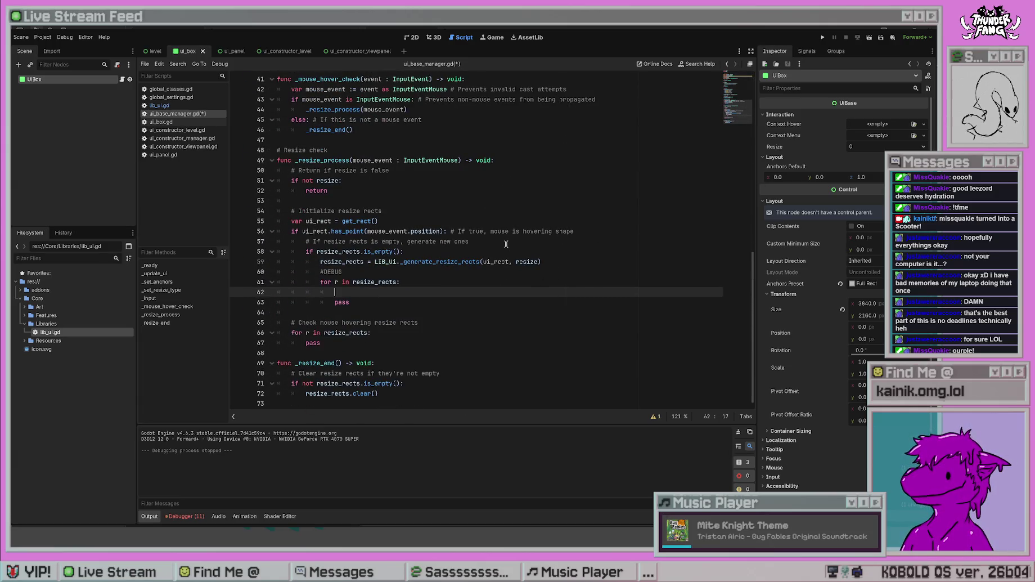
left_click(441, 191)
key("ctrl+s")
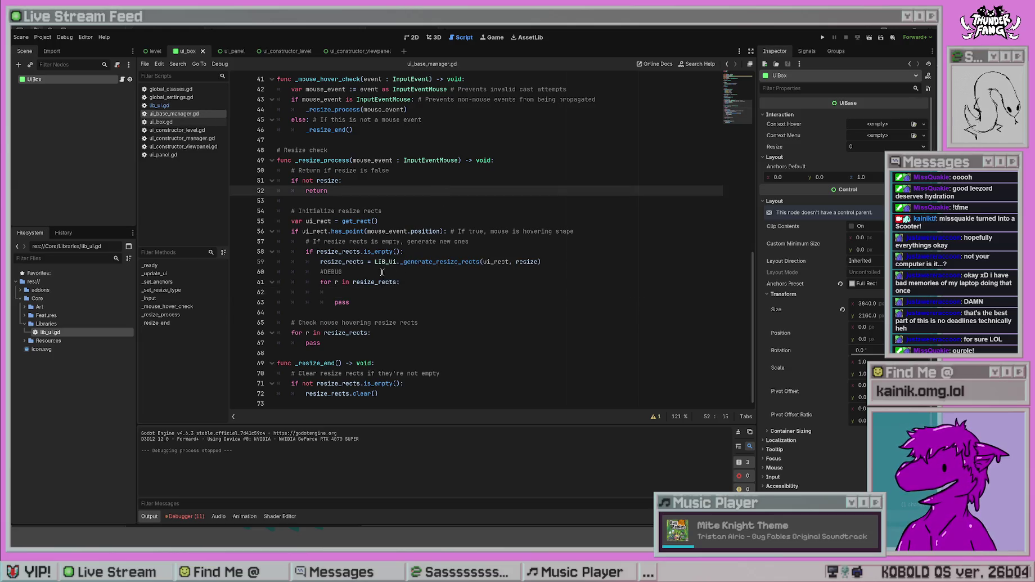
left_click(358, 291)
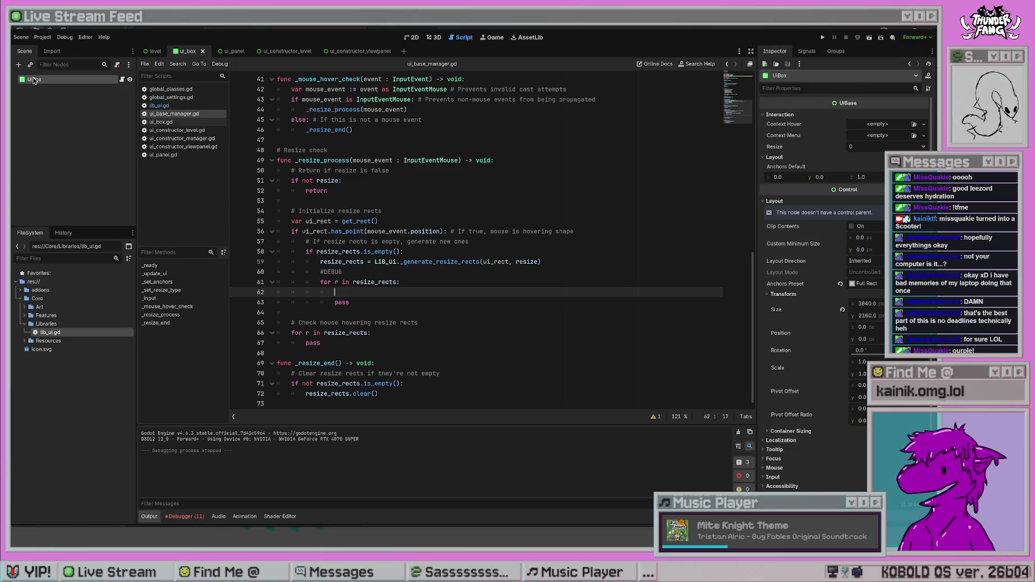
- On line 62 inside the DEBUG loop, type the declaration 'var debugpanel : Panel = Panel()'
type("new")
key("BackSpace")
key("BackSpace")
key("BackSpace")
type("varp")
type("debugpanel = ")
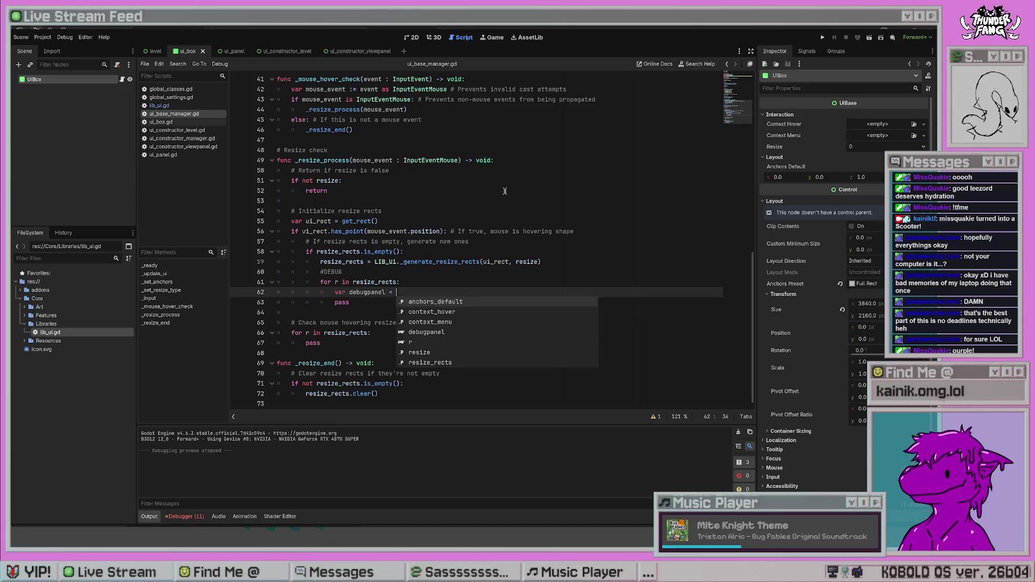
type("Panel")
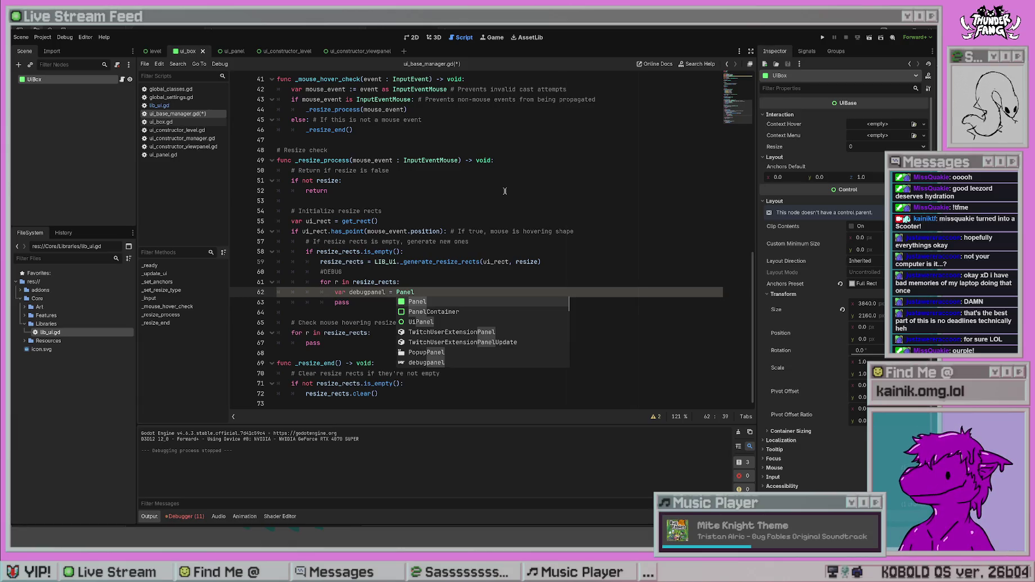
key("Escape")
key("Return")
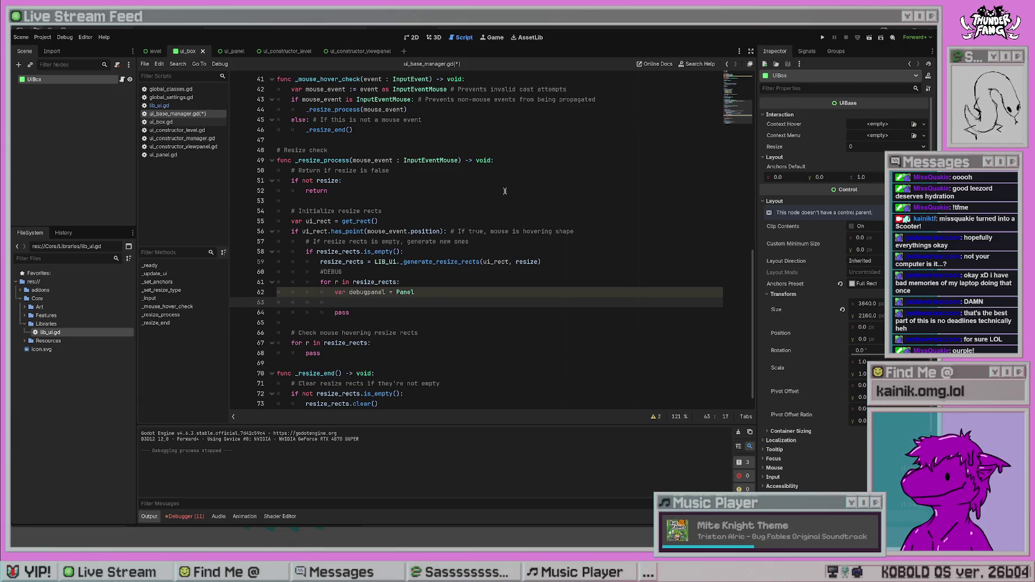
key("BackSpace")
key("BackSpace")
key("BackSpace")
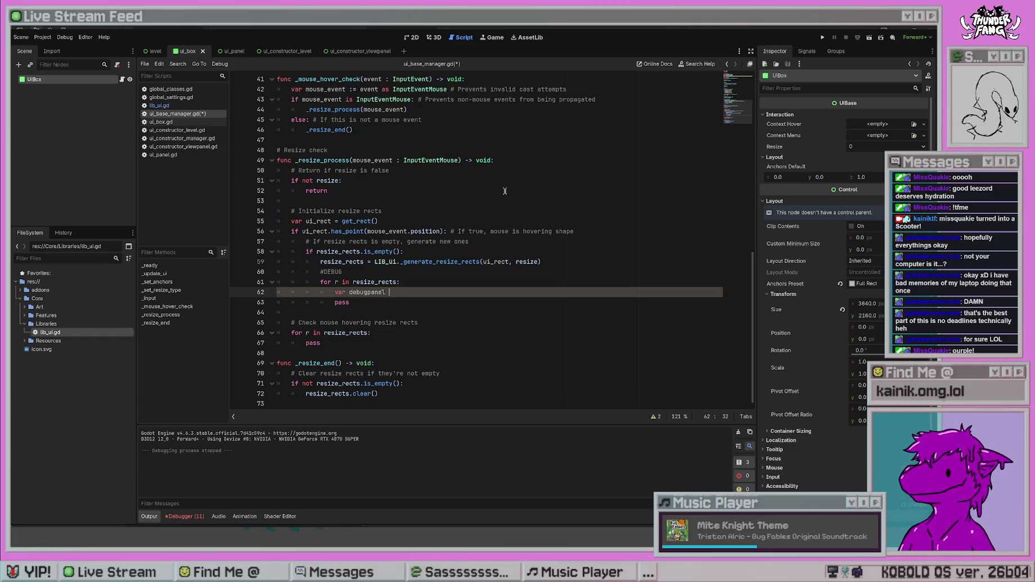
type("anel = Panel =")
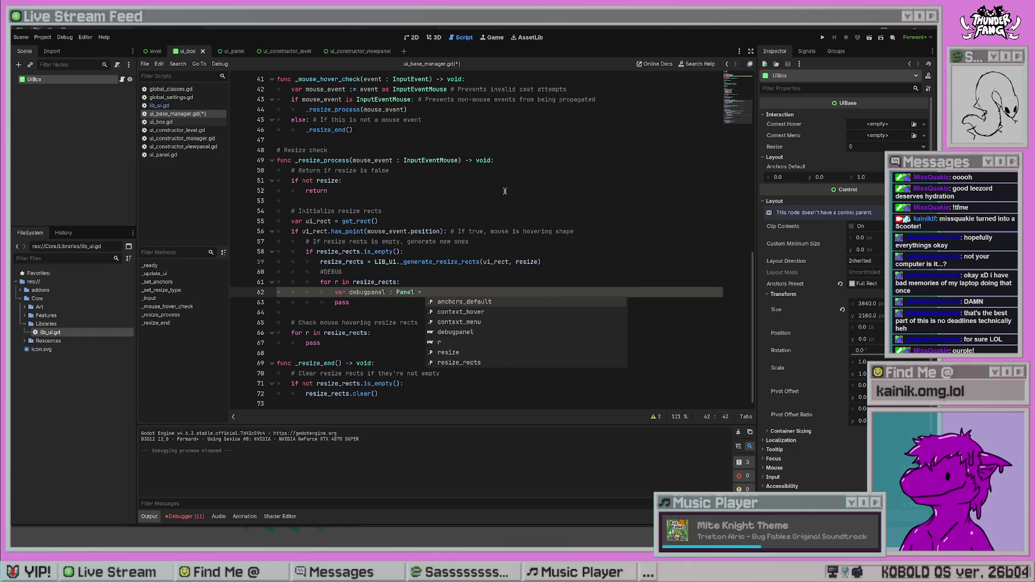
type("(")
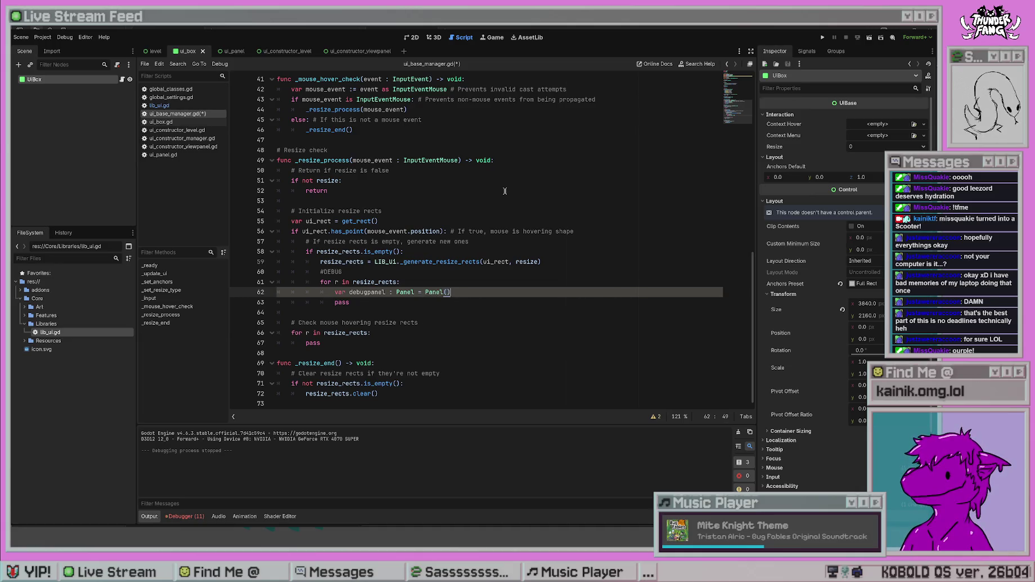